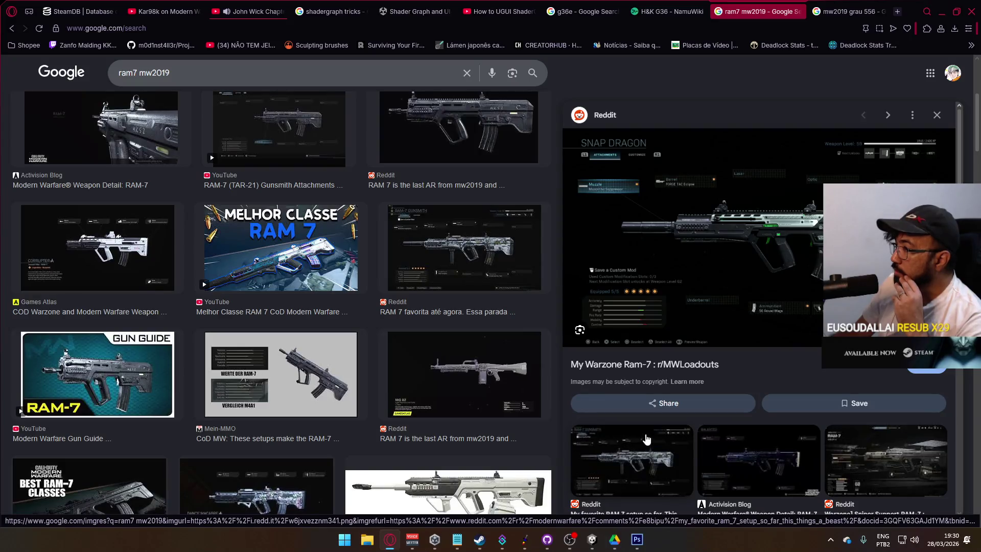
# Step: Preview the Activision Blog, Detonated and Sportskeeda RAM-7 loadout images
pyautogui.click(736, 439)
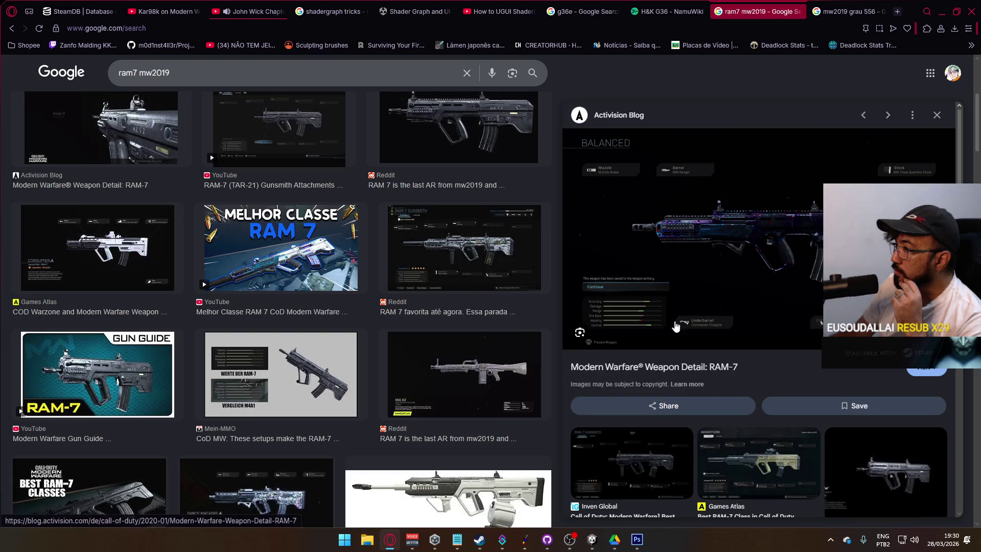
pyautogui.scroll(-3, 743, 408)
pyautogui.click(748, 399)
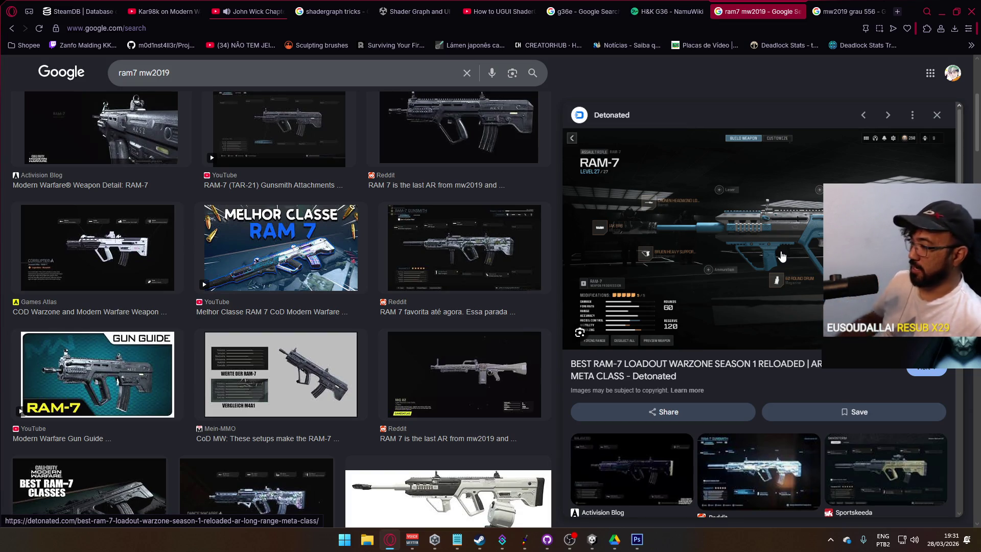
pyautogui.scroll(-2, 843, 357)
pyautogui.click(868, 378)
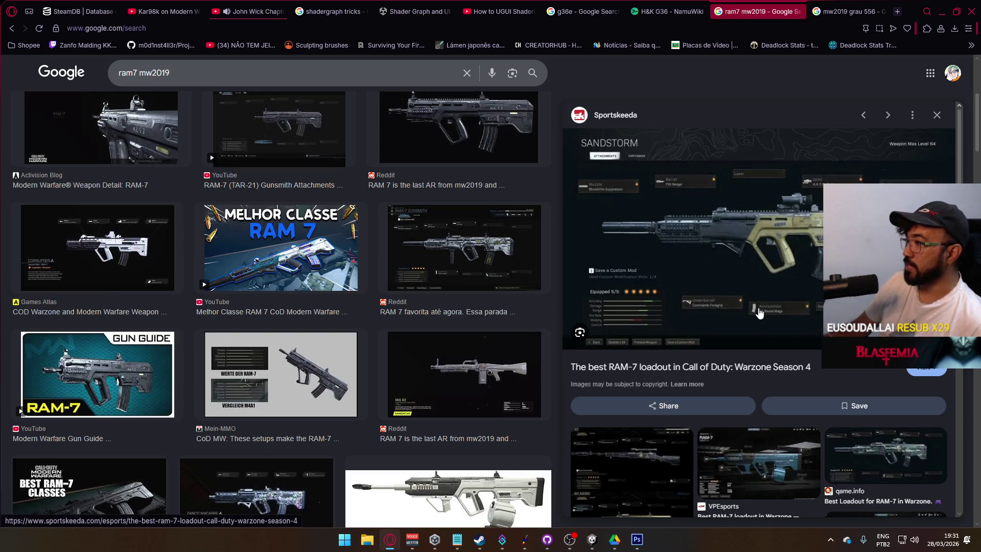
# Step: Glance at the Grau 5.56 results, then preview the VPEsports, Reddit Sniper Support and My Warzone RAM-7 images
pyautogui.click(849, 12)
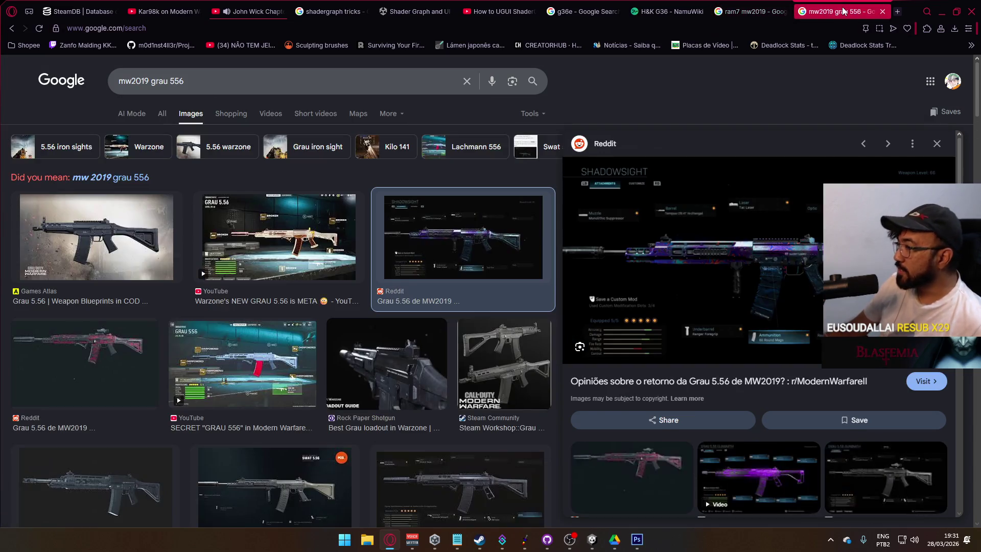
pyautogui.click(760, 8)
pyautogui.scroll(-3, 751, 307)
pyautogui.click(751, 368)
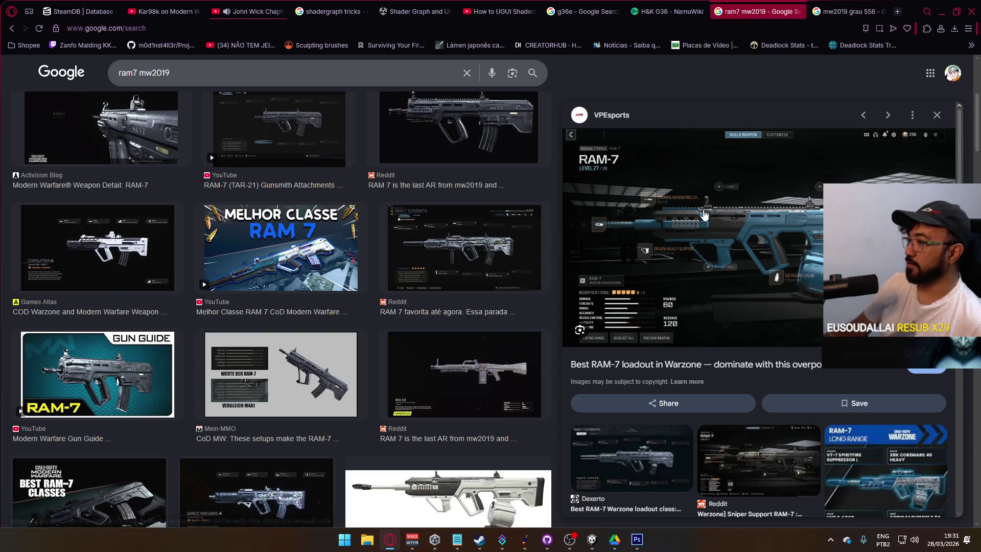
pyautogui.click(773, 454)
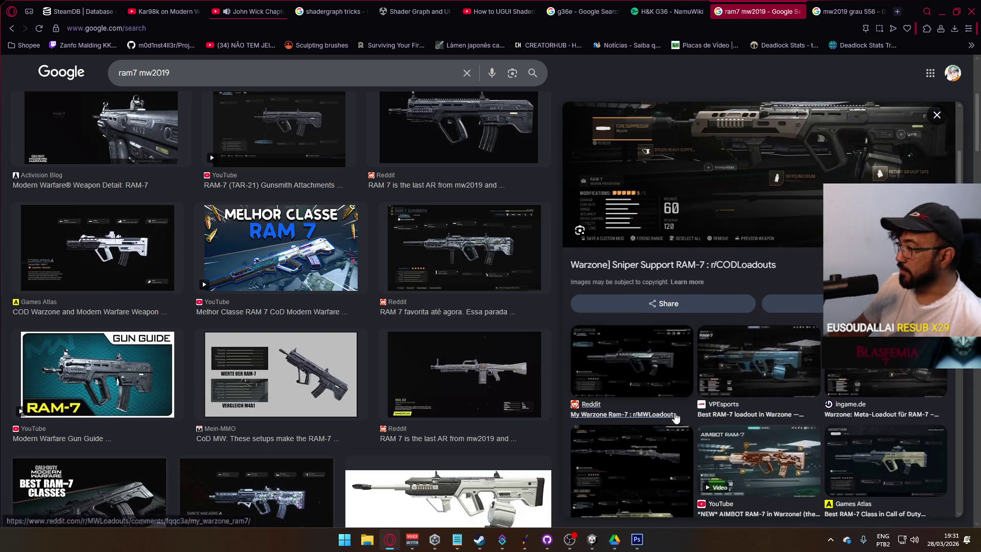
pyautogui.click(631, 462)
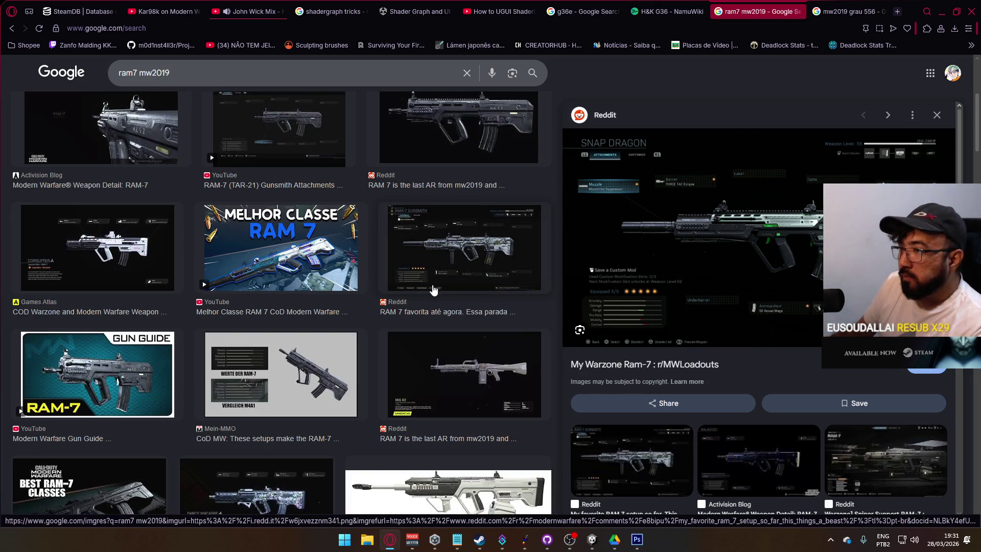
# Step: Preview the Games Atlas RAM-7 blueprint image, check the Grau 5.56 results, and start a new tab
pyautogui.scroll(-4, 432, 289)
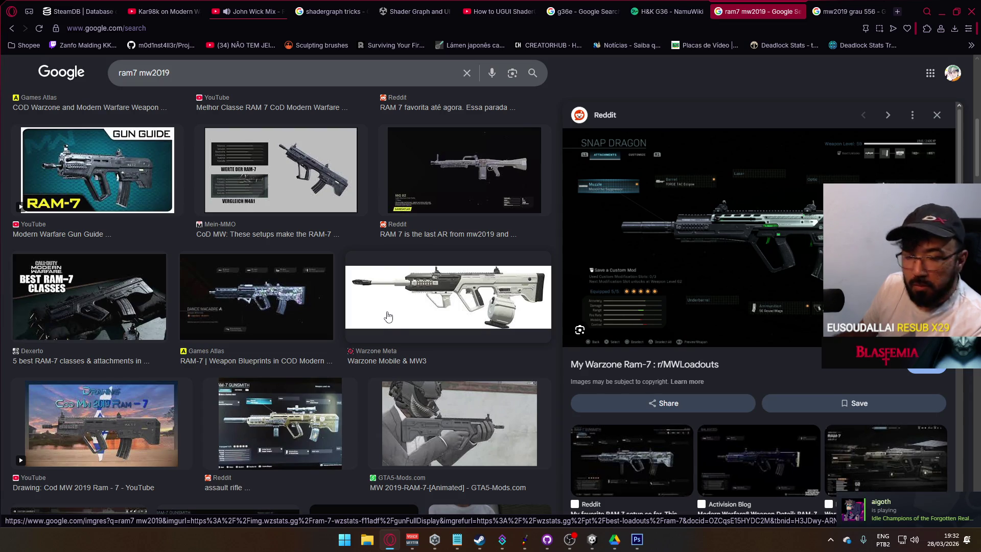
pyautogui.scroll(-2, 387, 316)
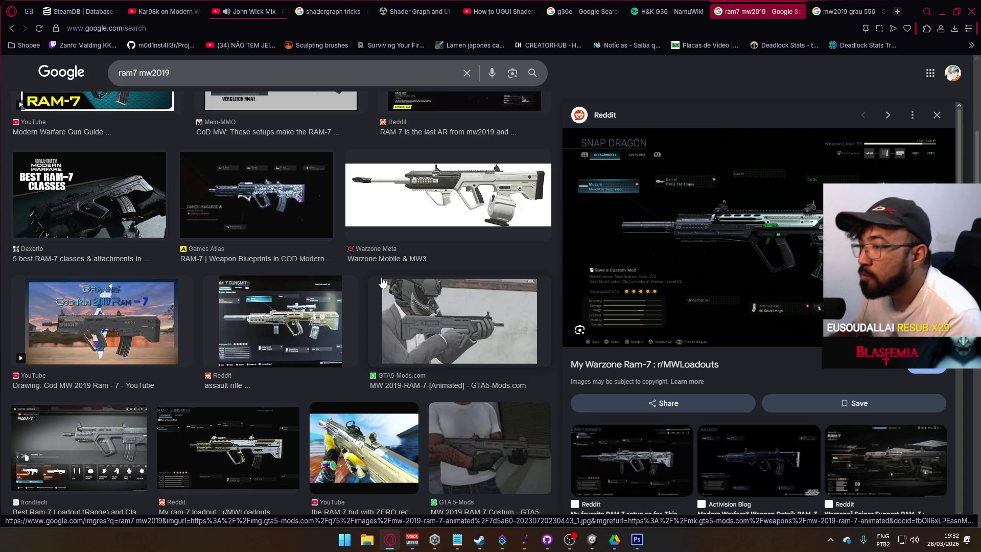
pyautogui.scroll(2, 342, 319)
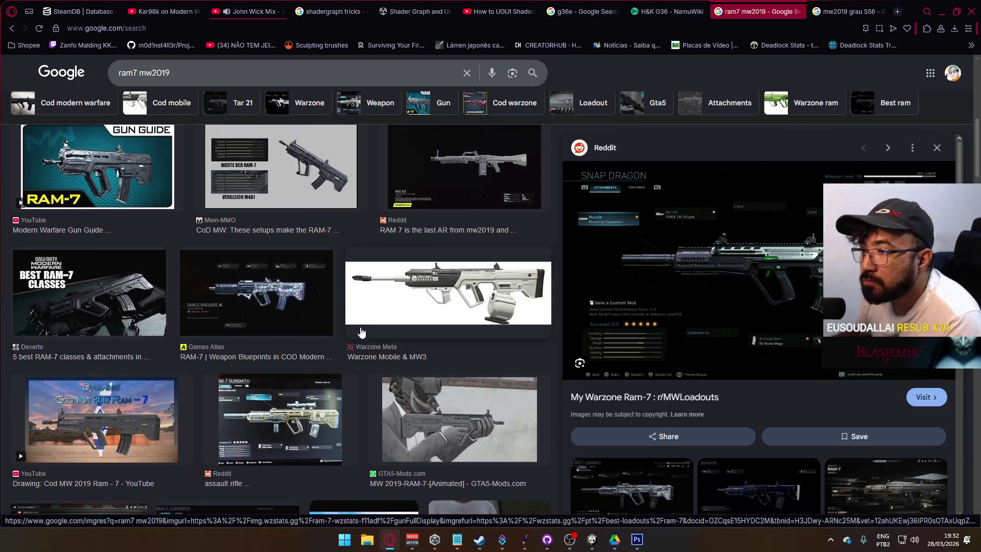
pyautogui.scroll(3, 361, 332)
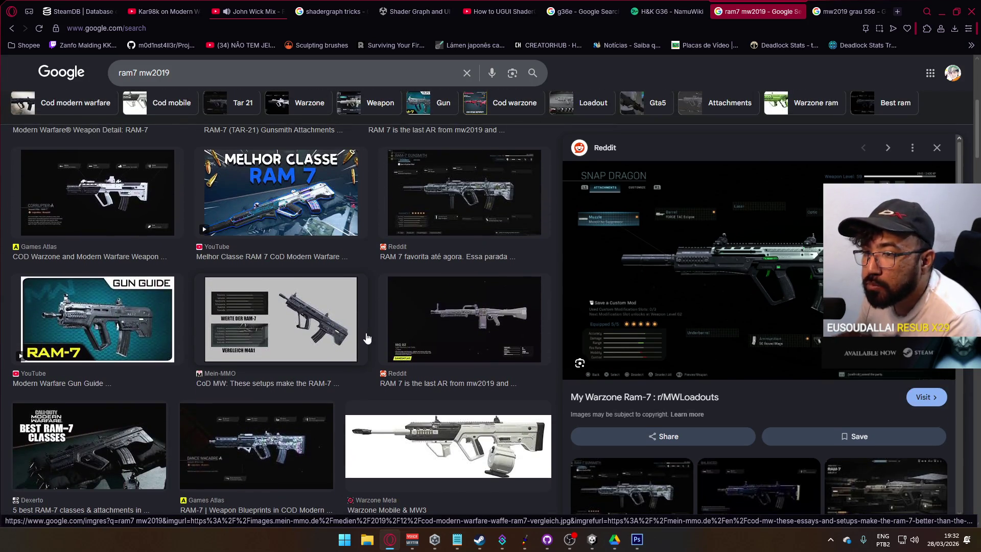
pyautogui.scroll(3, 366, 337)
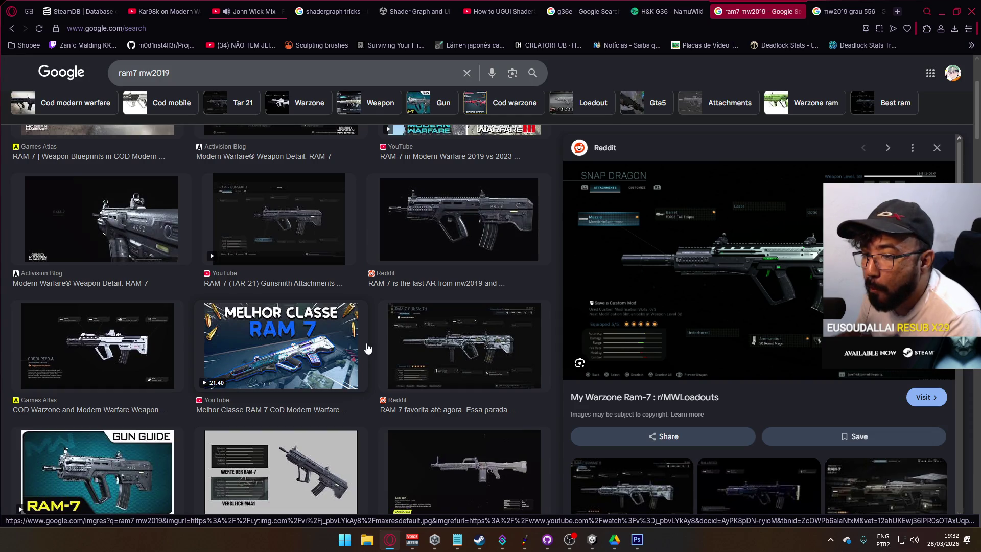
pyautogui.scroll(3, 369, 342)
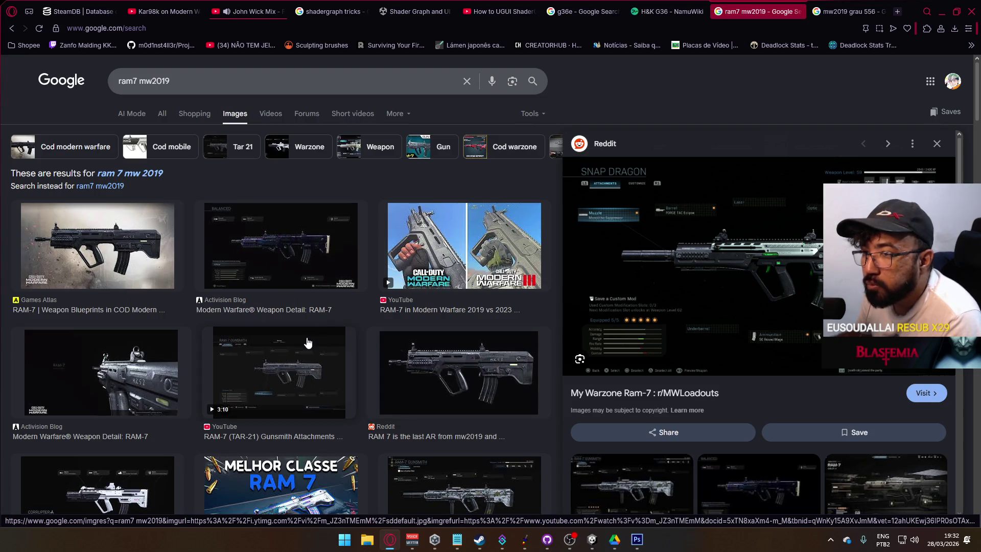
pyautogui.click(102, 245)
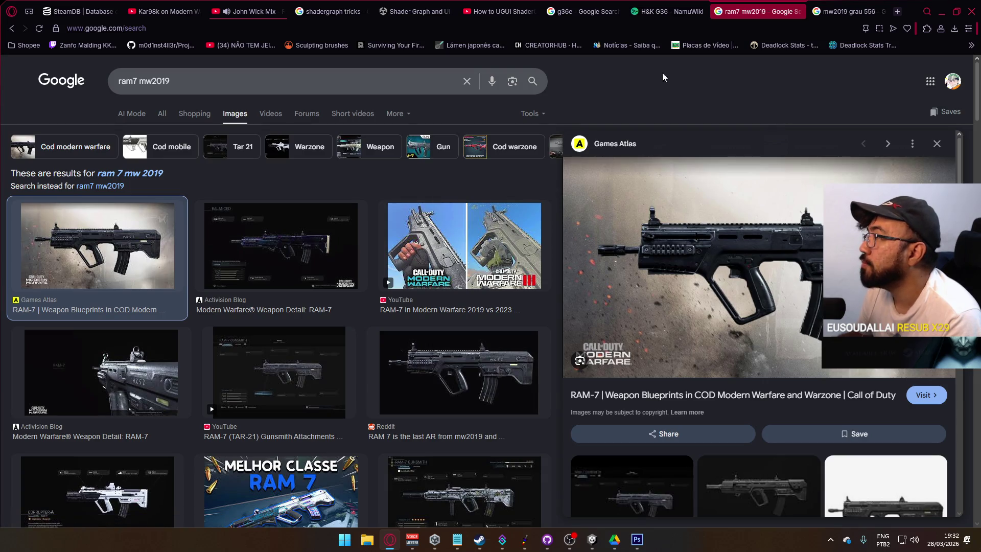
pyautogui.click(845, 11)
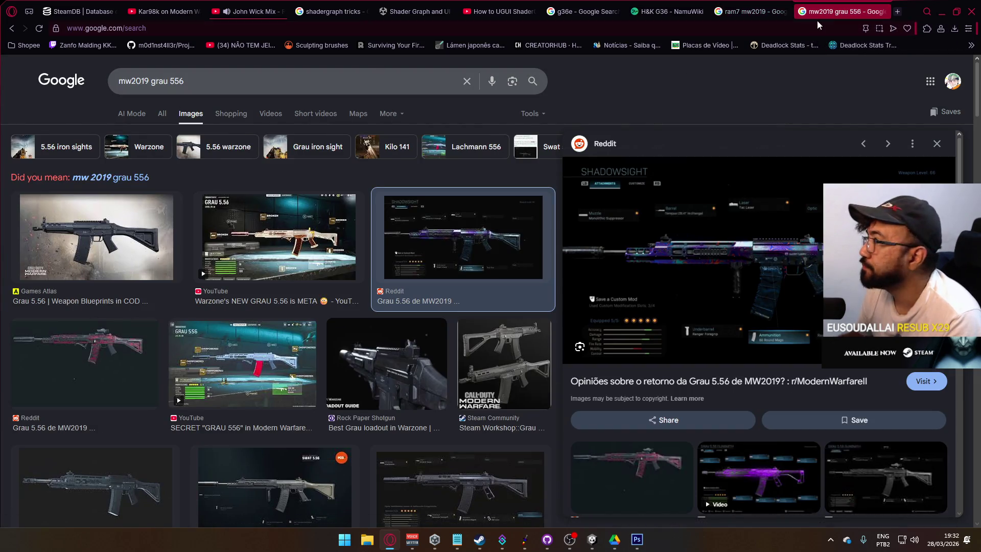
pyautogui.click(896, 11)
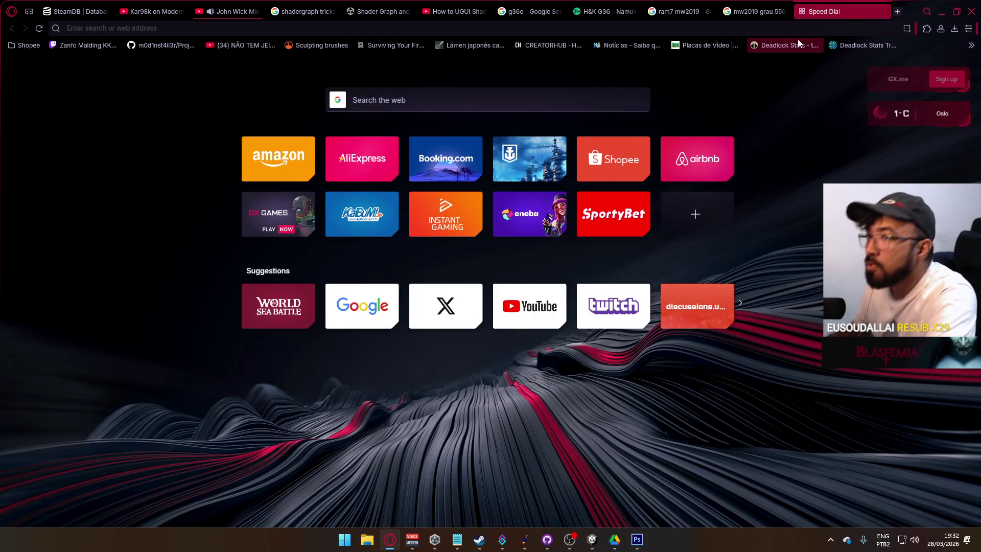
# Step: Search images for 'tar 21' and preview the IWI TAVOR rifle image
pyautogui.write('tar 21')
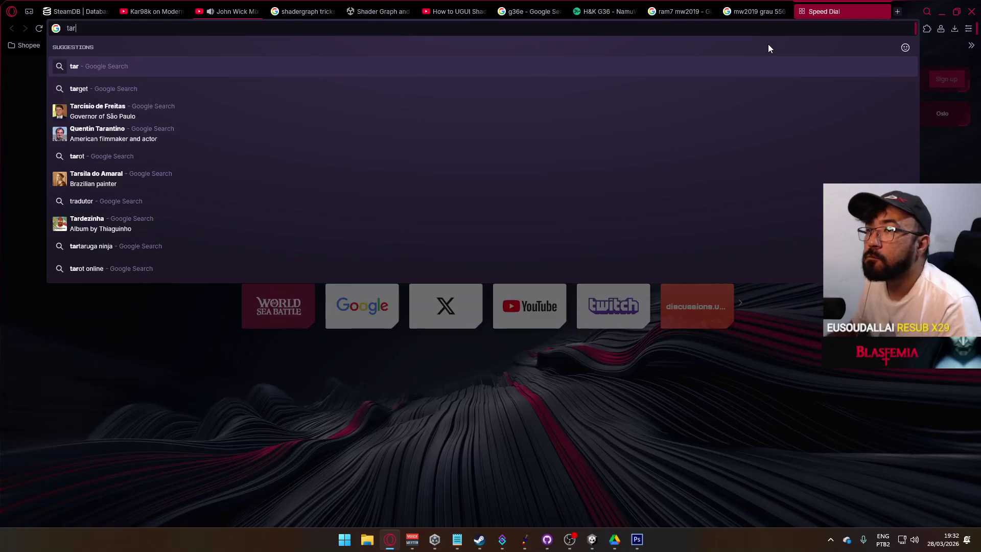
pyautogui.press('Return')
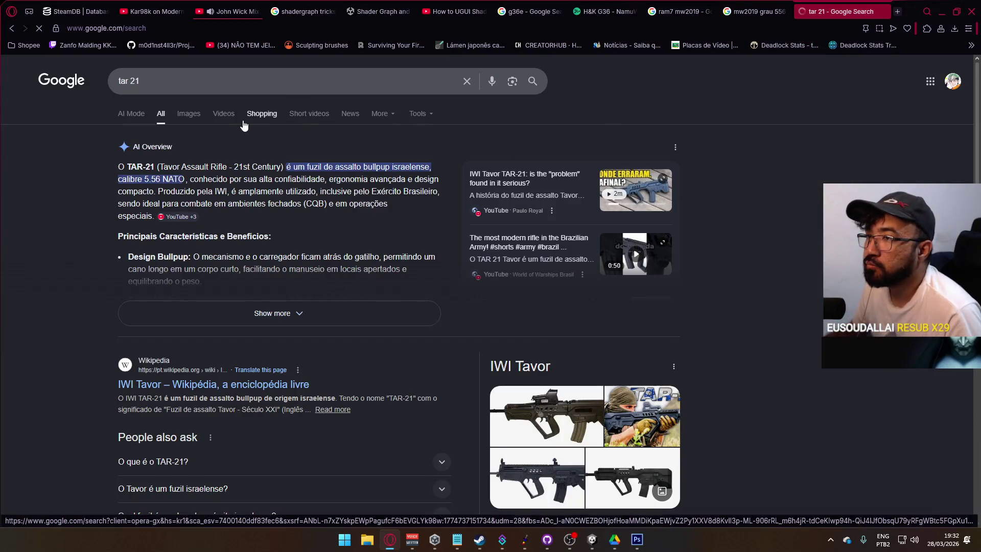
pyautogui.click(189, 115)
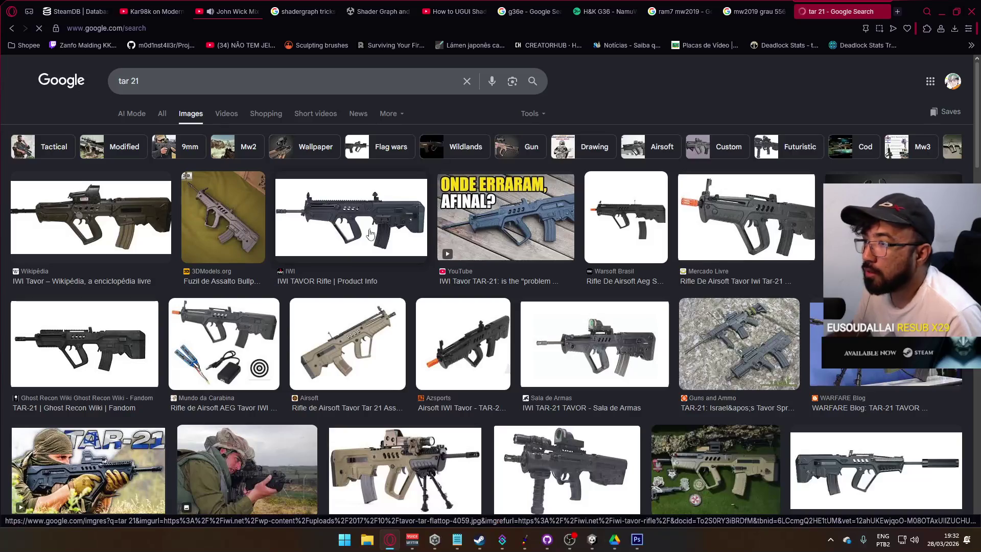
pyautogui.click(353, 222)
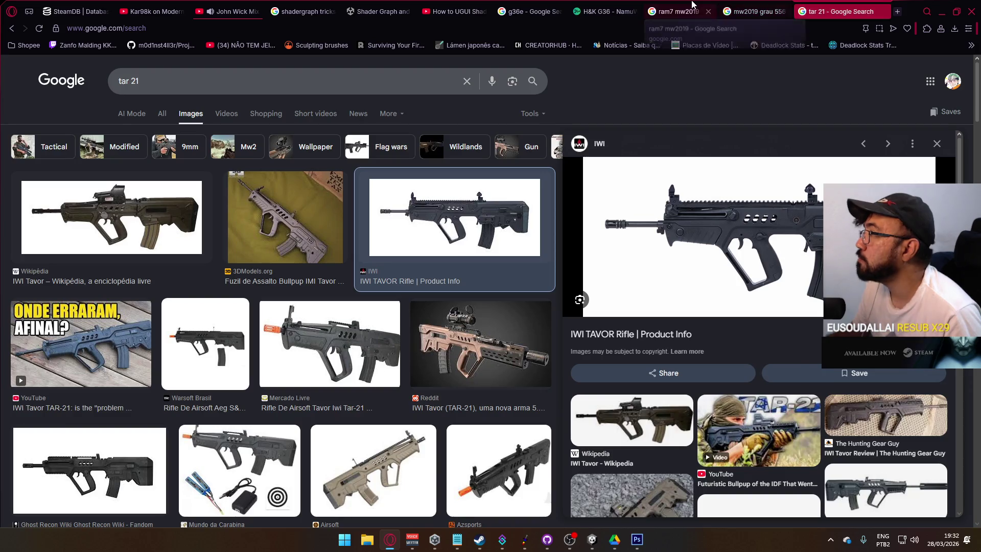
# Step: Move the RAM-7 results tab after the tar 21 tab and compare the two
pyautogui.moveTo(692, 5); pyautogui.dragTo(840, 7)
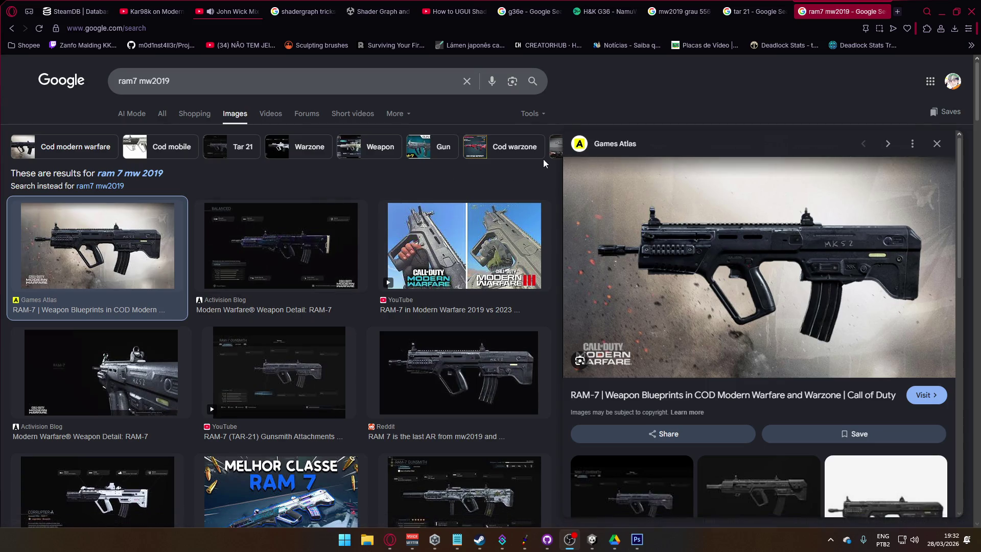
pyautogui.click(756, 11)
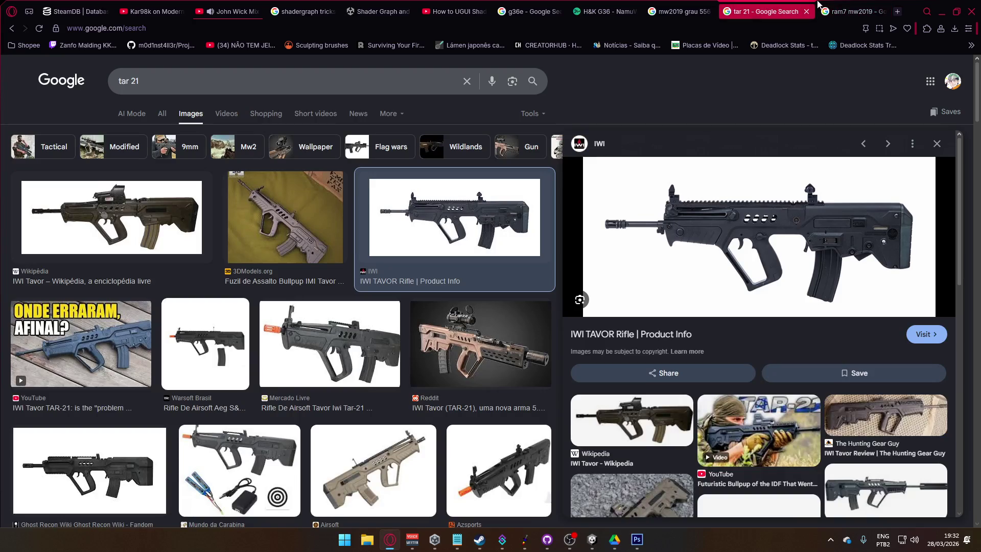
pyautogui.click(826, 2)
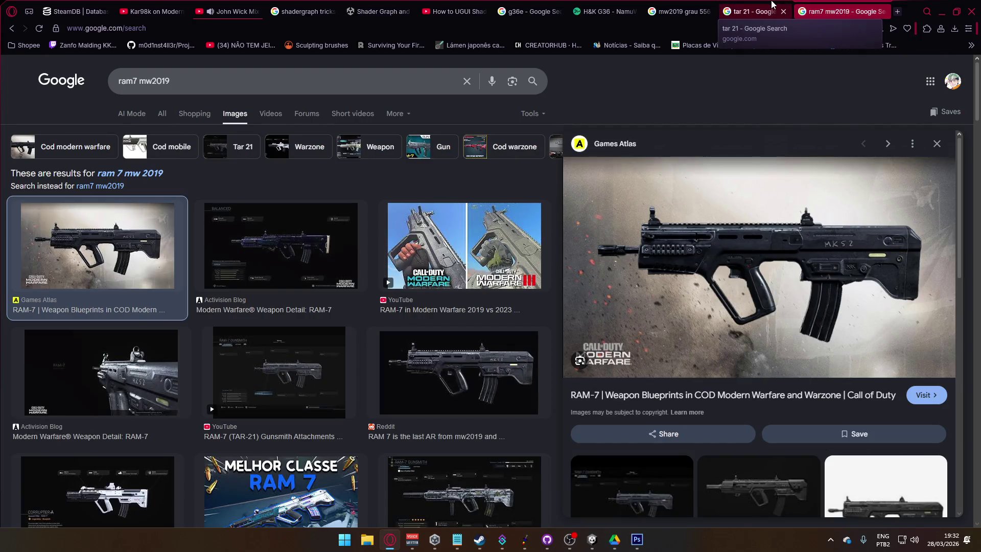
pyautogui.click(772, 3)
pyautogui.click(838, 5)
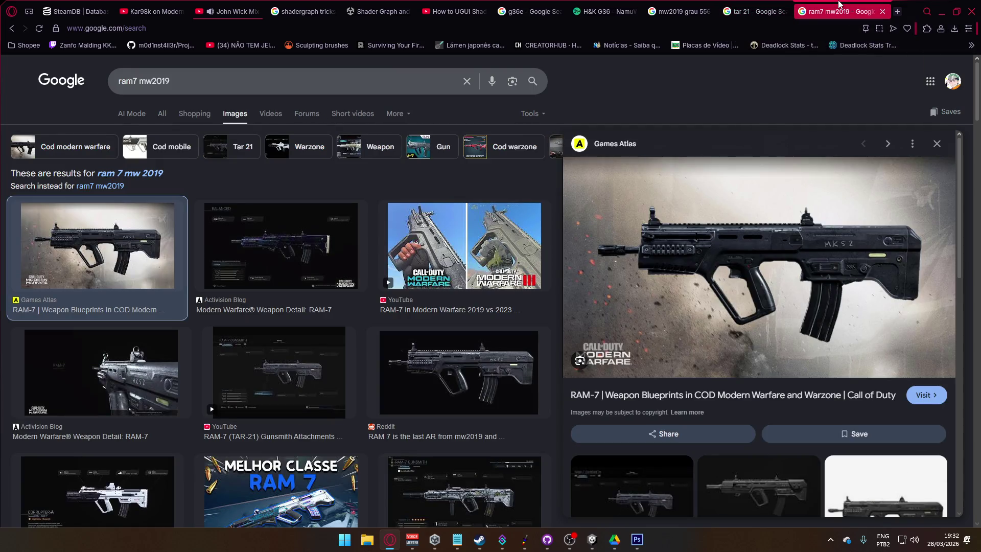
pyautogui.click(787, 4)
# Step: Flip past the RAM-7 and tar 21 tabs to the Grau 5.56 results showing the Reddit Shadowsight loadout
pyautogui.click(836, 4)
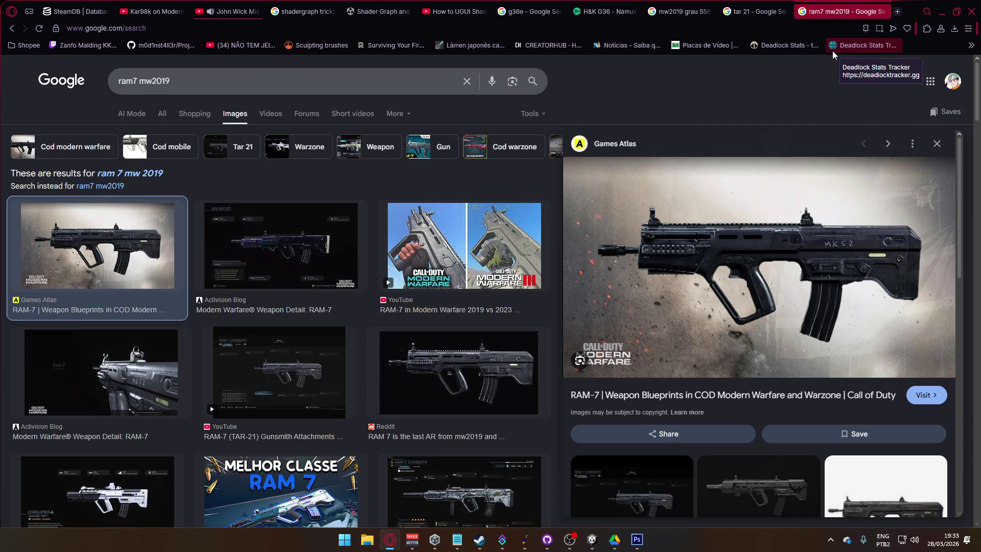
pyautogui.click(771, 7)
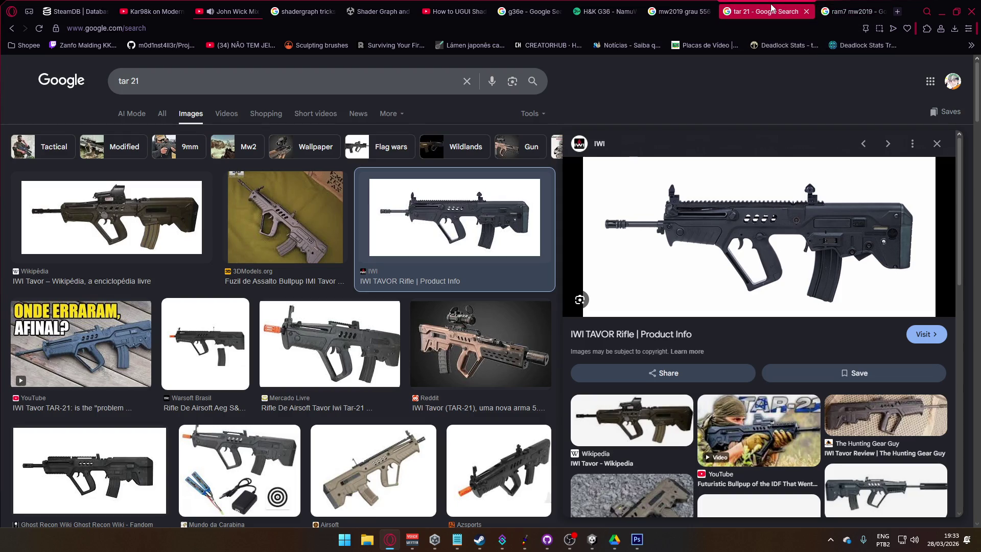
pyautogui.click(676, 4)
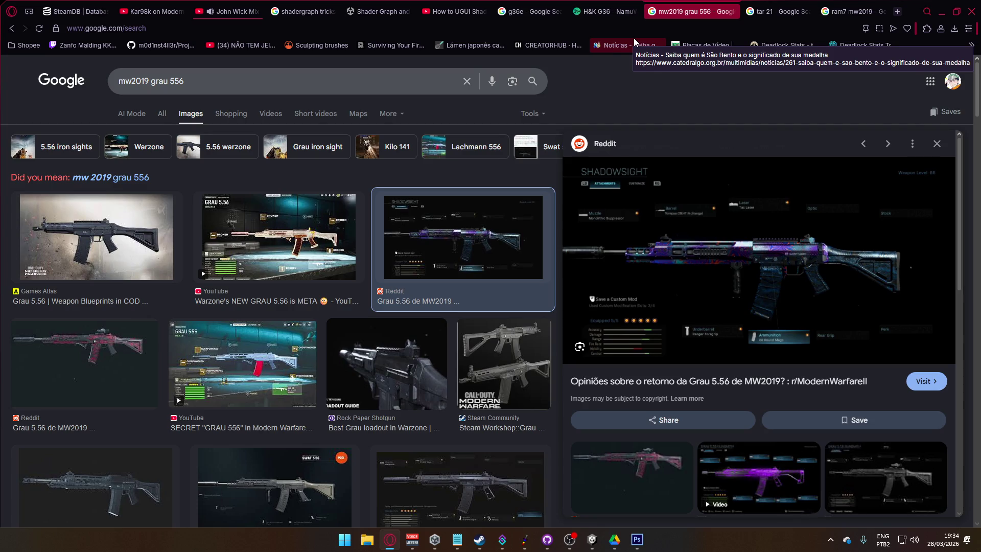
# Step: In a new tab, search images for 'cr 56 amax'
pyautogui.click(897, 13)
pyautogui.write('cd')
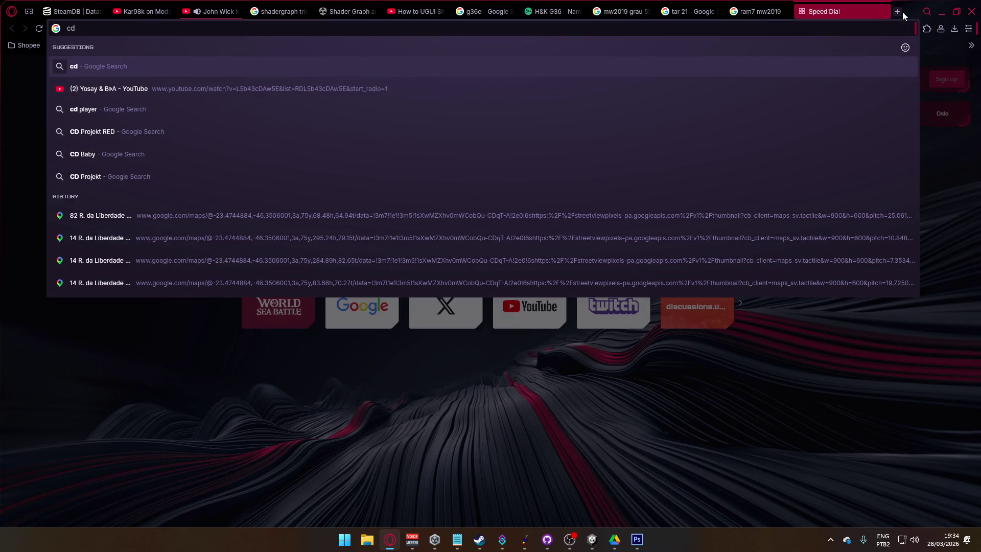
pyautogui.press('BackSpace')
pyautogui.press('BackSpace')
pyautogui.write('r 56 amax')
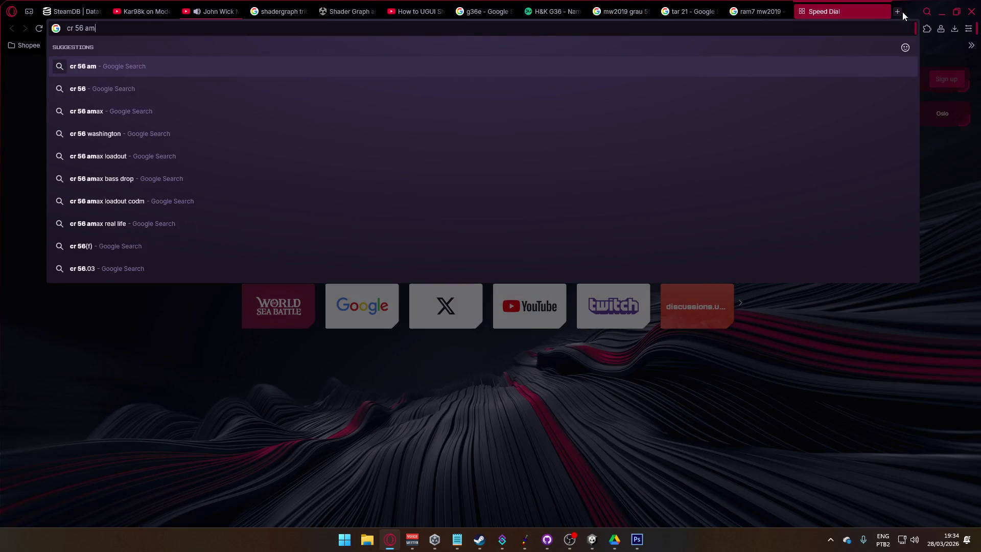
pyautogui.press('Return')
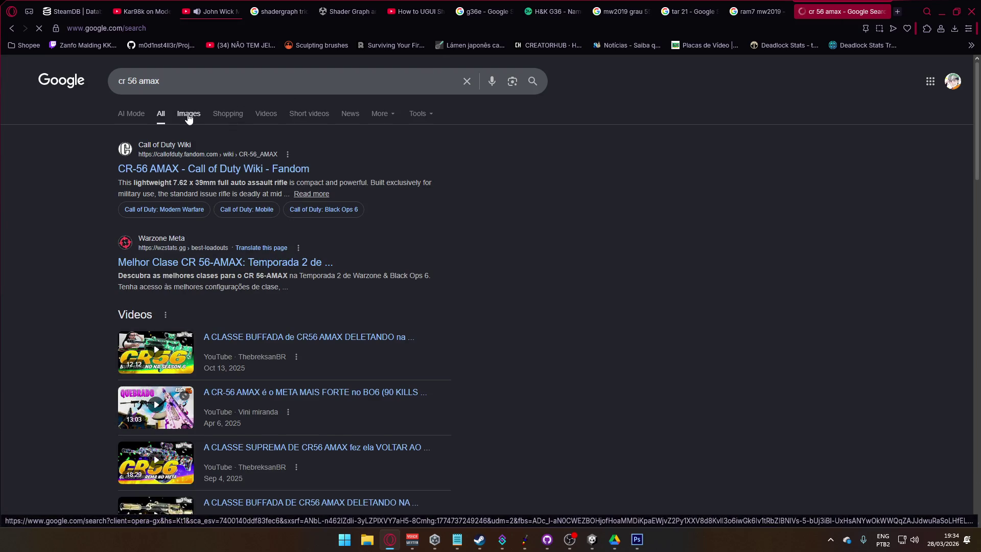
pyautogui.click(189, 114)
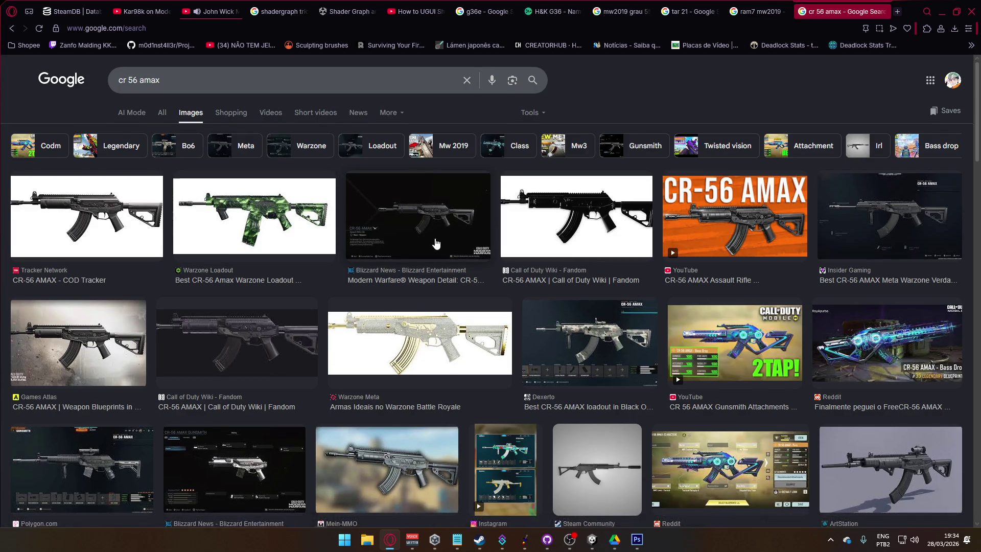
# Step: Refine the query to 'mw2019 cr 56 amax' and preview the GALIL CR-56 AMAX Gunsmith video image
pyautogui.scroll(-3, 434, 246)
pyautogui.scroll(3, 434, 246)
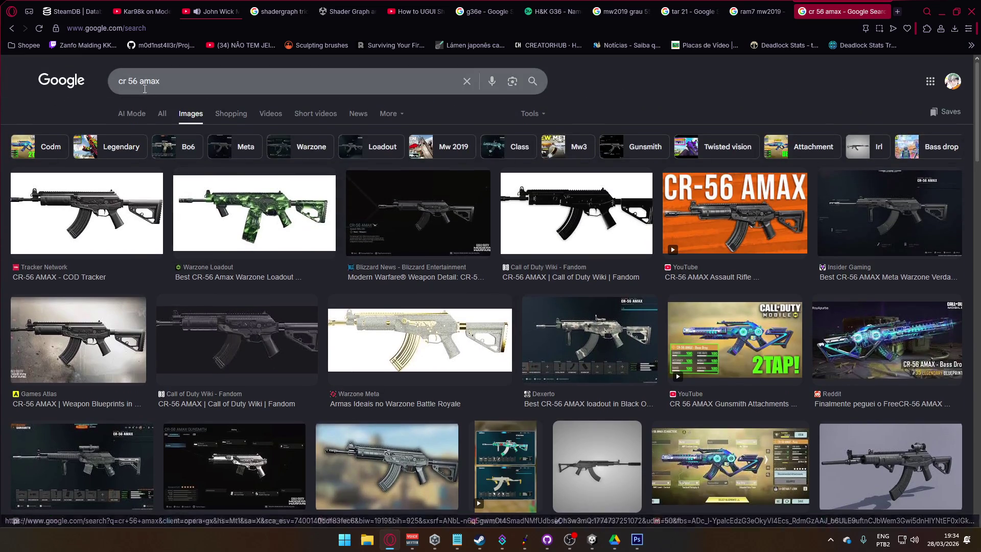
pyautogui.click(121, 83)
pyautogui.write('mw2019')
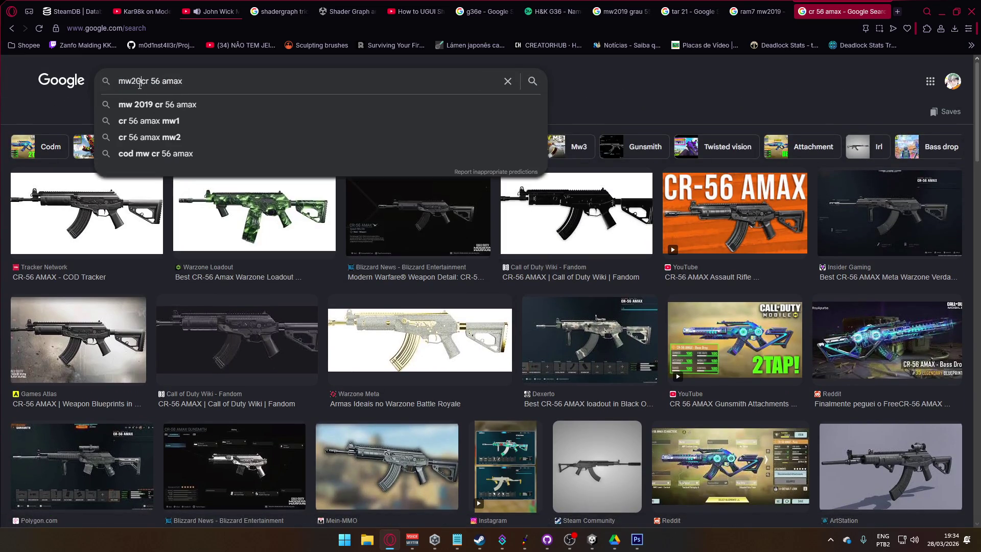
pyautogui.press('Return')
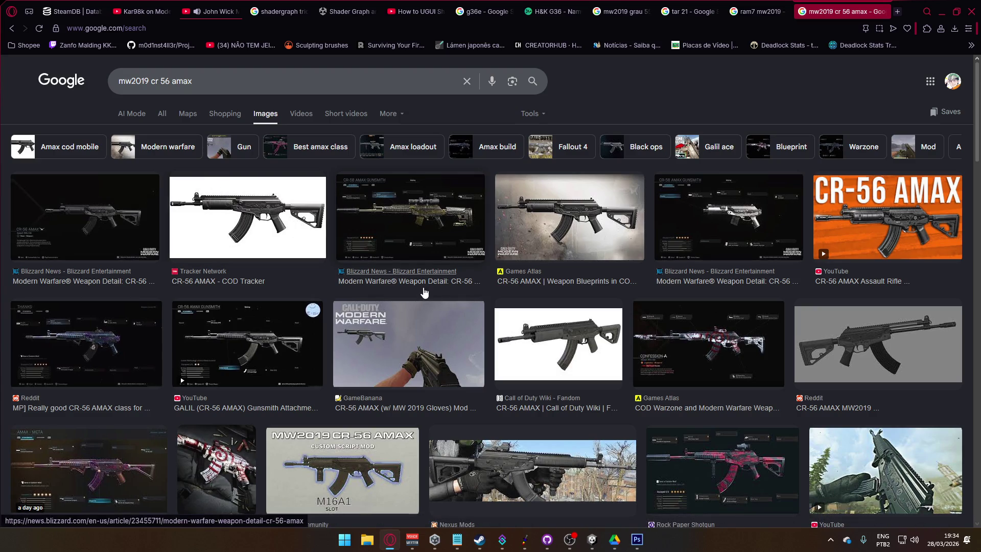
pyautogui.click(264, 324)
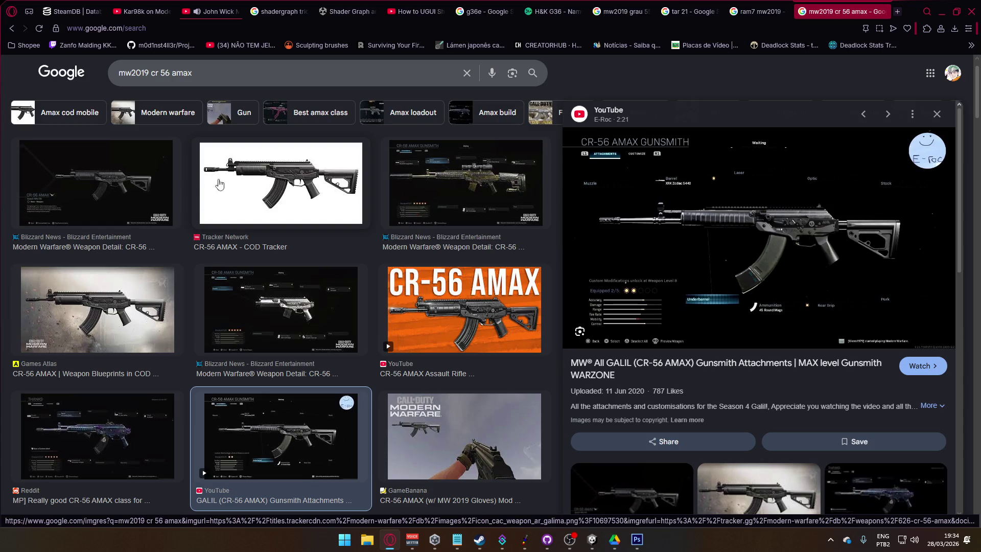
# Step: Open the Blizzard CR-56 AMAX image in its own tab, discarding a stray Tracker Network tab
pyautogui.rightClick(270, 180)
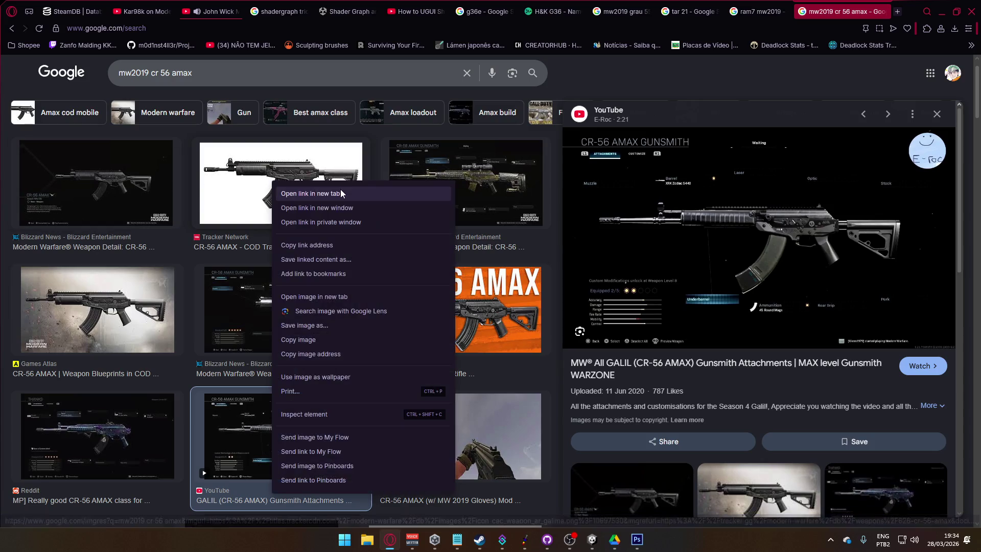
pyautogui.click(307, 189)
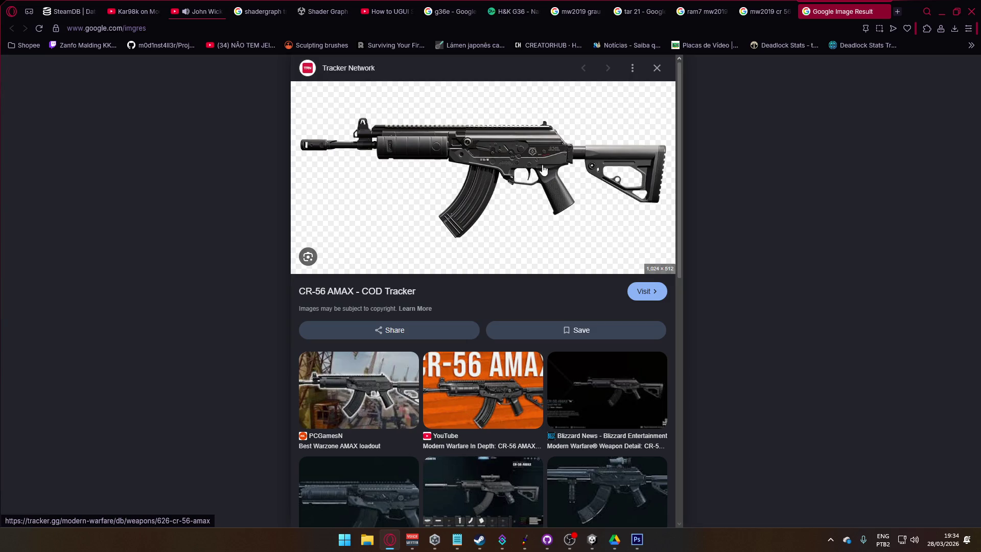
pyautogui.click(881, 13)
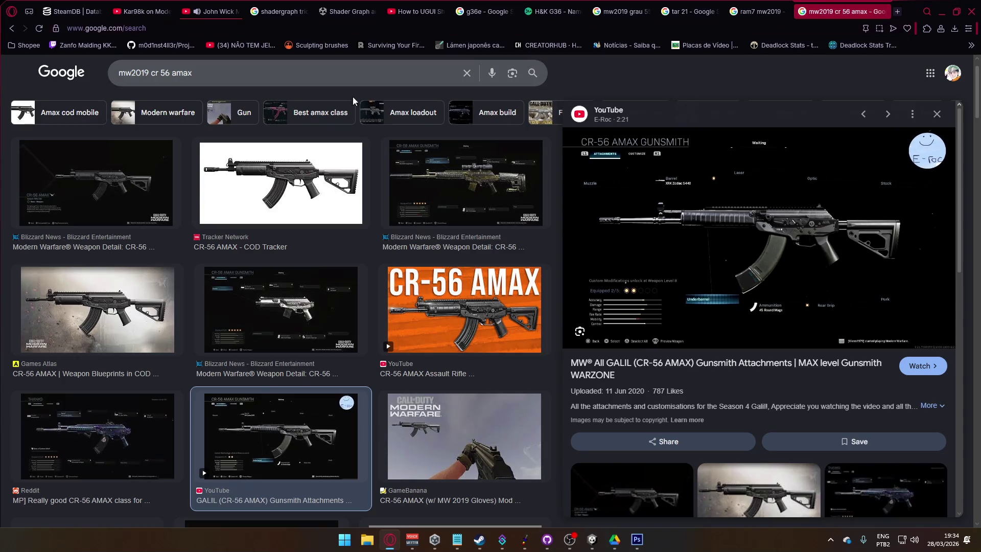
pyautogui.rightClick(111, 186)
pyautogui.click(155, 196)
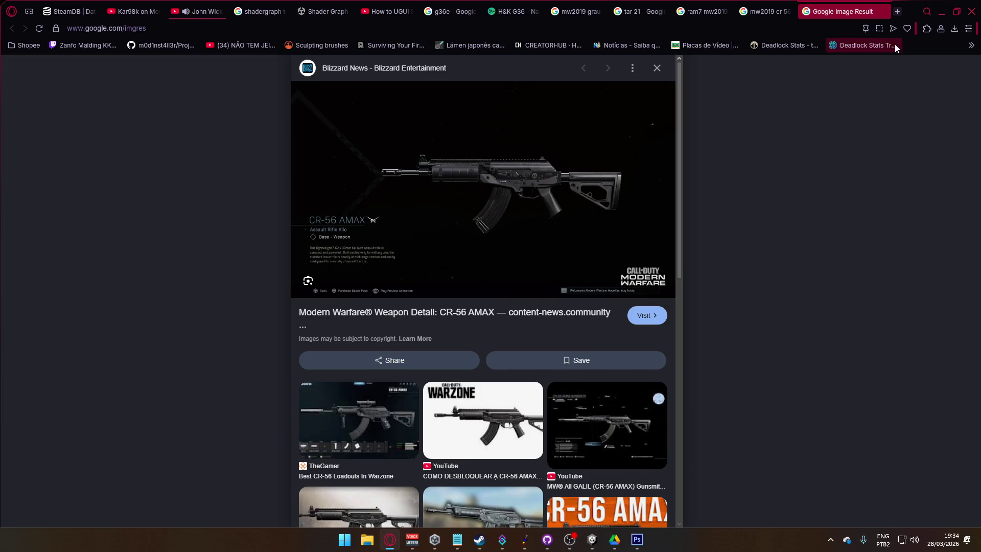
pyautogui.click(897, 11)
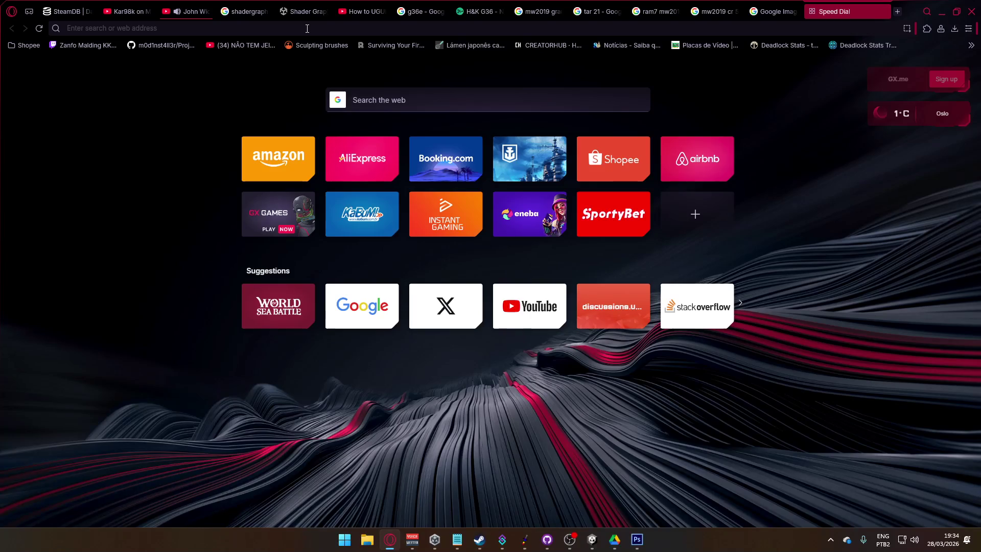
# Step: Search for 'iwi galil ace gen 2', accept the corrected query, and show image results
pyautogui.write('iwi galil ace')
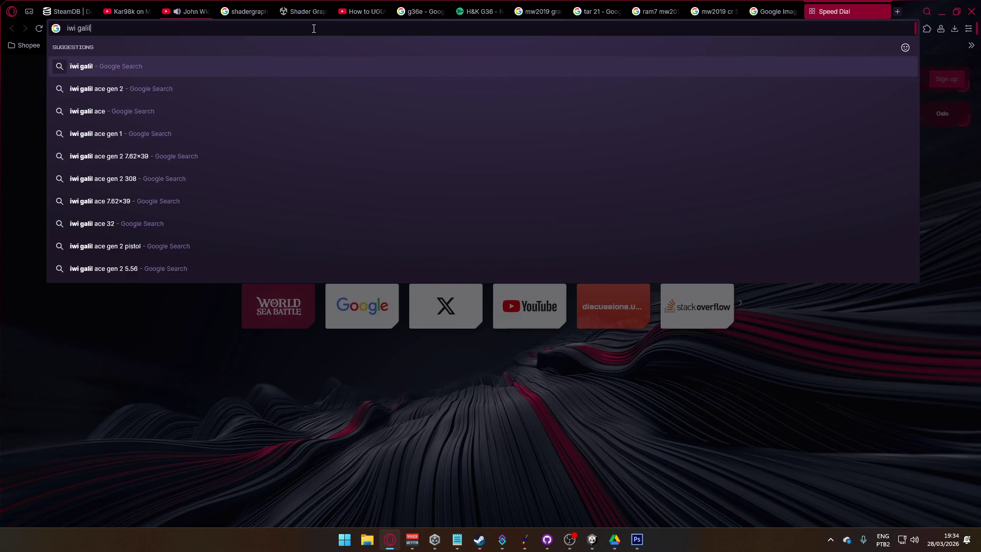
pyautogui.press('Return')
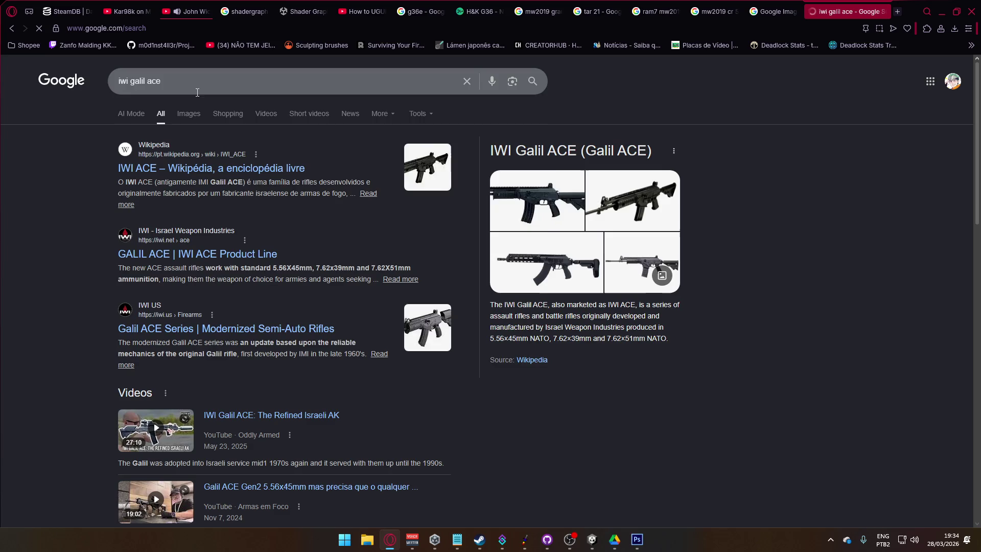
pyautogui.click(210, 87)
pyautogui.write('gen 2')
pyautogui.press('Return')
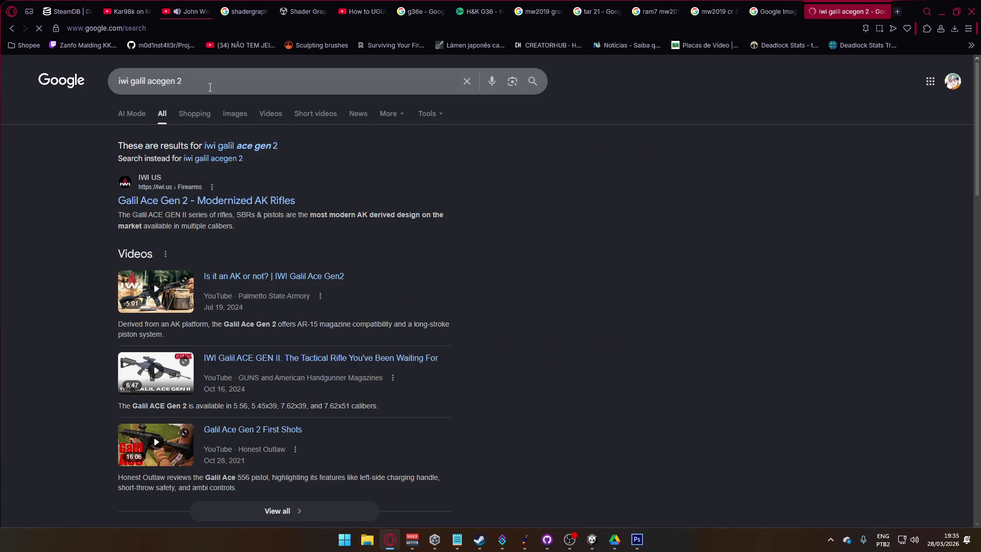
pyautogui.click(271, 146)
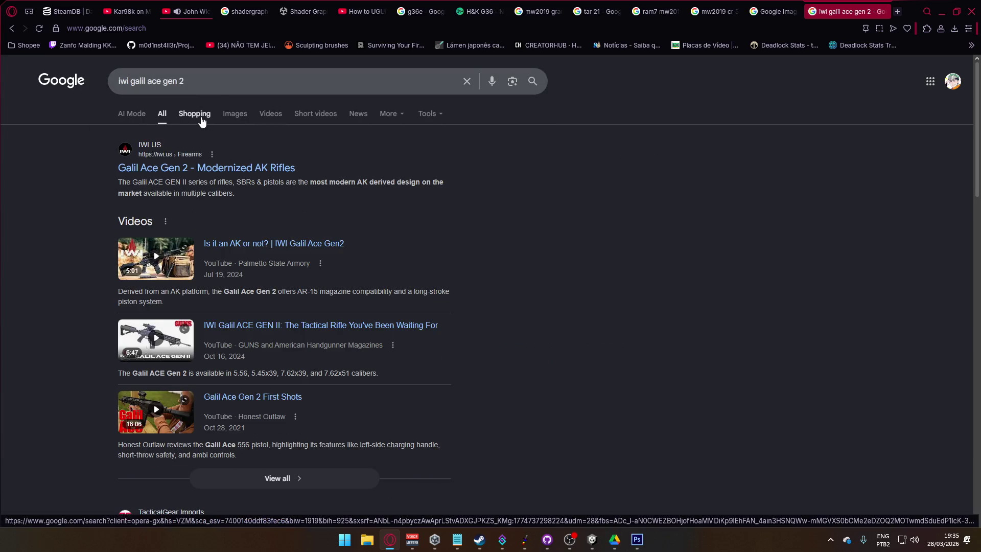
pyautogui.click(235, 119)
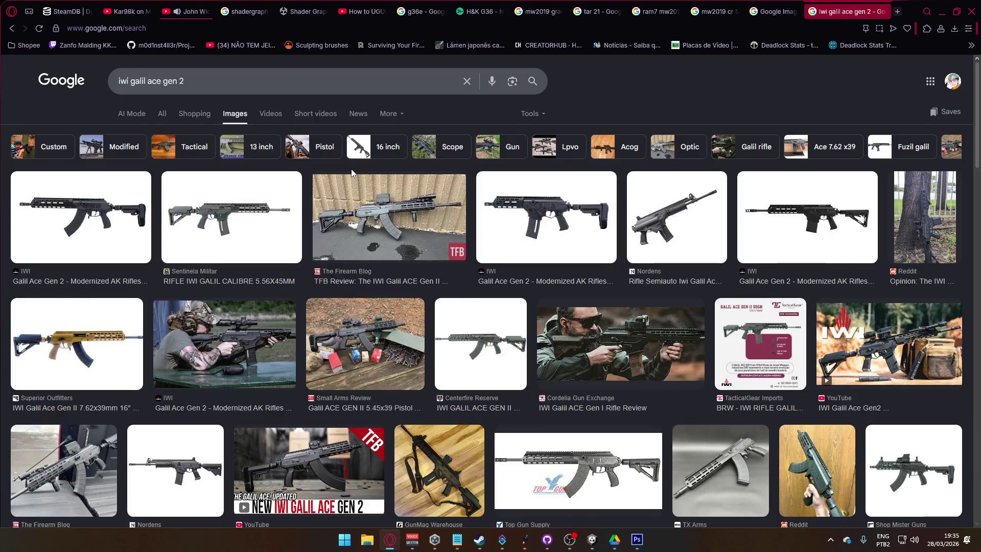
# Step: Change the query to 'iwi galil ace gen 1' and preview the Wikipedia IWI Galil ACE image
pyautogui.click(180, 80)
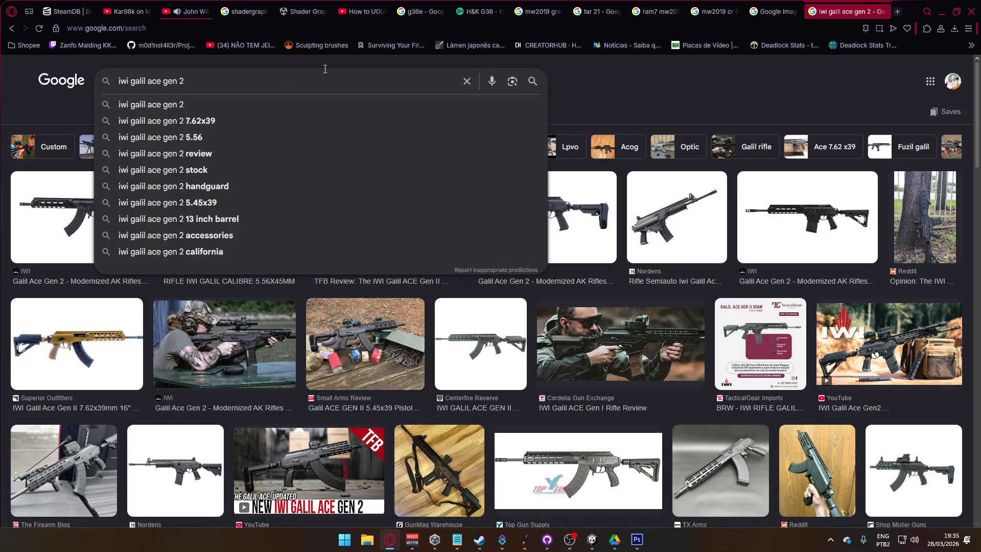
pyautogui.press('Delete')
pyautogui.write('1')
pyautogui.press('Return')
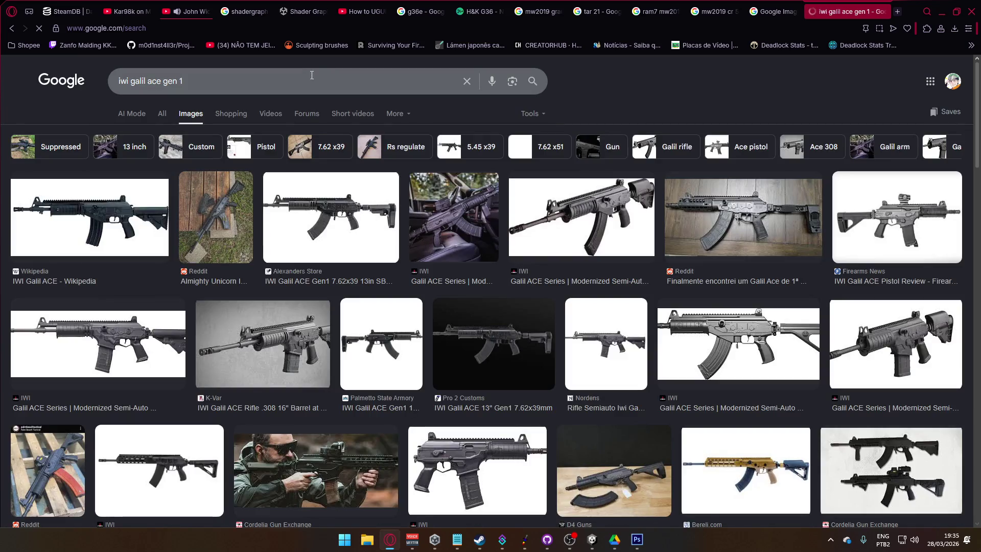
pyautogui.click(77, 191)
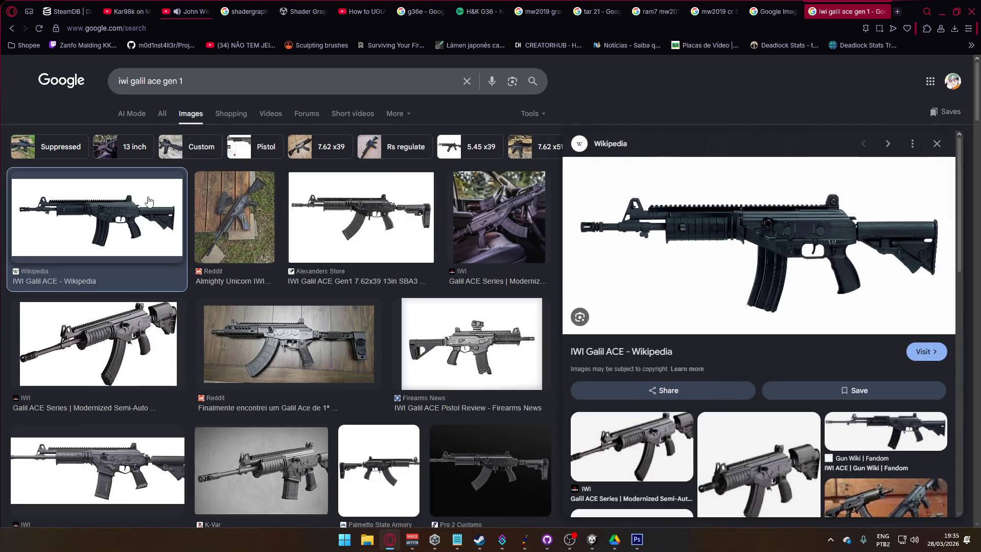
# Step: Compare the CR-56 AMAX image tab with the iwi galil ace gen 1 results, ending on the Galil results
pyautogui.click(772, 10)
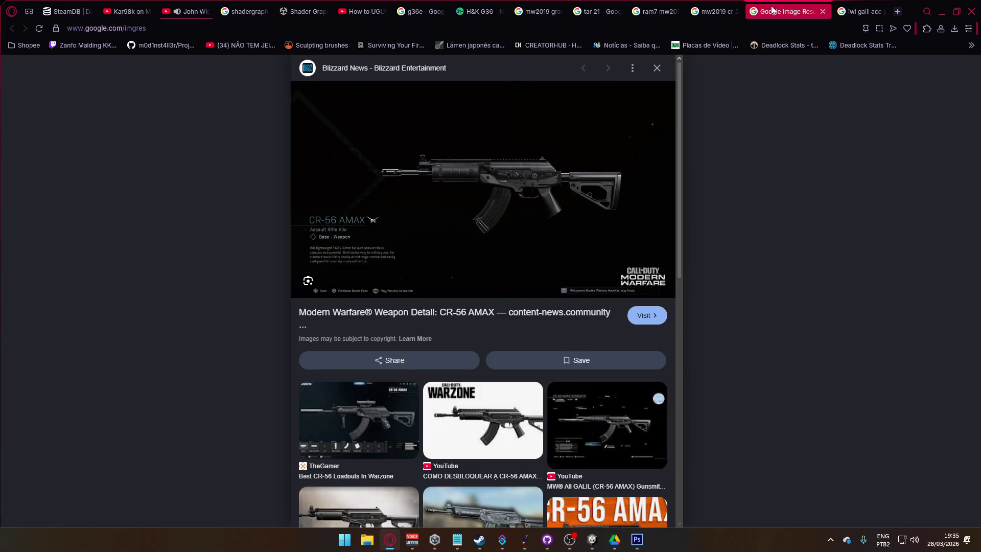
pyautogui.click(847, 10)
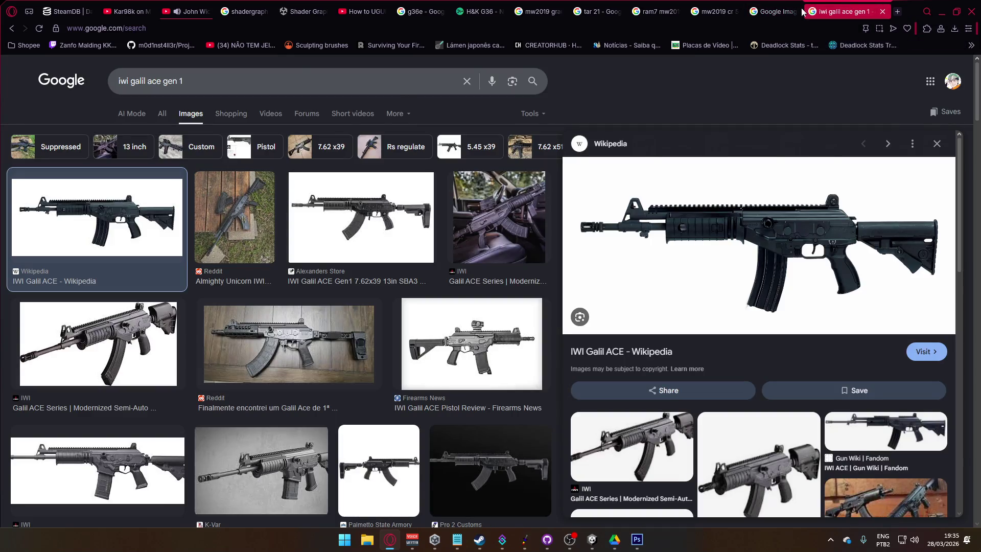
pyautogui.click(786, 10)
pyautogui.click(860, 10)
pyautogui.click(788, 11)
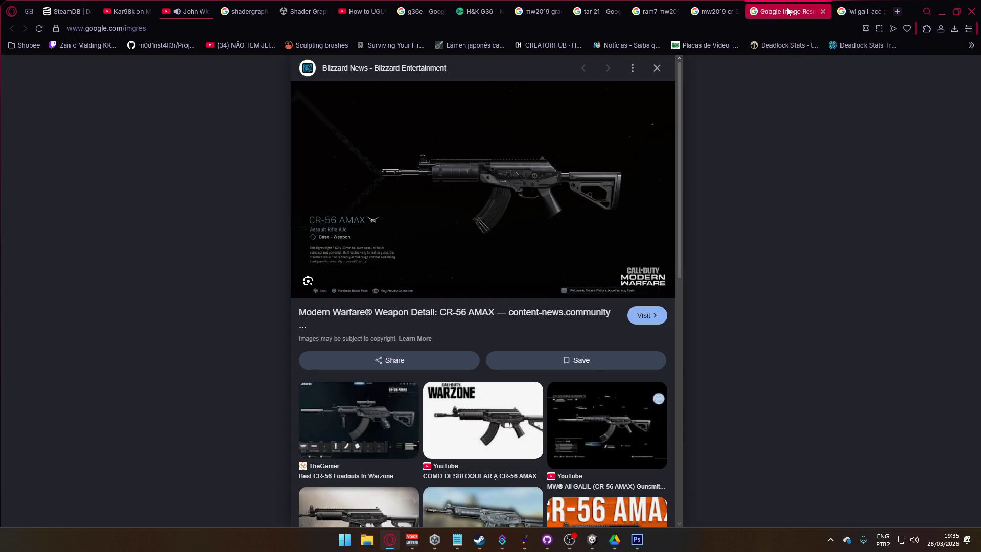
pyautogui.click(851, 10)
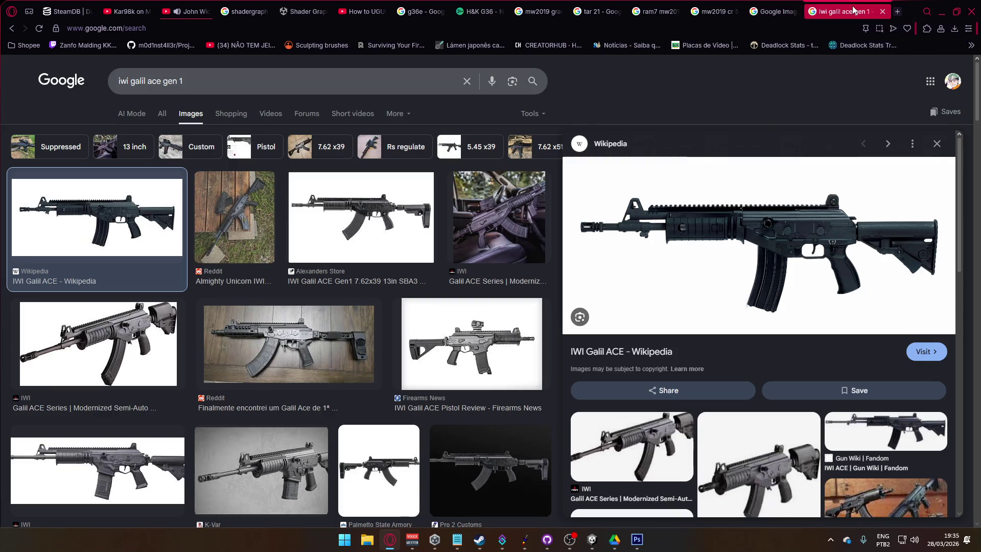
pyautogui.click(793, 12)
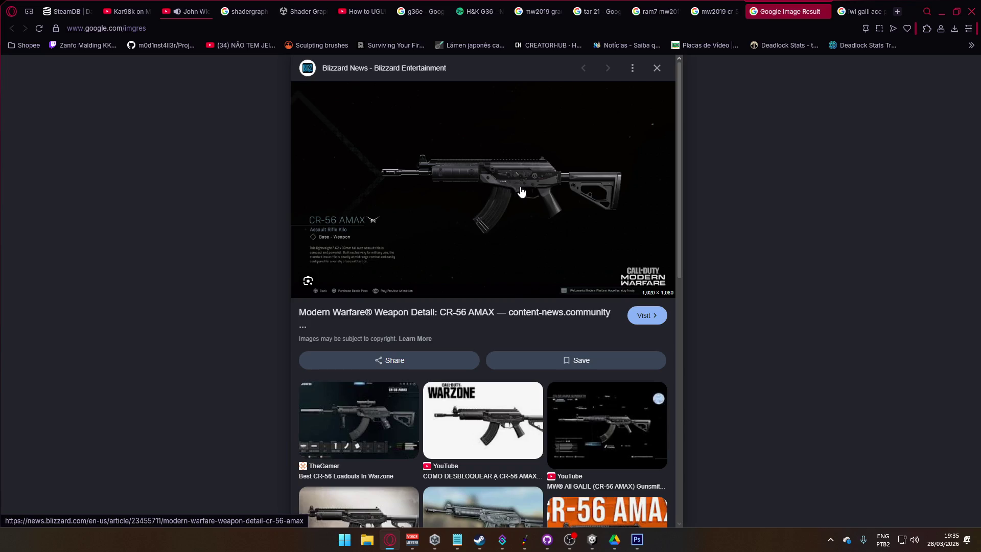
pyautogui.click(858, 12)
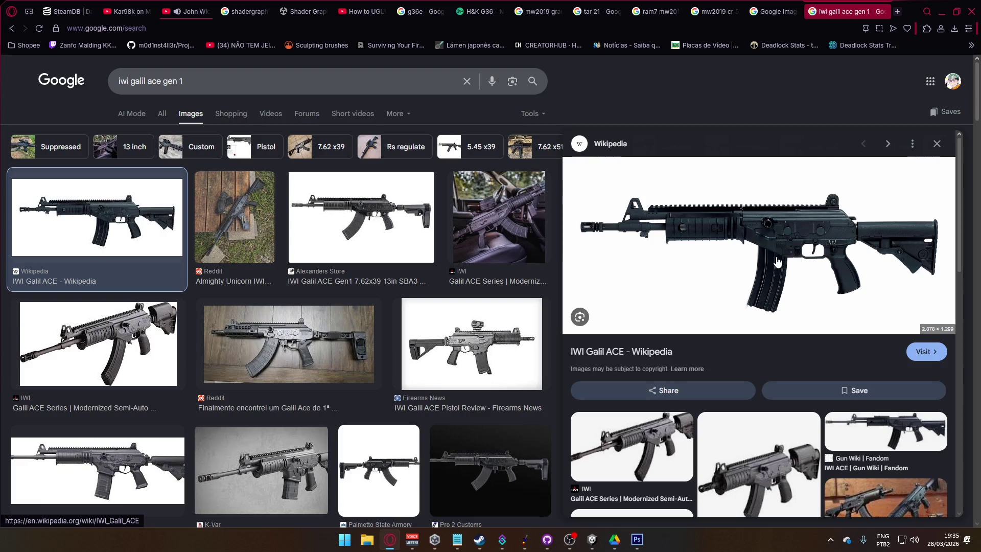
pyautogui.click(777, 6)
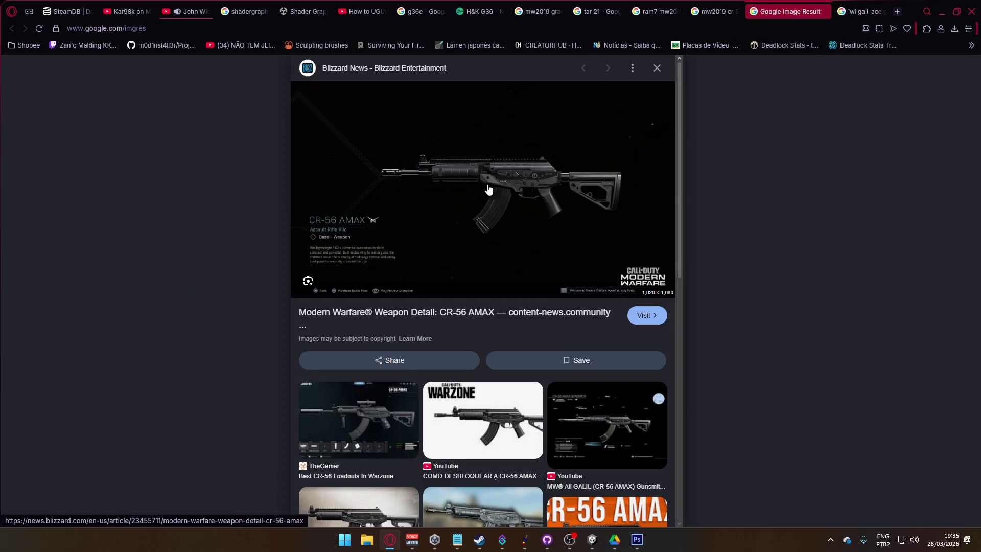
pyautogui.click(858, 11)
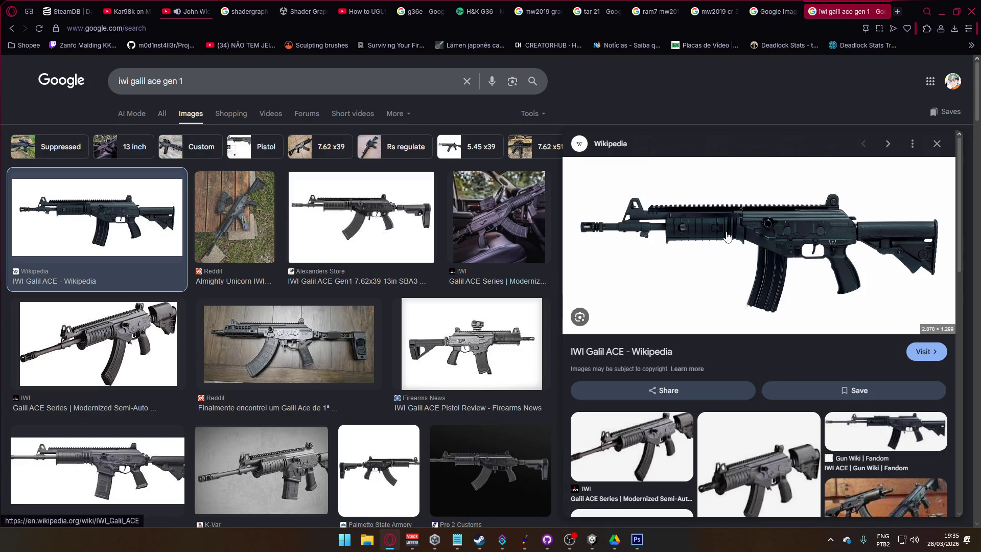
pyautogui.click(776, 11)
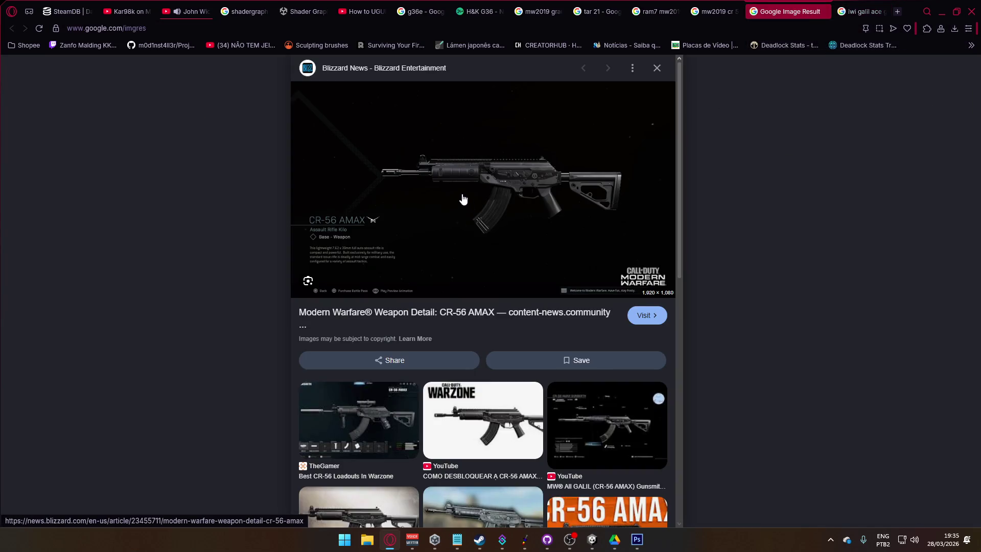
pyautogui.click(858, 11)
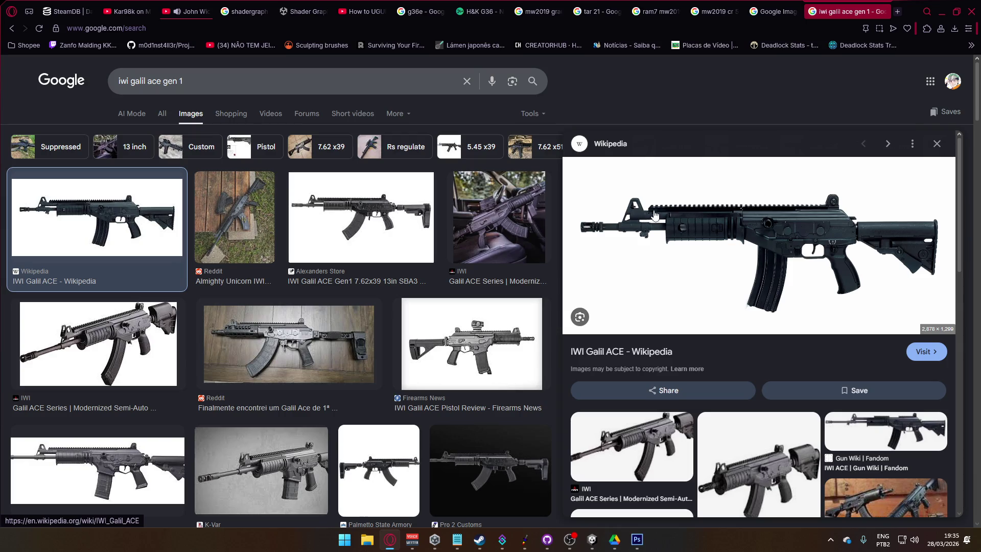
pyautogui.click(786, 12)
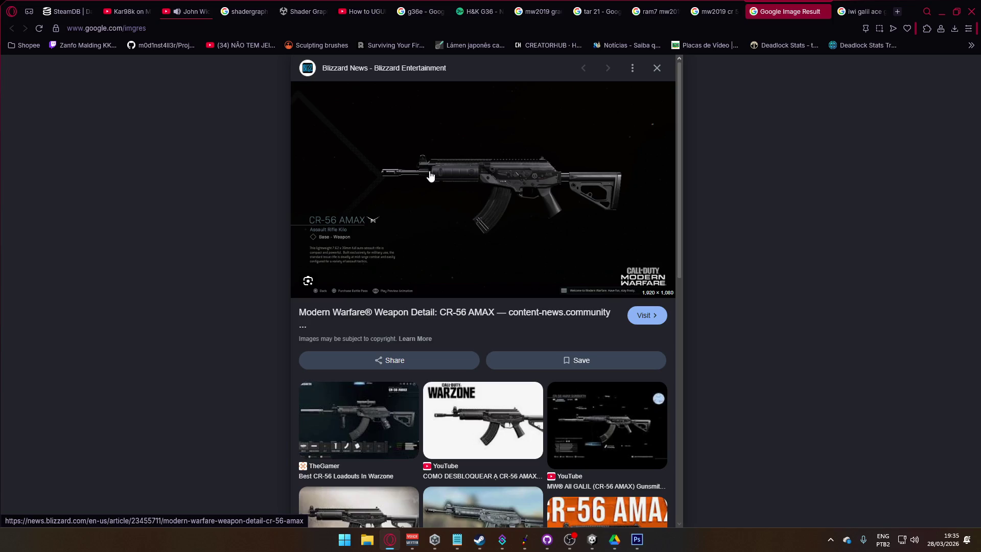
pyautogui.click(848, 11)
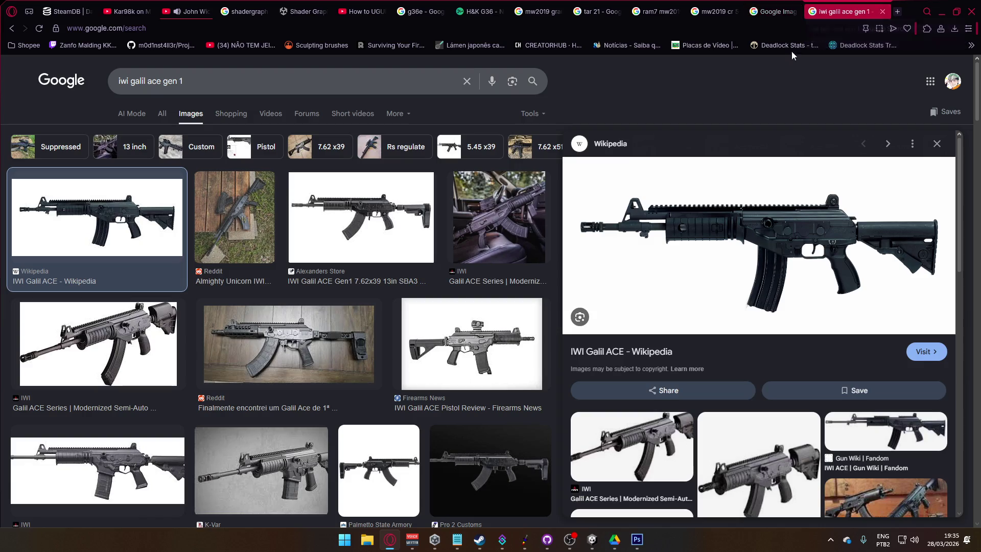
# Step: On the YouTube home feed, play the MW2 Rangers Theme song video, then start a new tab
pyautogui.hotkey('ctrl', '3')
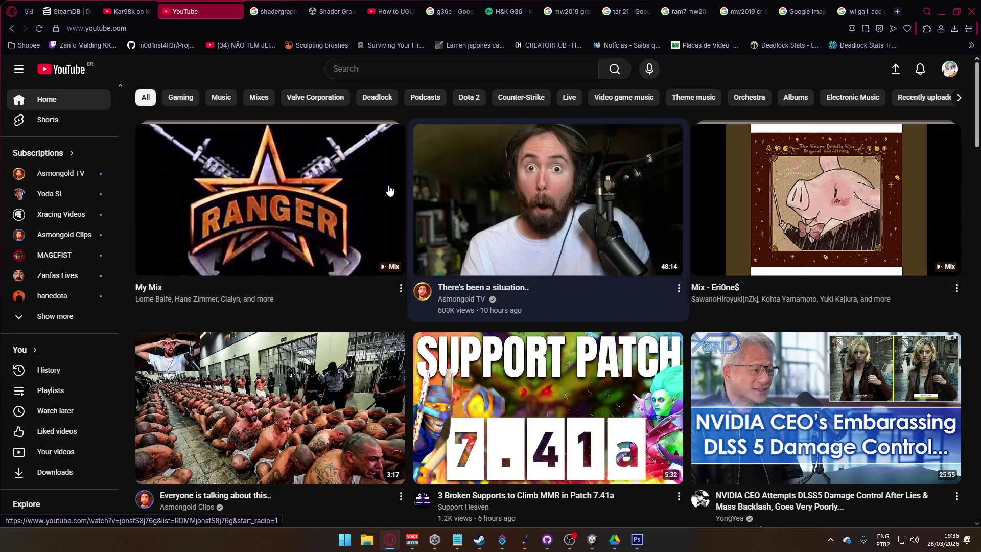
pyautogui.scroll(-3, 400, 191)
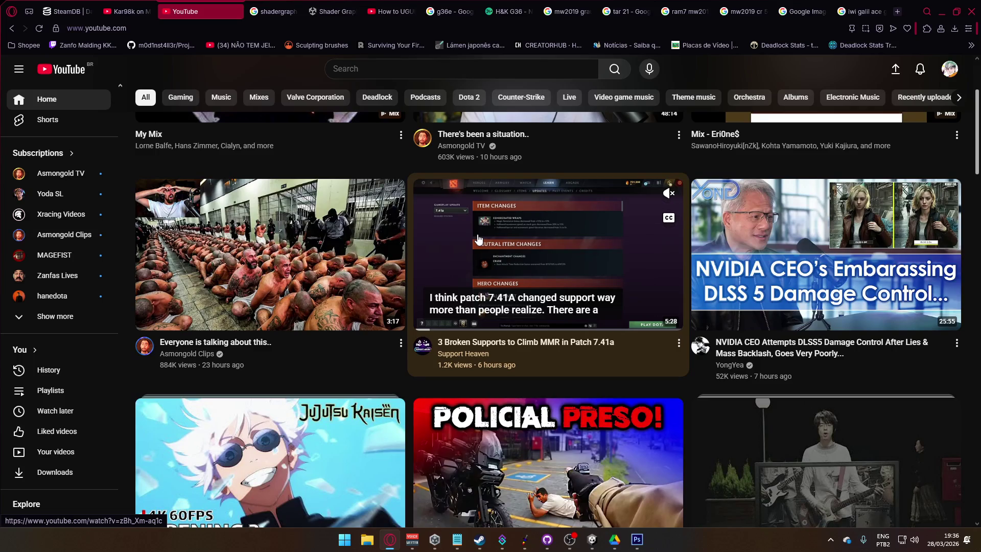
pyautogui.scroll(-4, 477, 236)
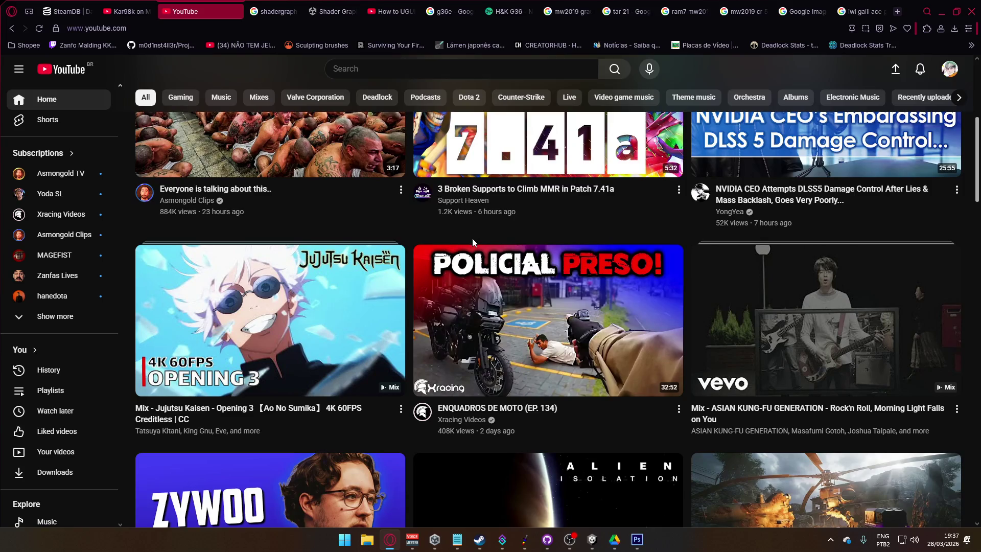
pyautogui.scroll(-1, 473, 241)
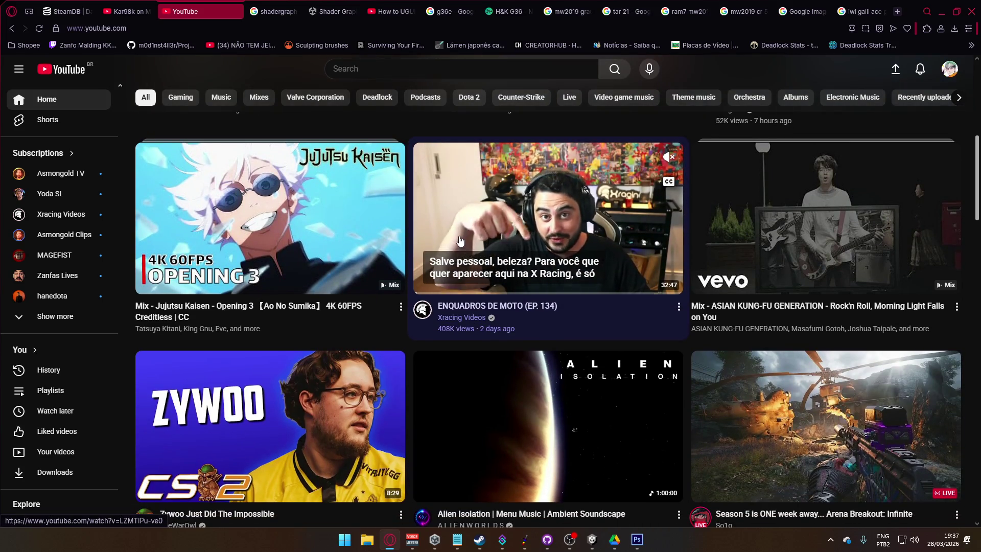
pyautogui.scroll(3, 483, 267)
pyautogui.scroll(4, 483, 266)
pyautogui.click(314, 229)
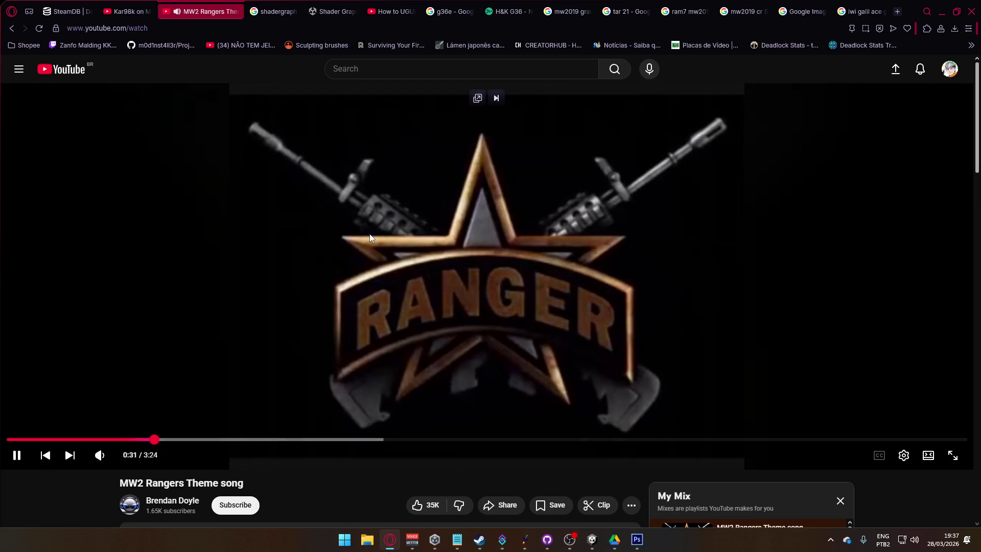
pyautogui.click(897, 11)
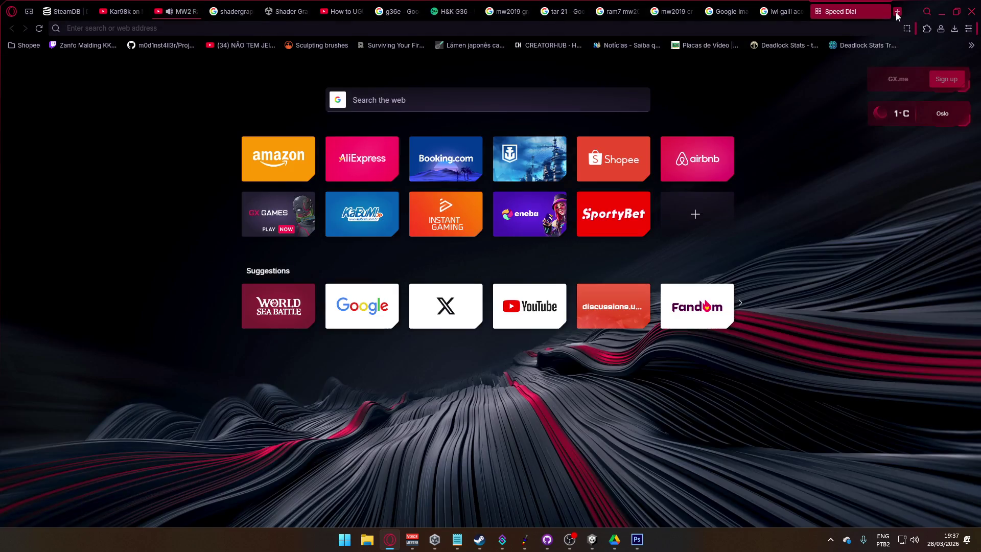
# Step: Search for 'm4 mw2 version' and look at its image and video results
pyautogui.write('m4')
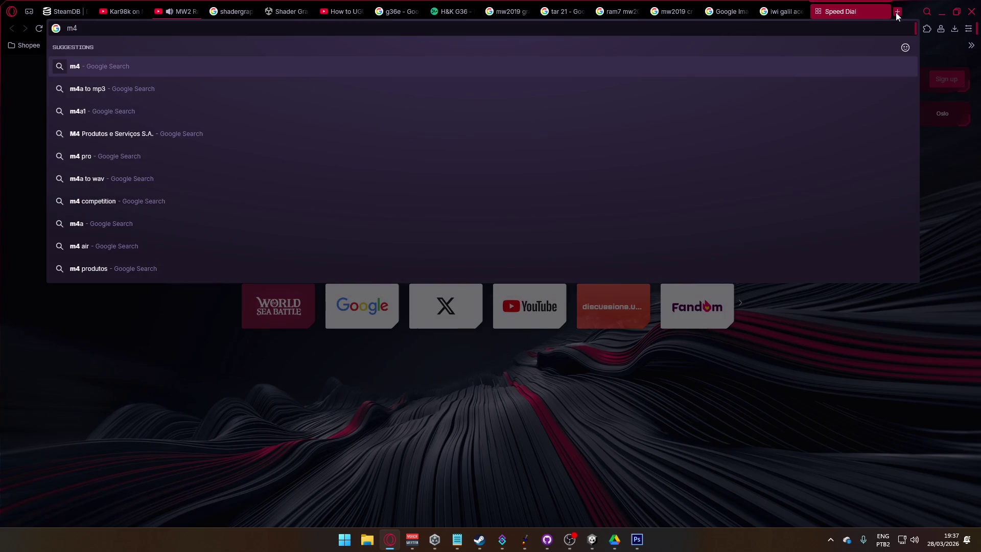
pyautogui.write(' mw2 version')
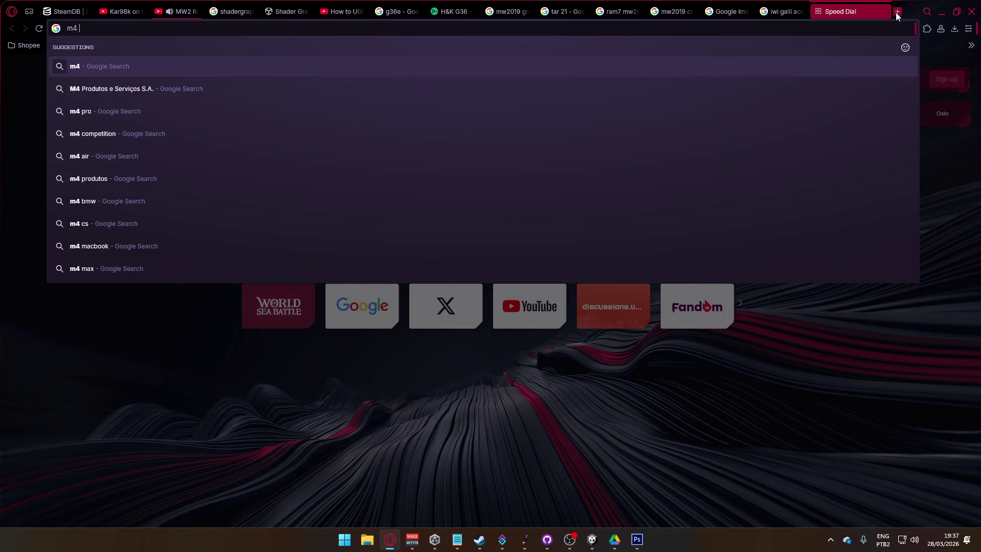
pyautogui.press('Return')
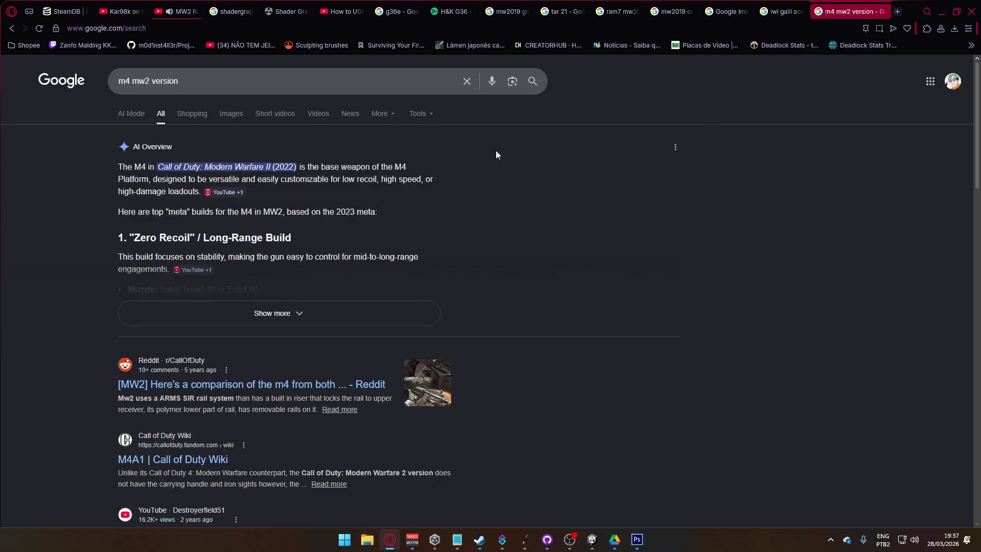
pyautogui.click(231, 113)
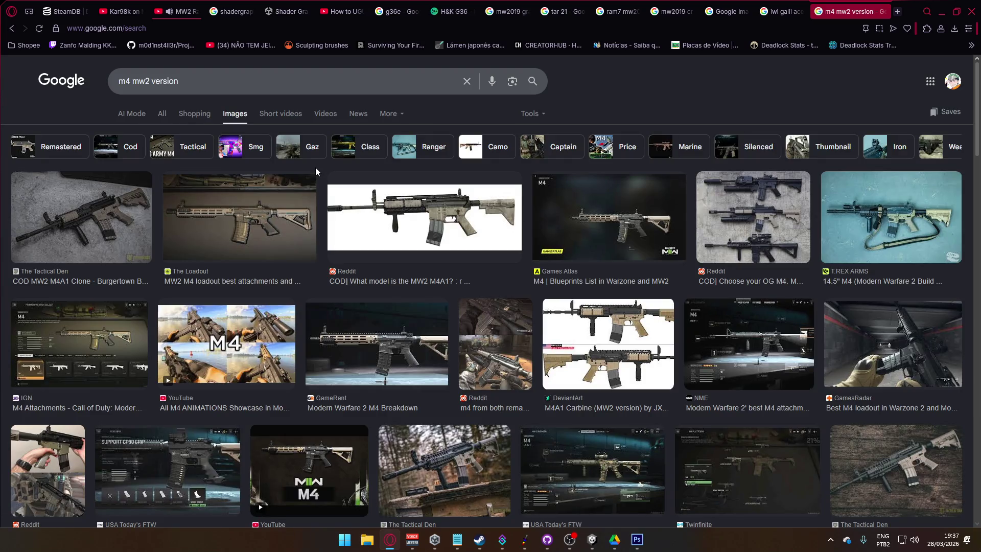
pyautogui.scroll(-4, 391, 254)
pyautogui.scroll(4, 391, 254)
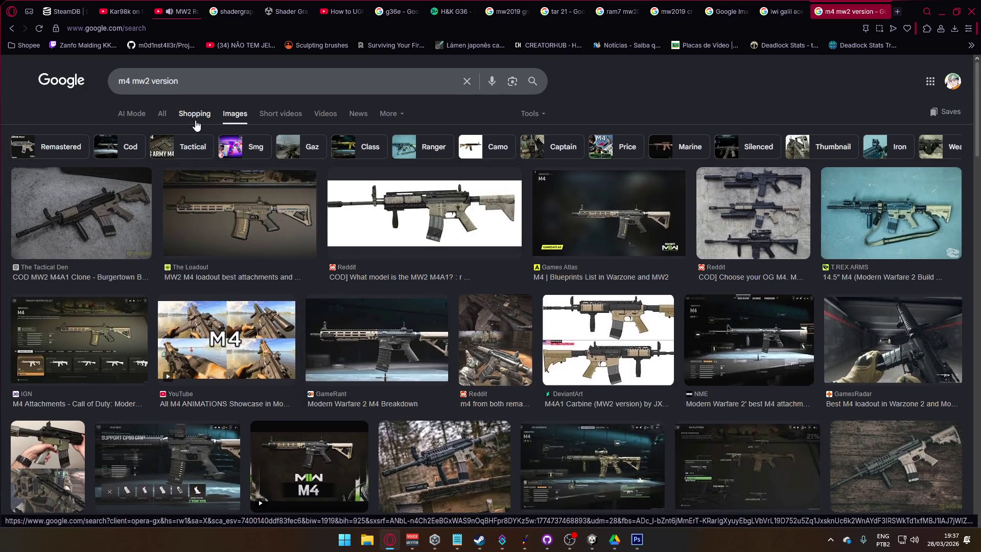
pyautogui.click(325, 115)
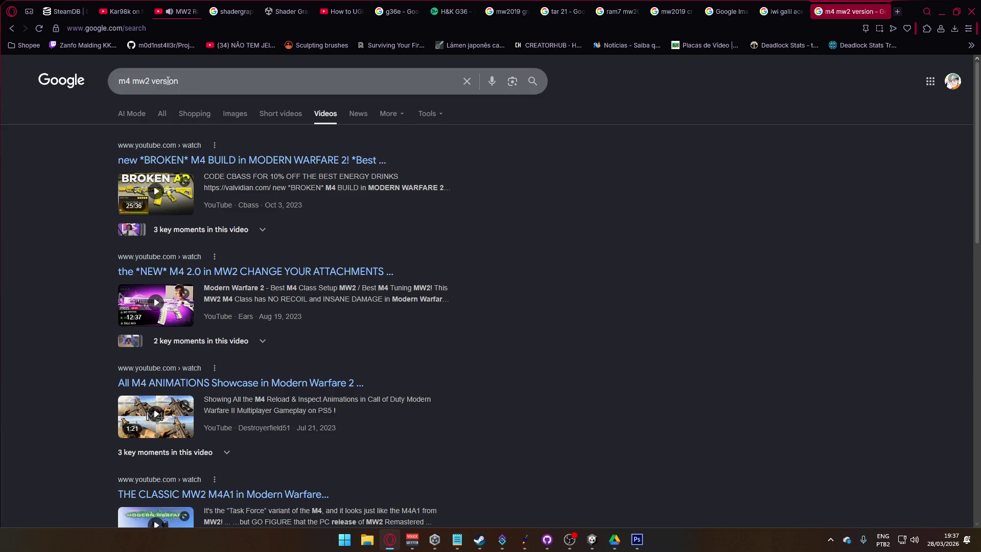
# Step: Refine the search to 'ranger m4 mw2 version' and scroll through the video results
pyautogui.click(122, 80)
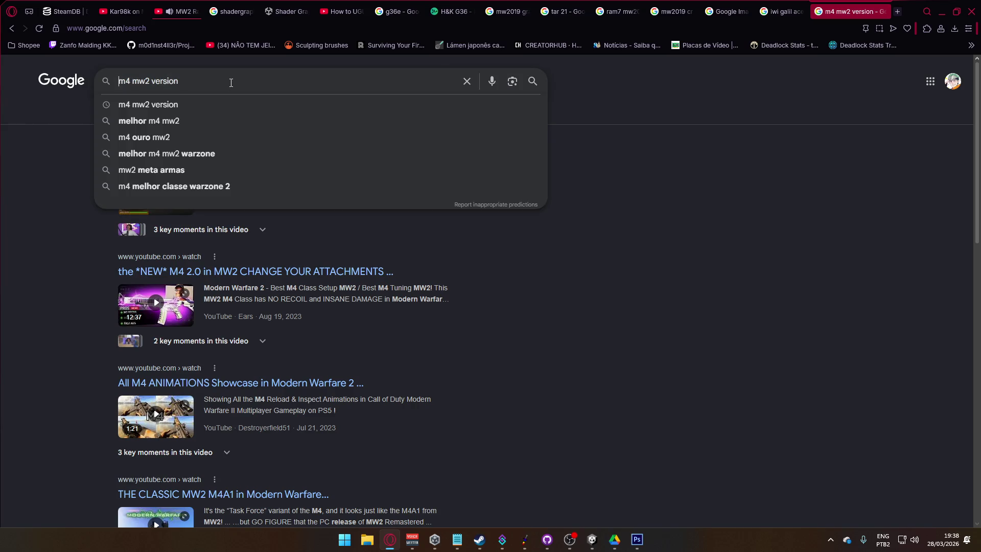
pyautogui.write('ranger')
pyautogui.press('Return')
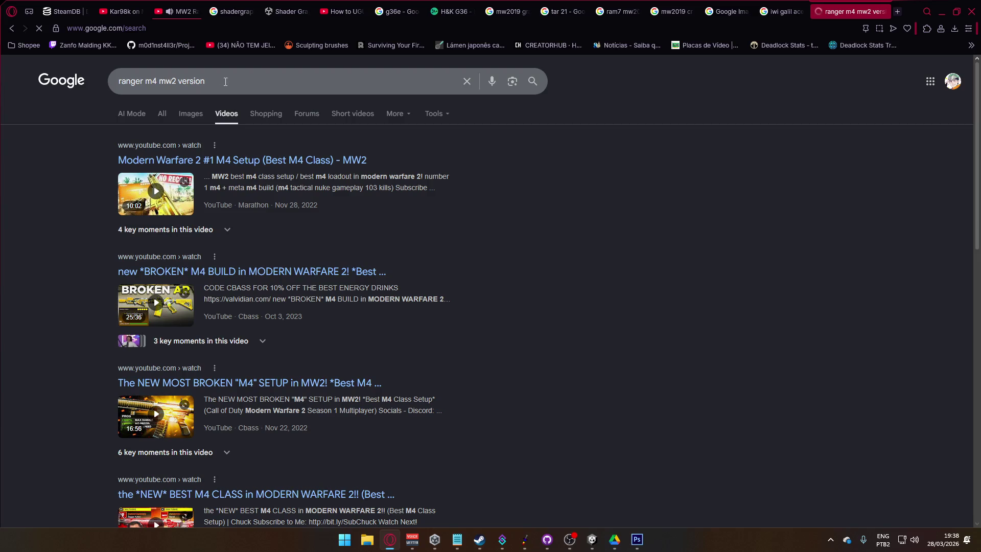
pyautogui.scroll(-14, 277, 226)
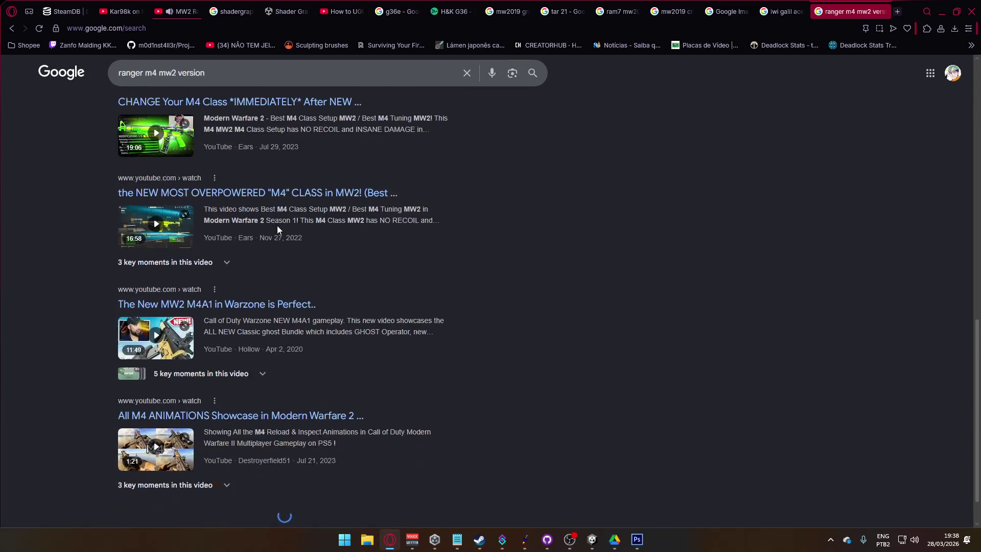
pyautogui.scroll(-4, 277, 226)
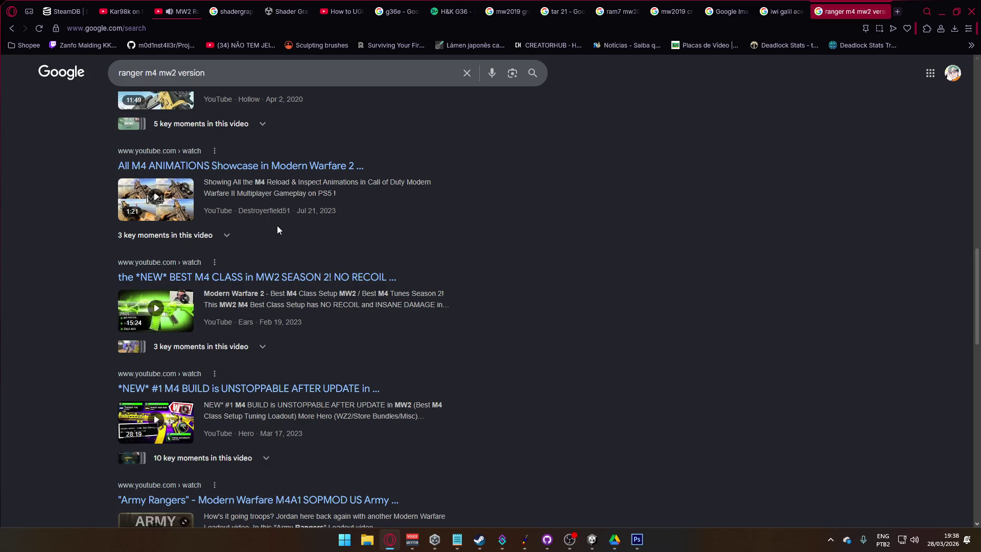
pyautogui.scroll(-12, 277, 228)
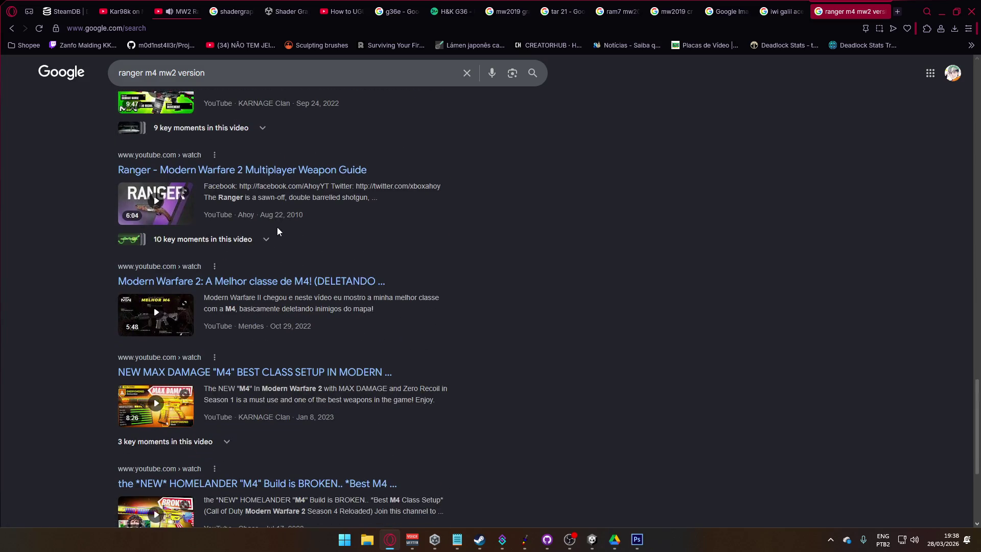
pyautogui.scroll(-8, 276, 209)
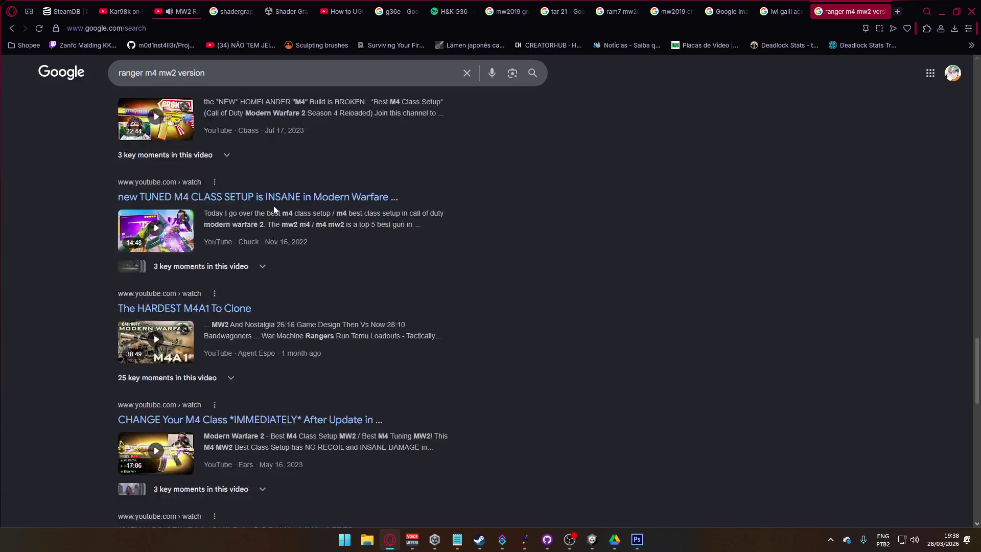
pyautogui.scroll(-2, 274, 209)
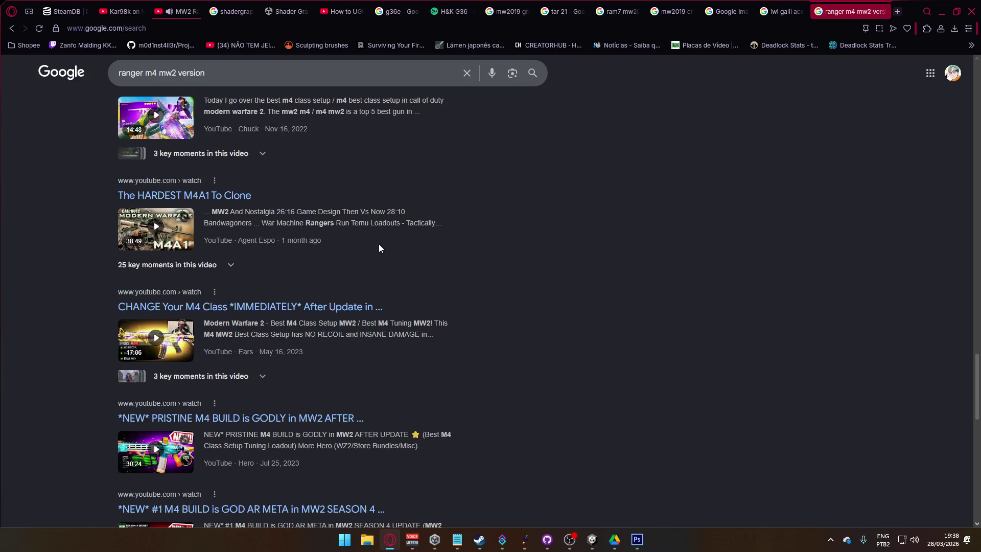
# Step: Open 'The HARDEST M4A1 To Clone' and pause it at the start, briefly checking the Rangers Theme tab
pyautogui.click(212, 200)
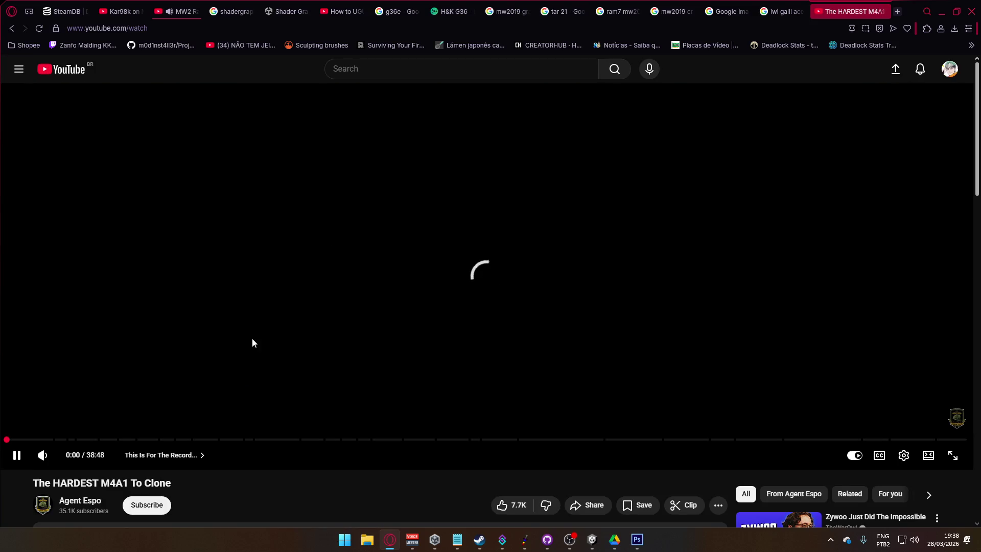
pyautogui.scroll(-3, 277, 327)
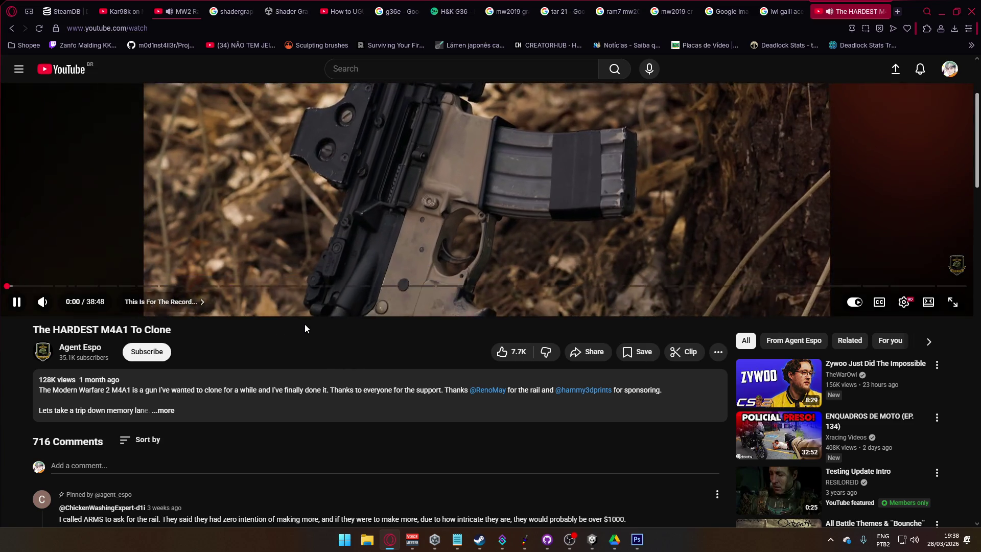
pyautogui.click(528, 181)
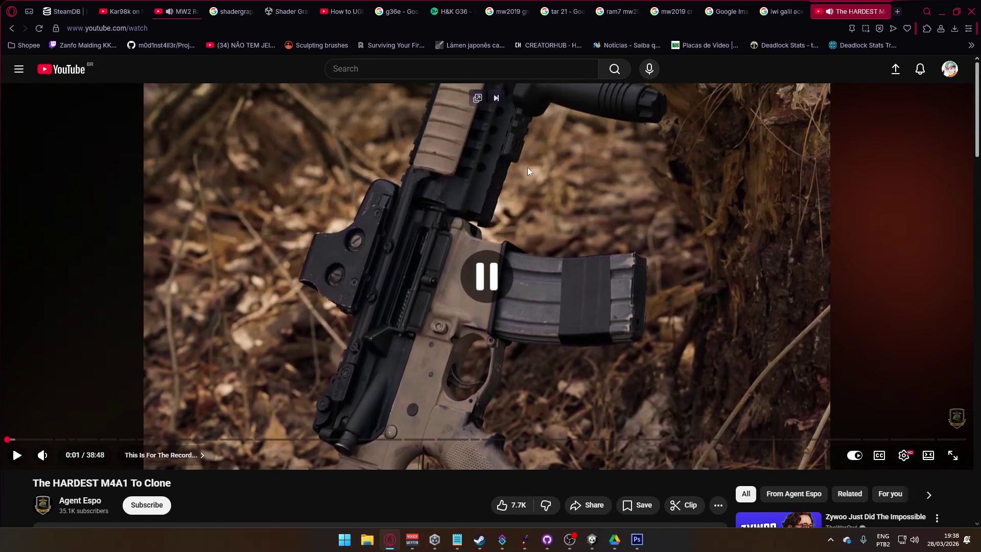
pyautogui.click(184, 12)
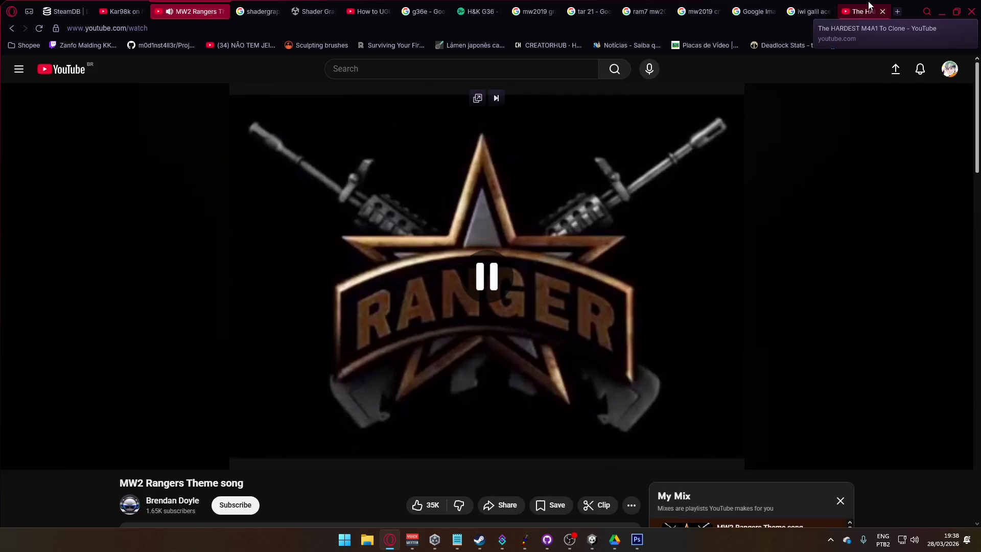
pyautogui.click(868, 5)
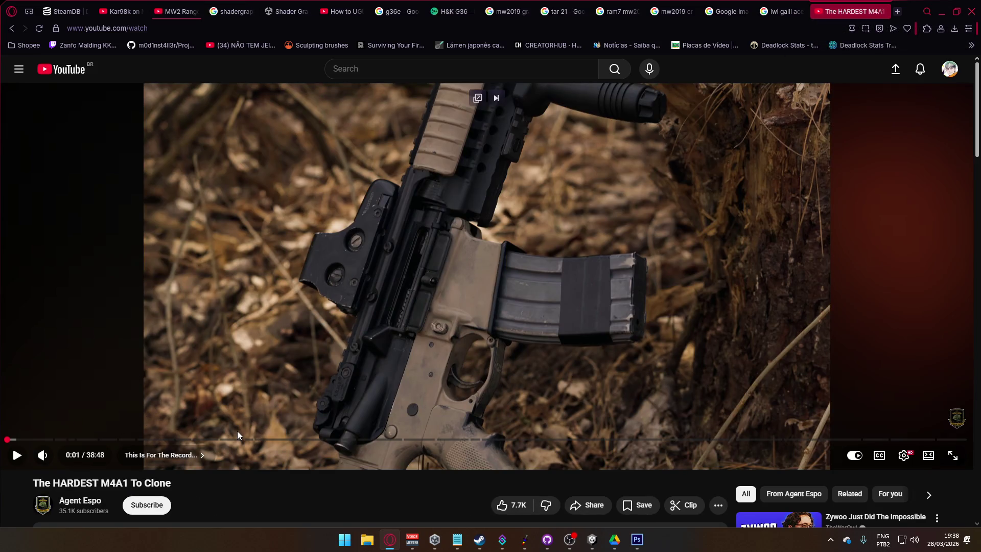
# Step: Sample scenes around 1:01, 1:21, 0:58 and 0:47, then skip ahead to 15:59
pyautogui.click(31, 441)
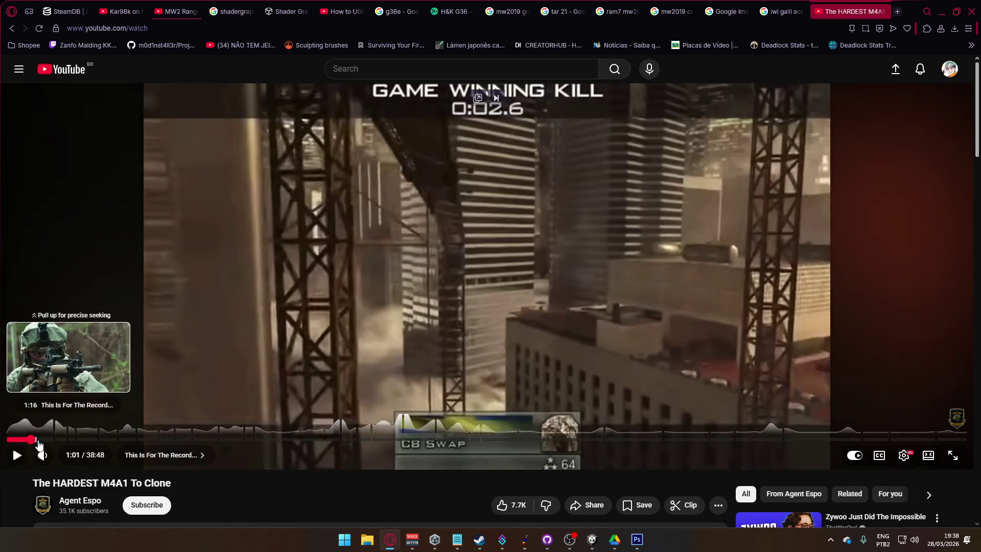
pyautogui.click(39, 440)
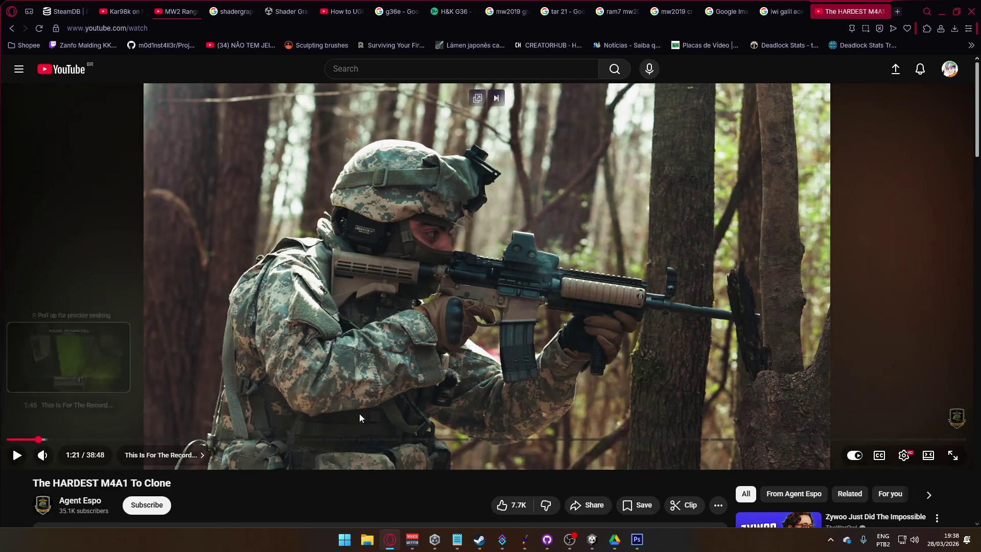
pyautogui.click(573, 357)
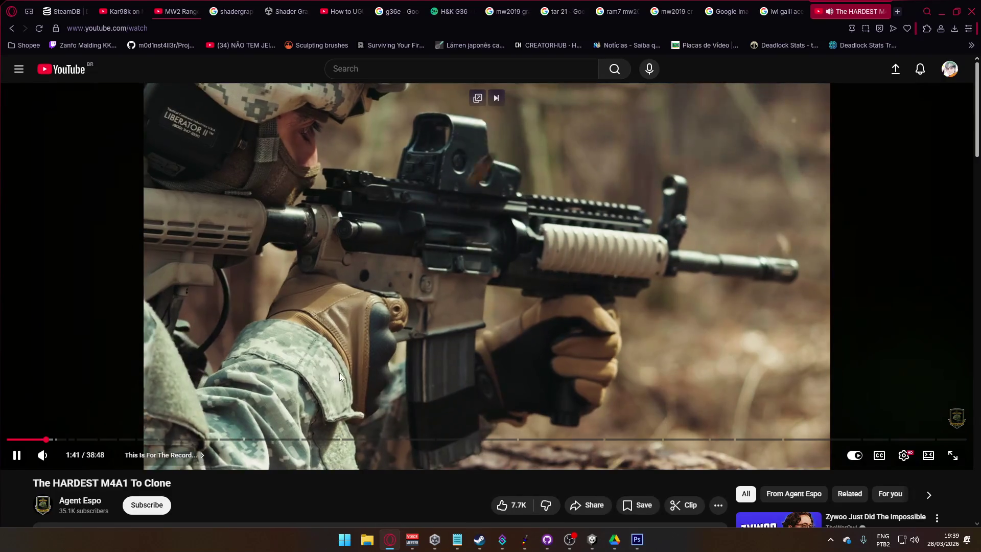
pyautogui.click(397, 365)
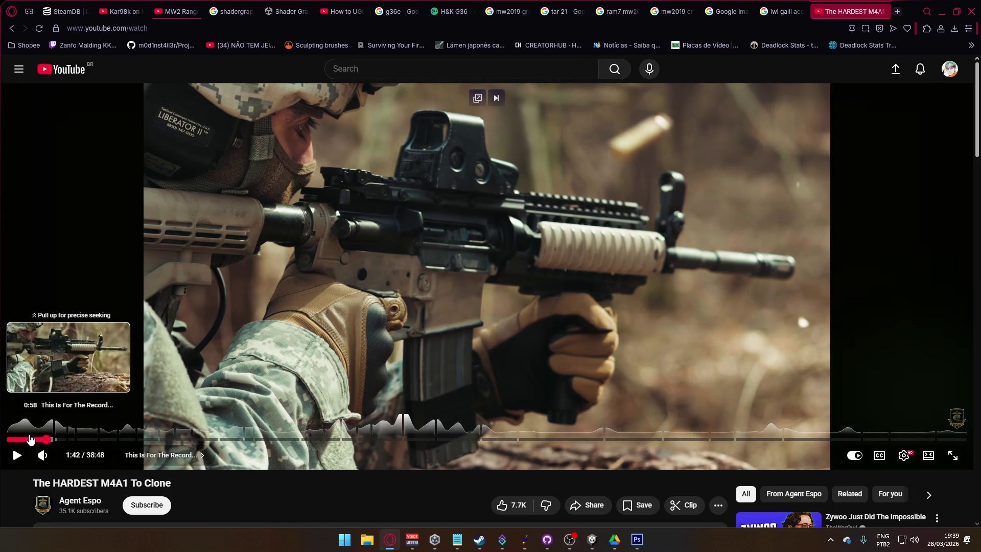
pyautogui.click(29, 438)
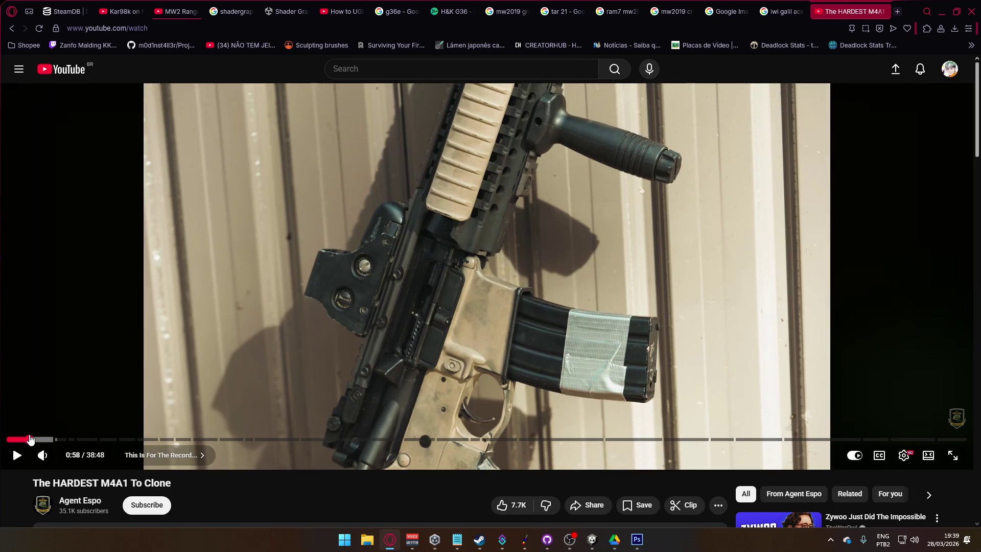
pyautogui.click(25, 439)
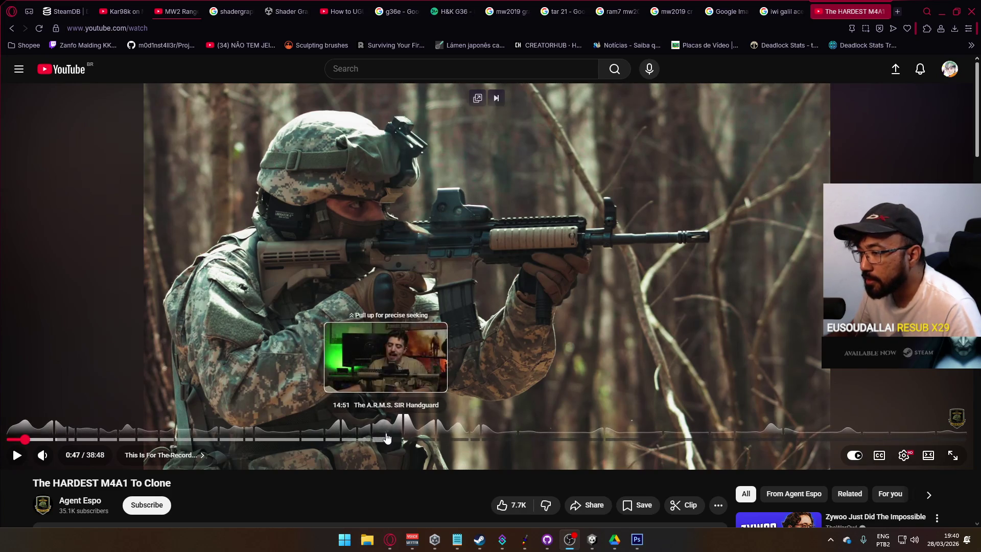
pyautogui.click(414, 438)
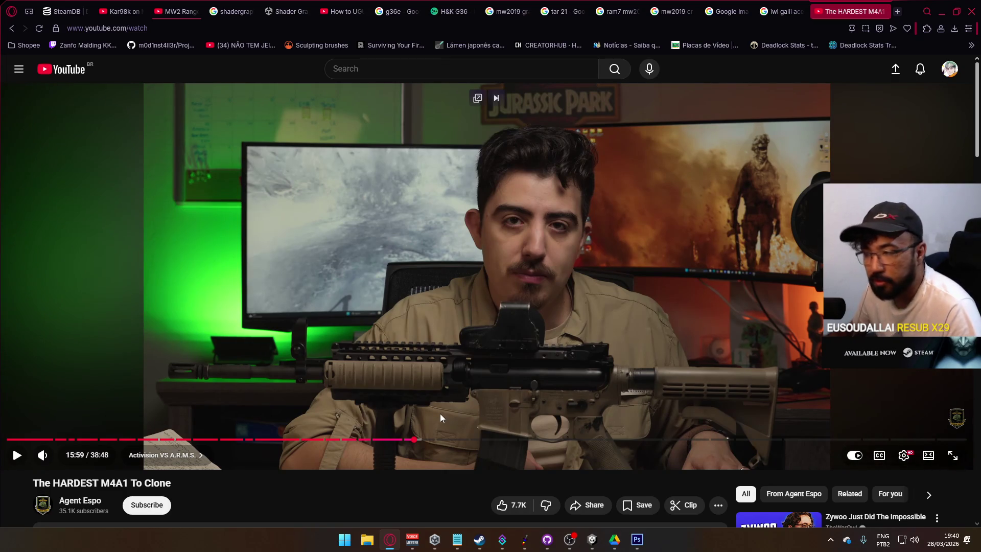
# Step: In a new tab, search images for 'm4a1'
pyautogui.click(897, 11)
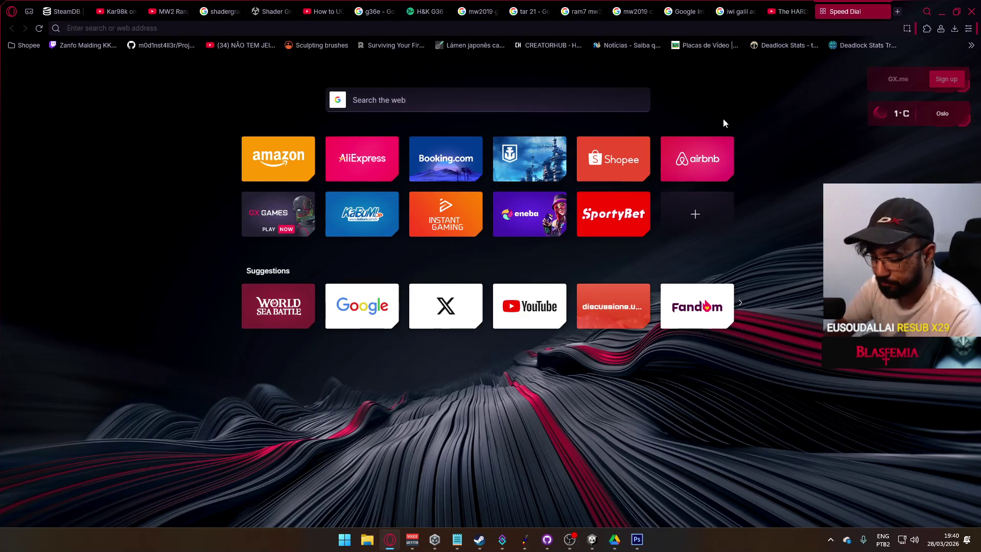
pyautogui.write('m4a1')
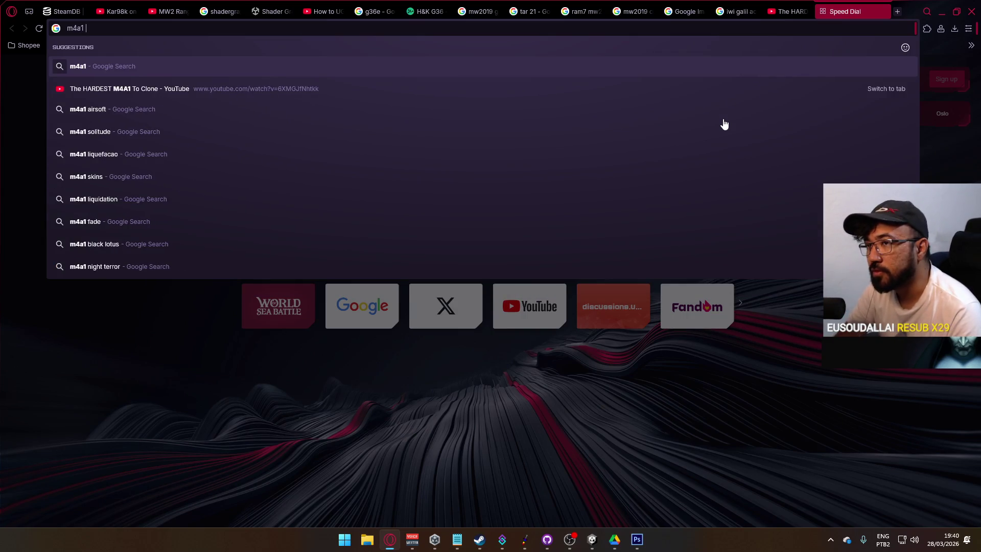
pyautogui.press('Return')
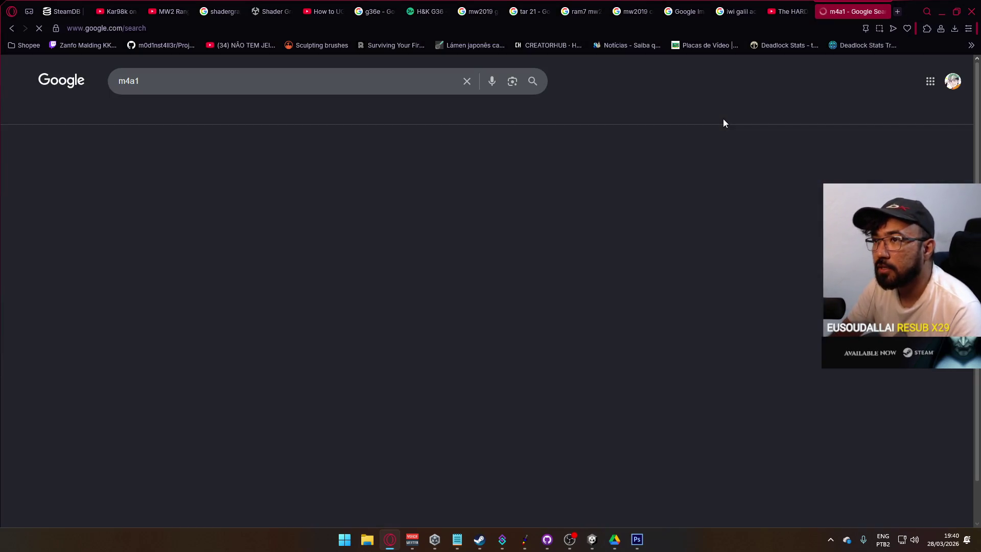
pyautogui.click(189, 113)
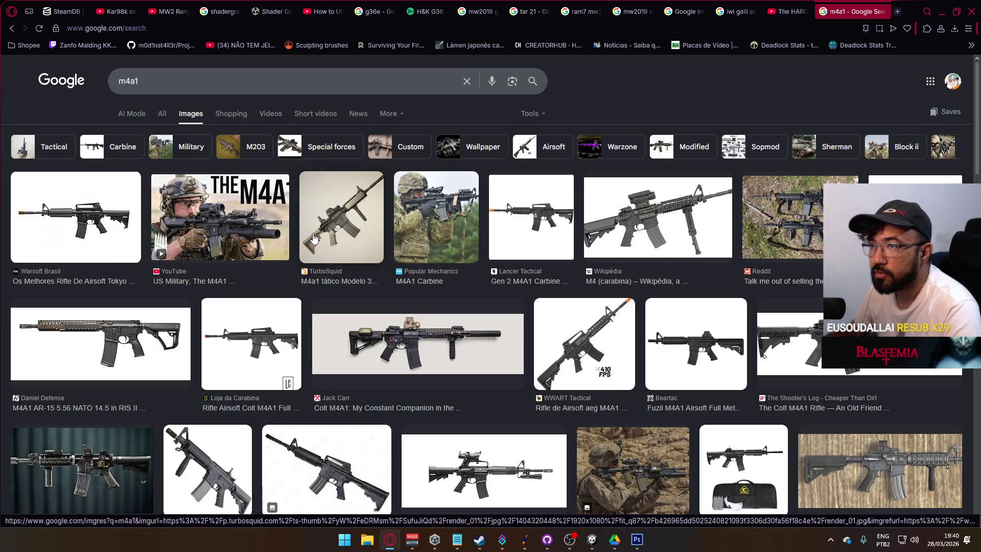
pyautogui.scroll(-3, 314, 238)
# Step: Refine to 'm4a1 family' and preview the M-16/AR-15 Family image and the Pinterest rifle chart
pyautogui.click(169, 75)
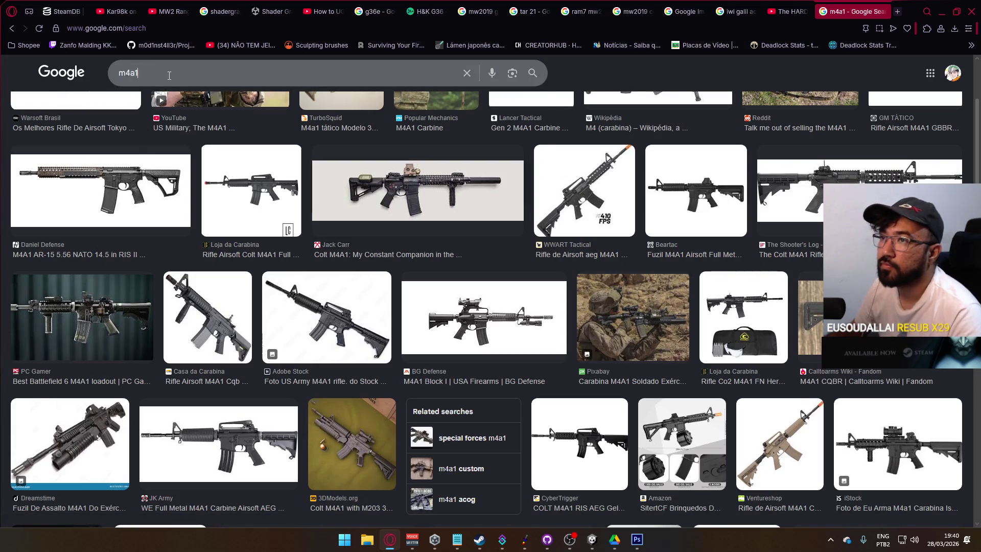
pyautogui.write(' family')
pyautogui.press('Return')
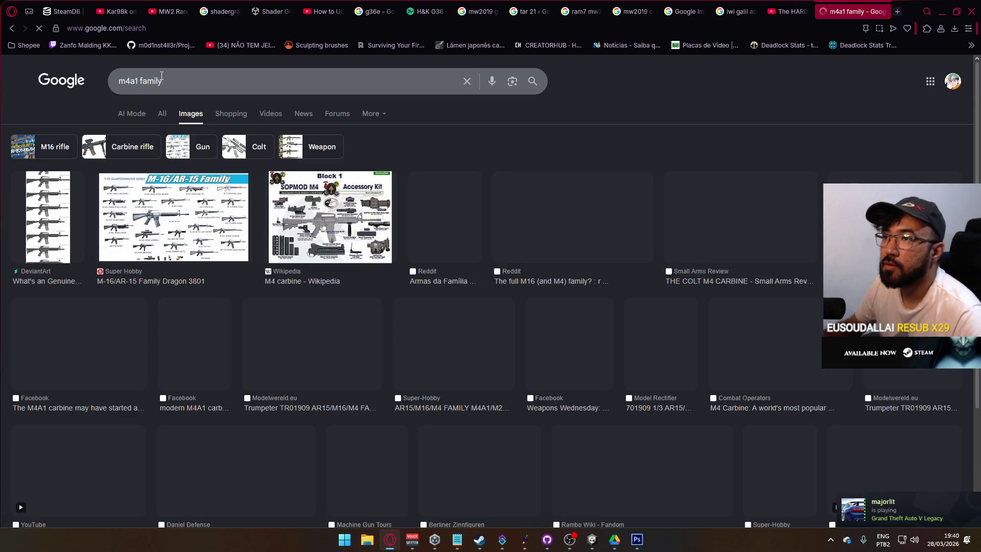
pyautogui.click(215, 215)
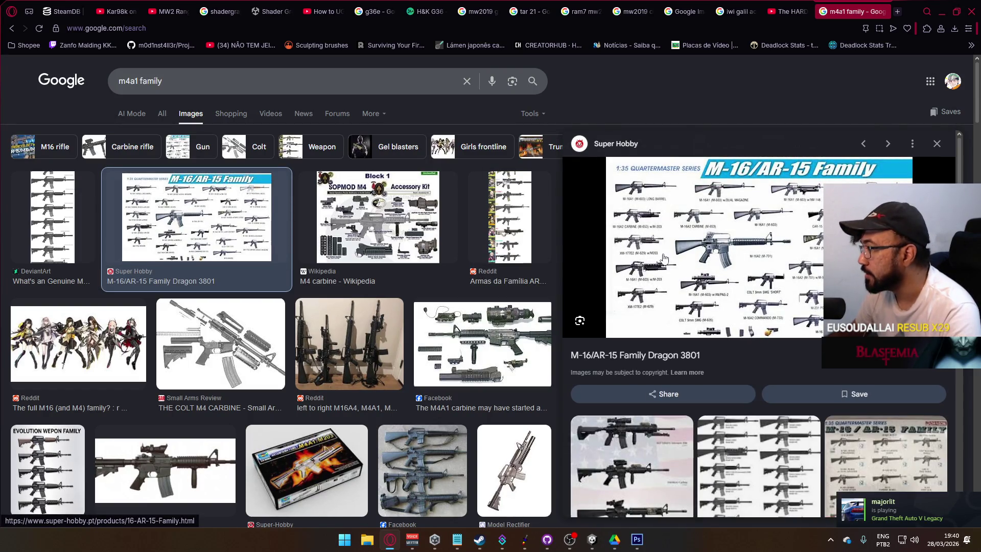
pyautogui.scroll(-3, 768, 359)
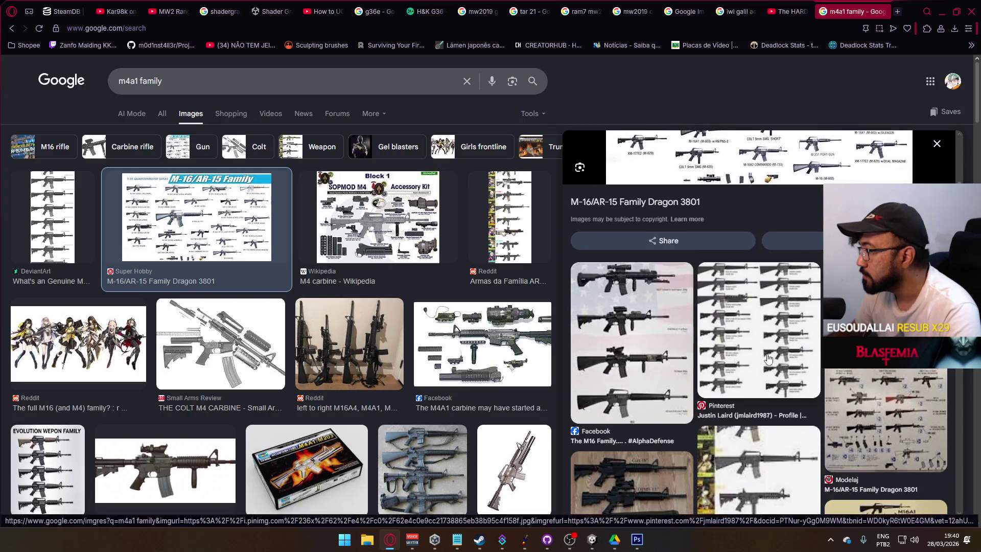
pyautogui.click(768, 359)
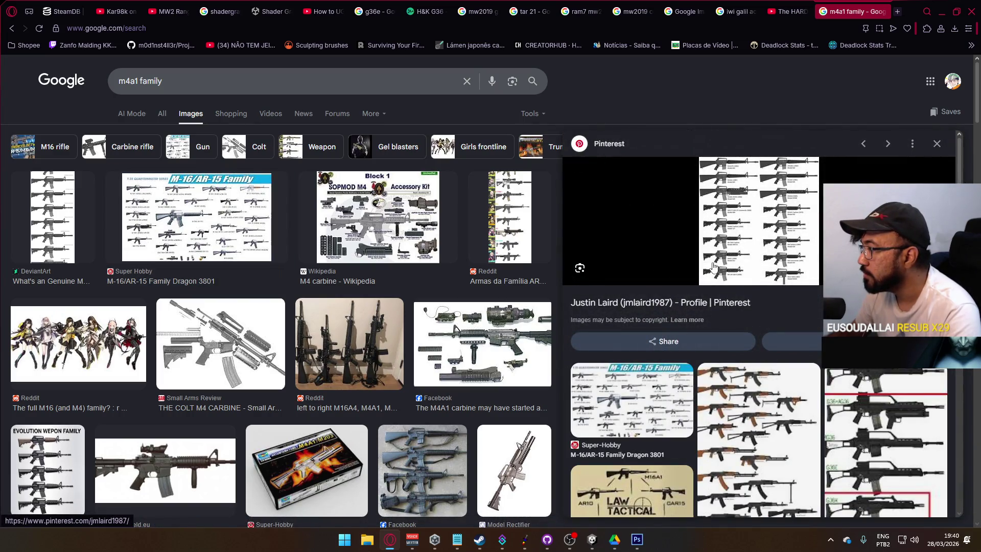
pyautogui.scroll(-3, 255, 330)
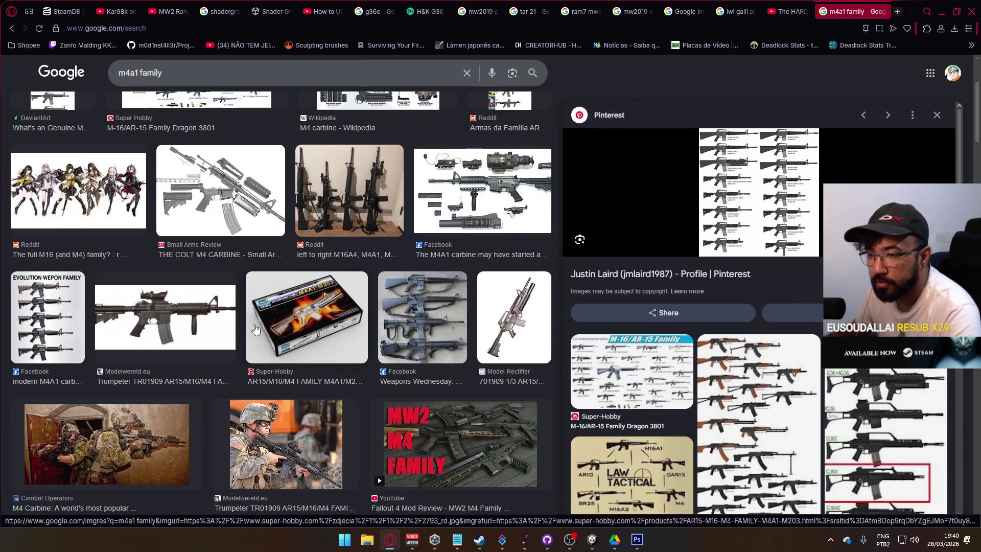
# Step: Preview the Evolution Weapon Family infographic, then return to the mw2019 cr 56 amax image results
pyautogui.click(59, 303)
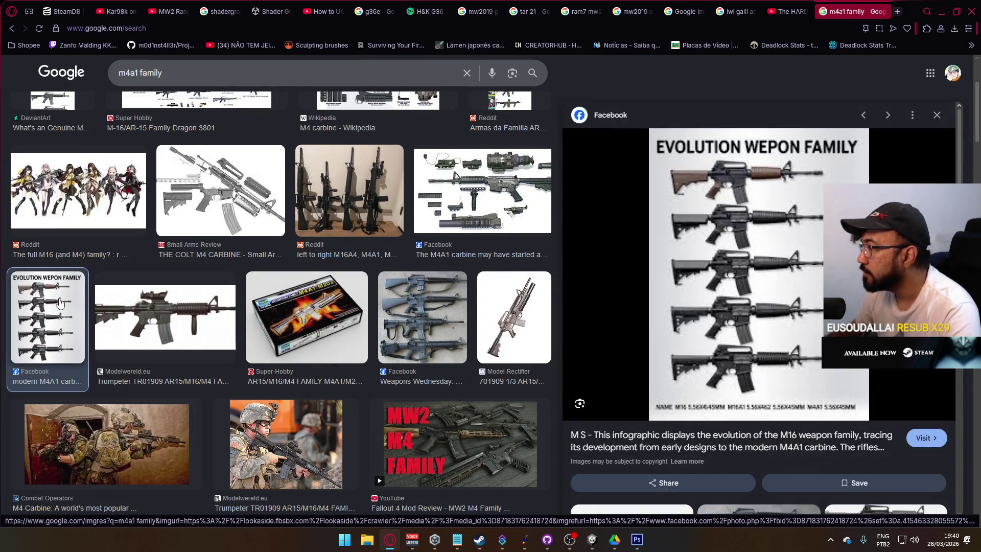
pyautogui.scroll(-4, 361, 353)
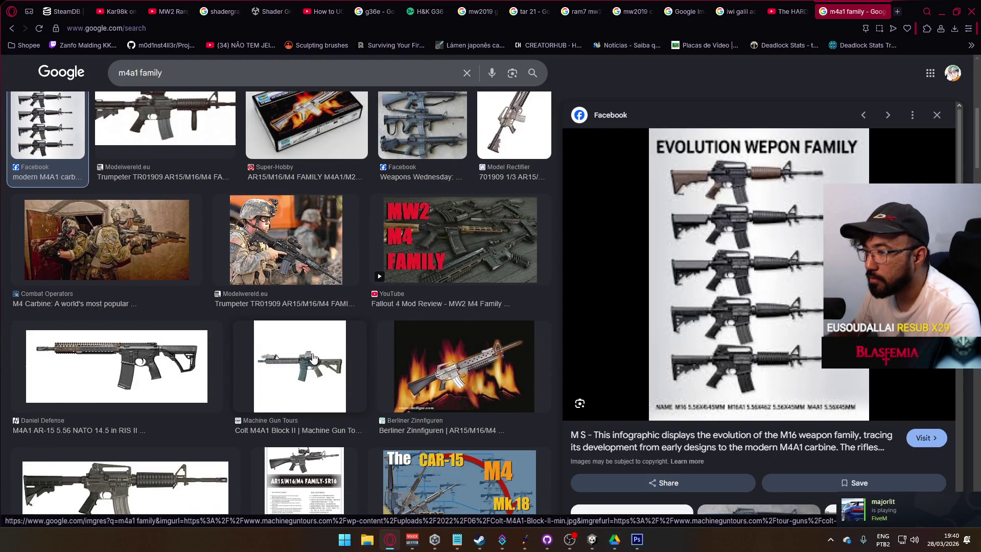
pyautogui.scroll(-1, 296, 350)
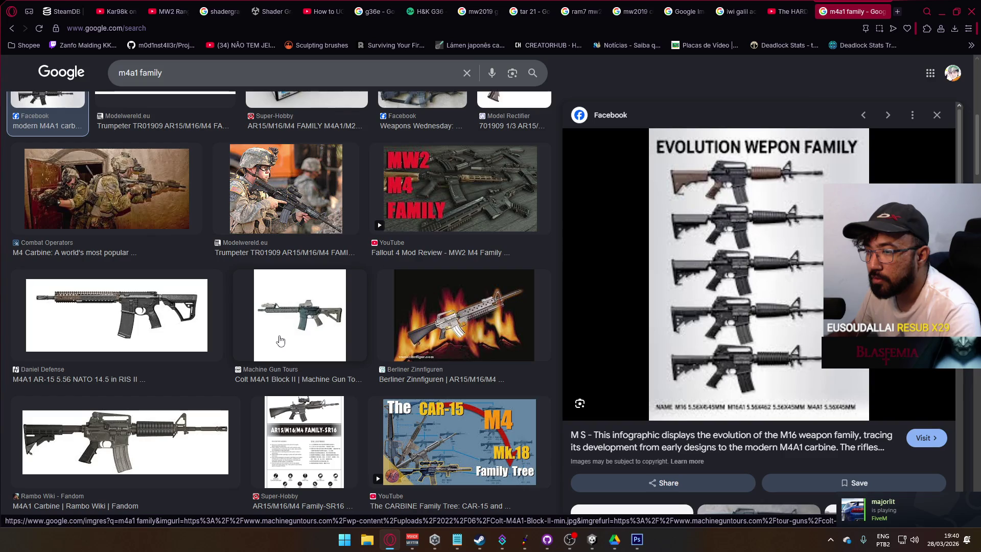
pyautogui.scroll(-7, 280, 340)
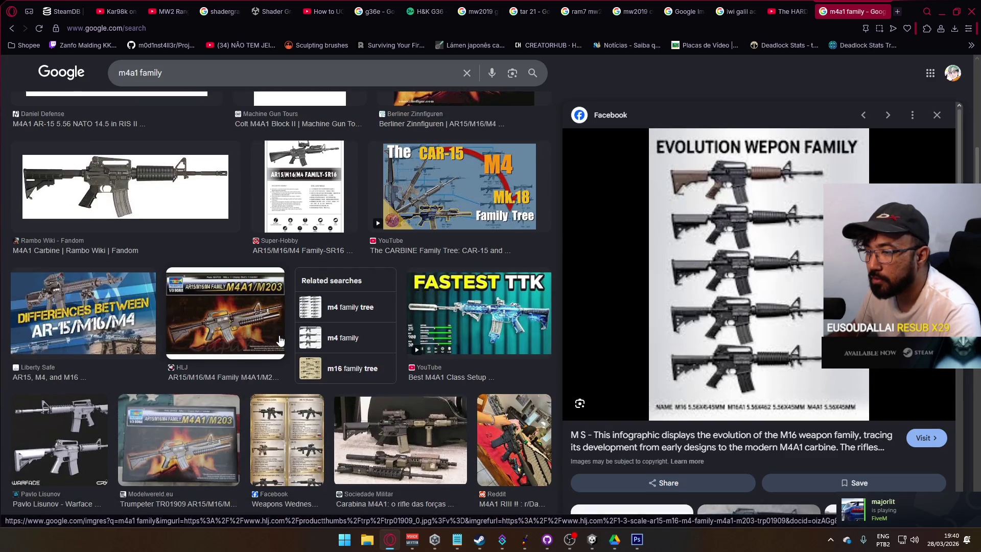
pyautogui.scroll(10, 280, 340)
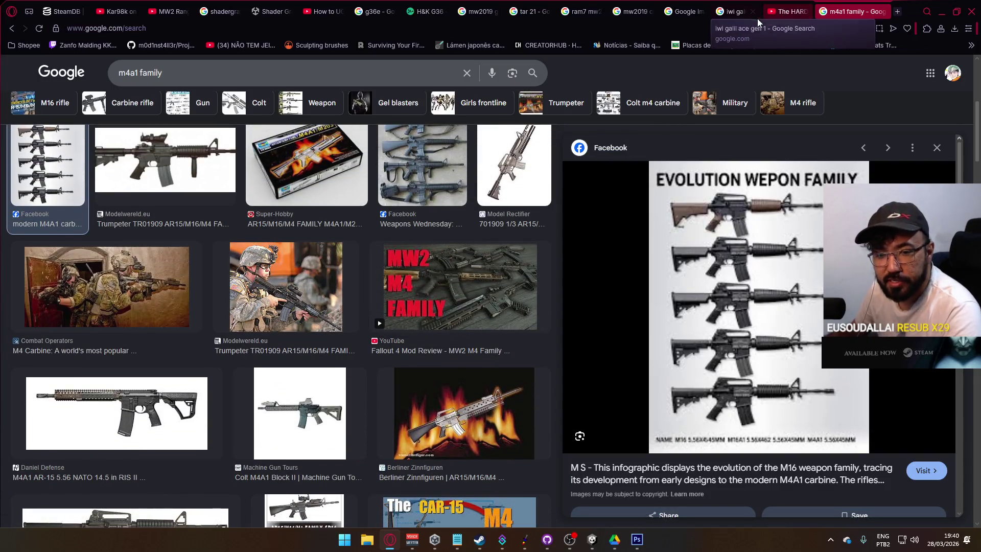
pyautogui.click(633, 11)
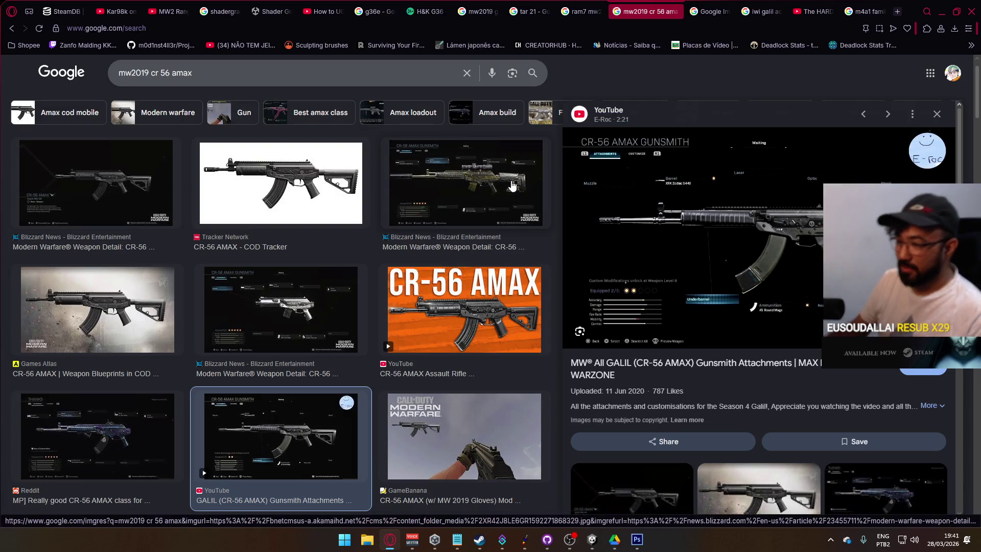
# Step: Browse the CR-56 AMAX image results, previewing the Call of Duty Wiki and Reddit images
pyautogui.scroll(-3, 503, 197)
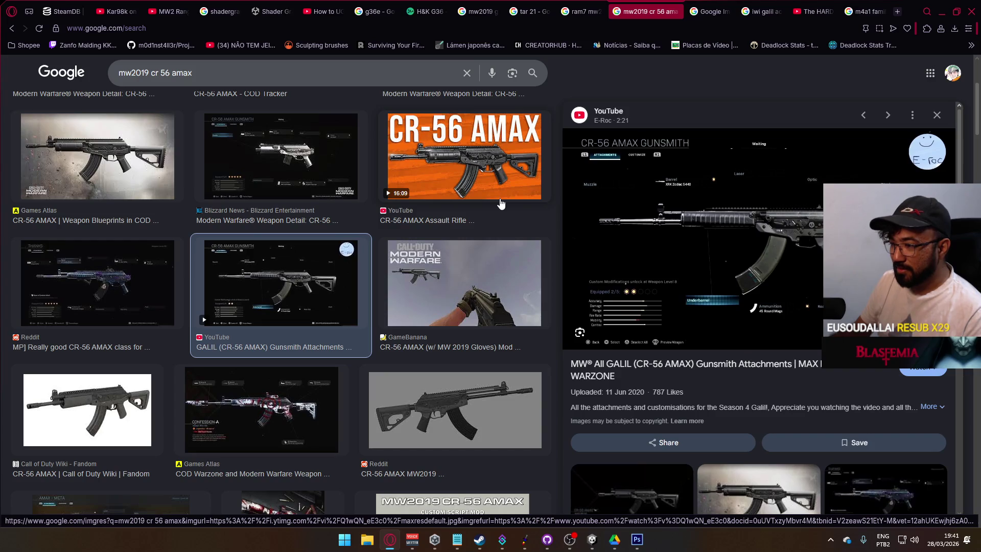
pyautogui.click(122, 408)
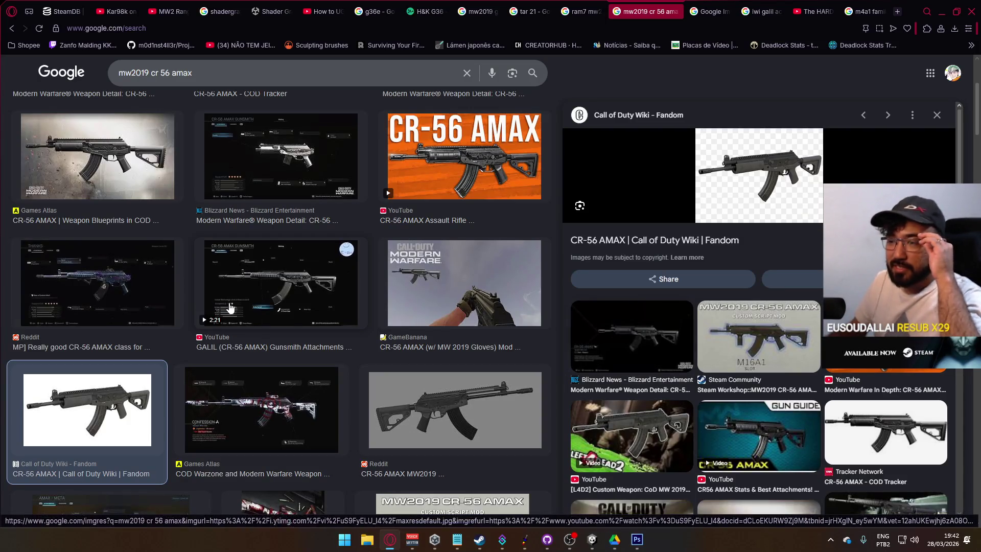
pyautogui.click(431, 407)
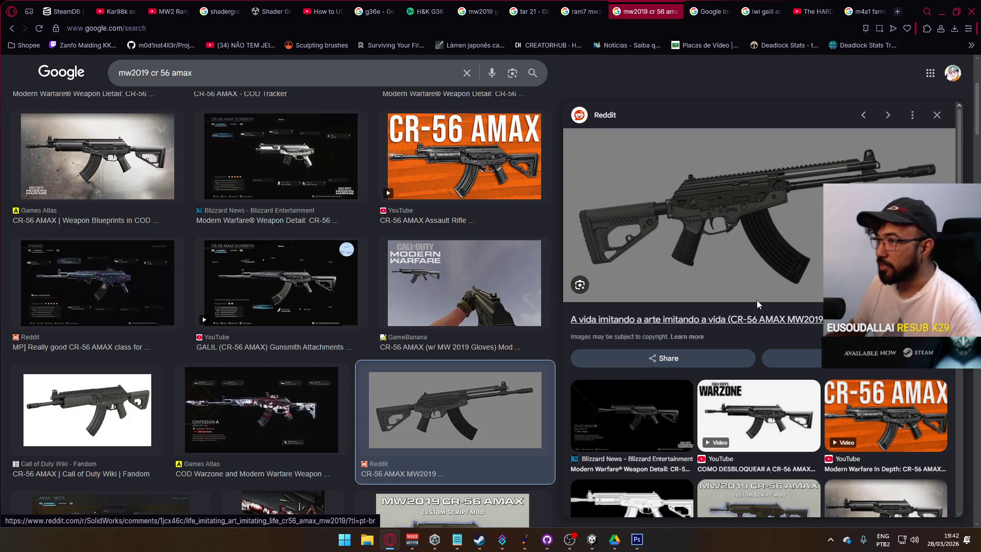
pyautogui.scroll(-4, 709, 276)
pyautogui.scroll(-4, 708, 275)
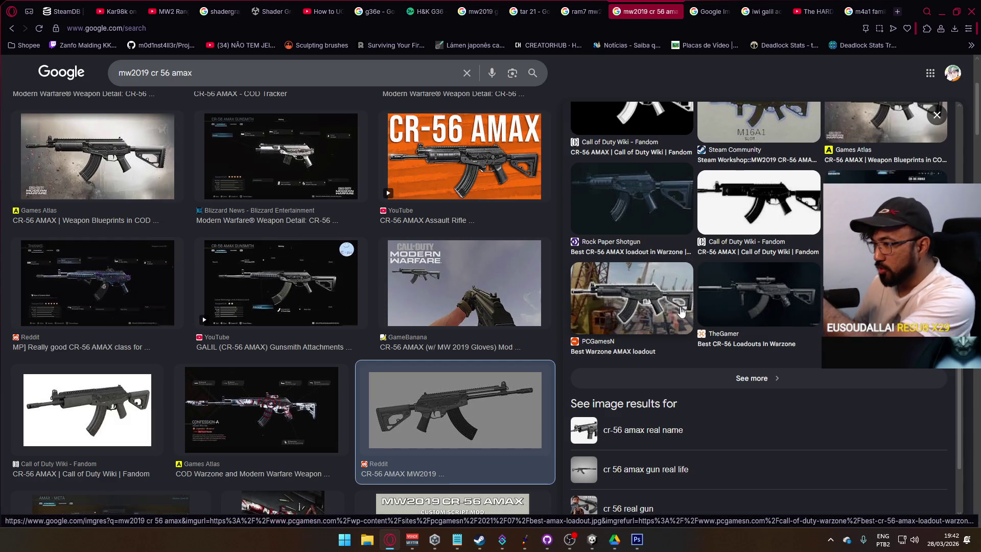
pyautogui.scroll(1, 680, 310)
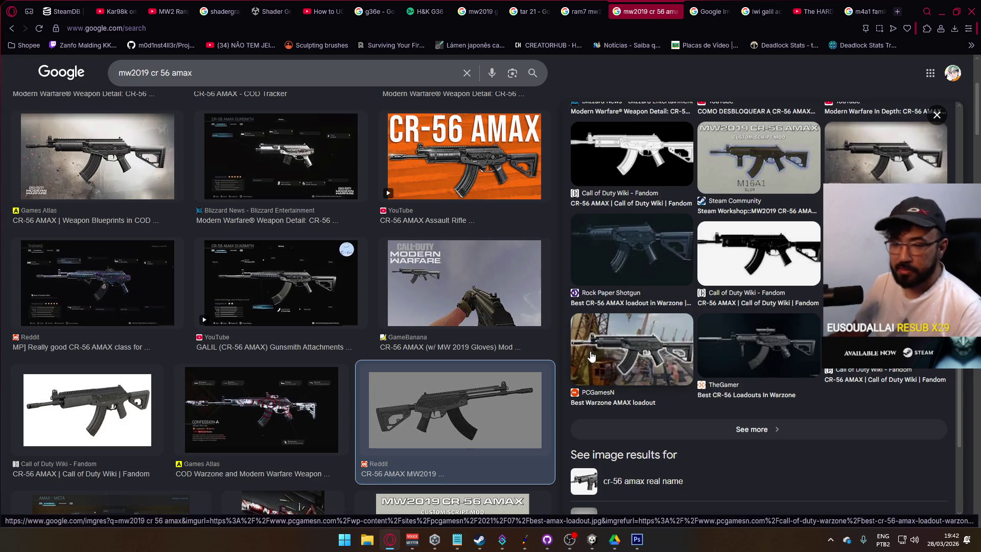
pyautogui.scroll(-3, 589, 359)
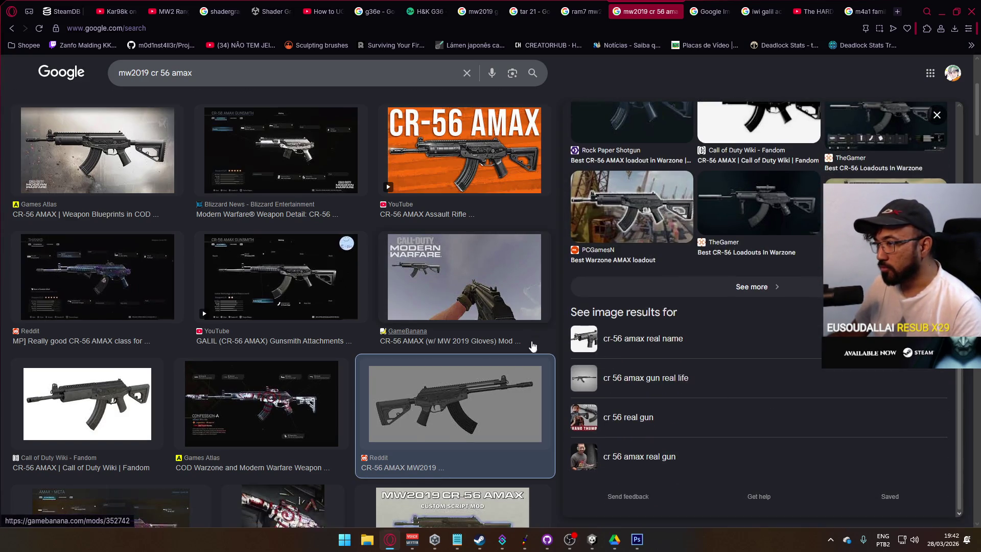
pyautogui.scroll(-5, 532, 345)
pyautogui.scroll(-1, 532, 346)
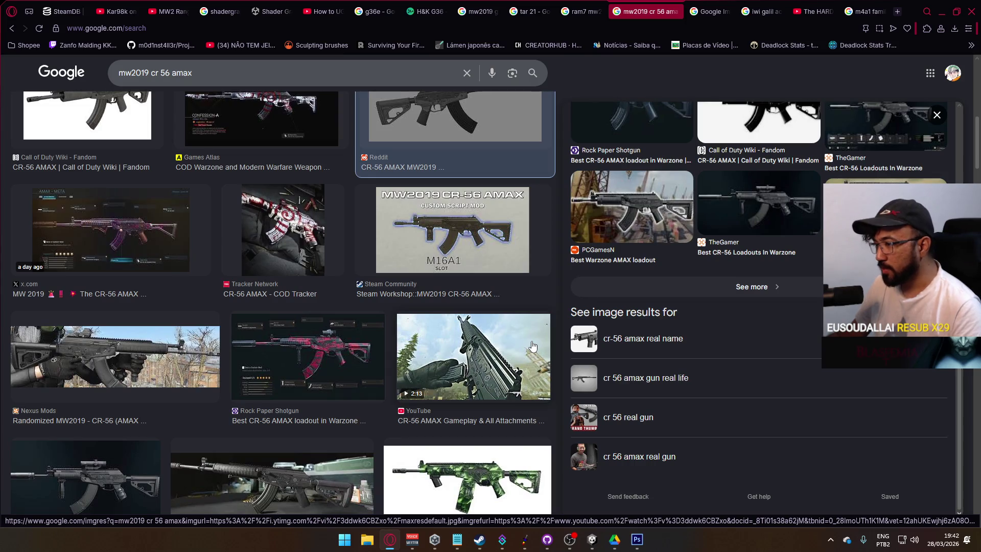
pyautogui.scroll(-2, 529, 346)
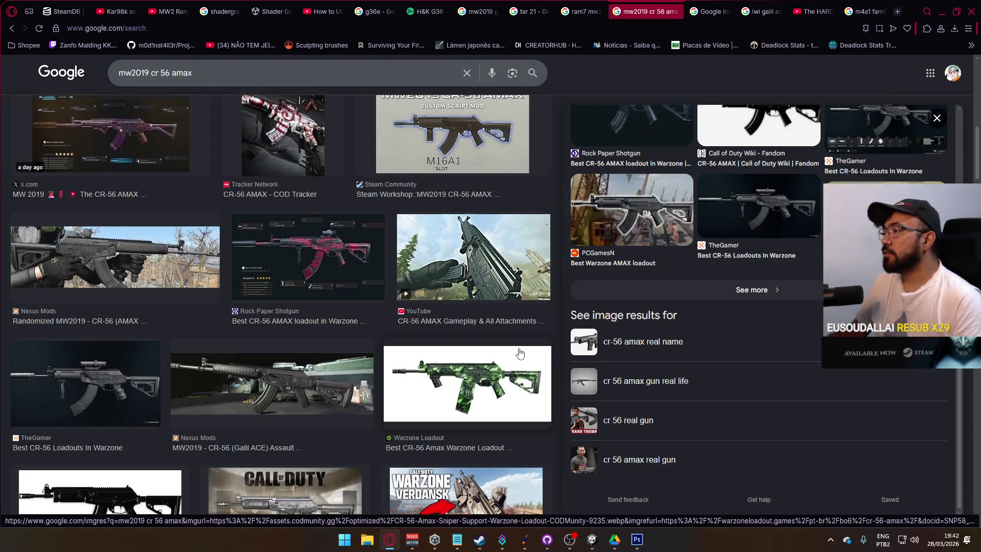
pyautogui.scroll(5, 531, 359)
pyautogui.scroll(2, 517, 356)
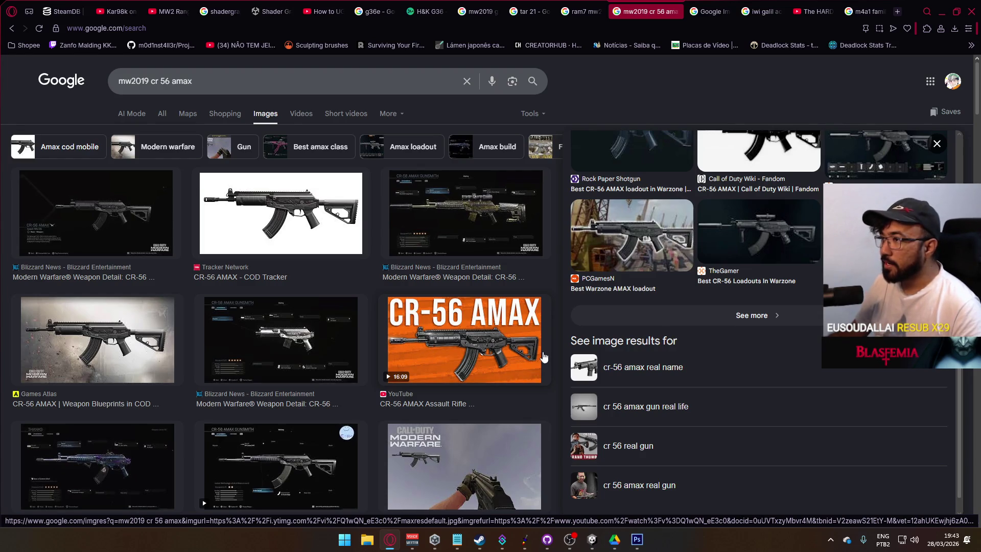
# Step: Open the CR-56 AMAX gunsmith result, then return to The HARDEST M4A1 To Clone video tab
pyautogui.click(710, 141)
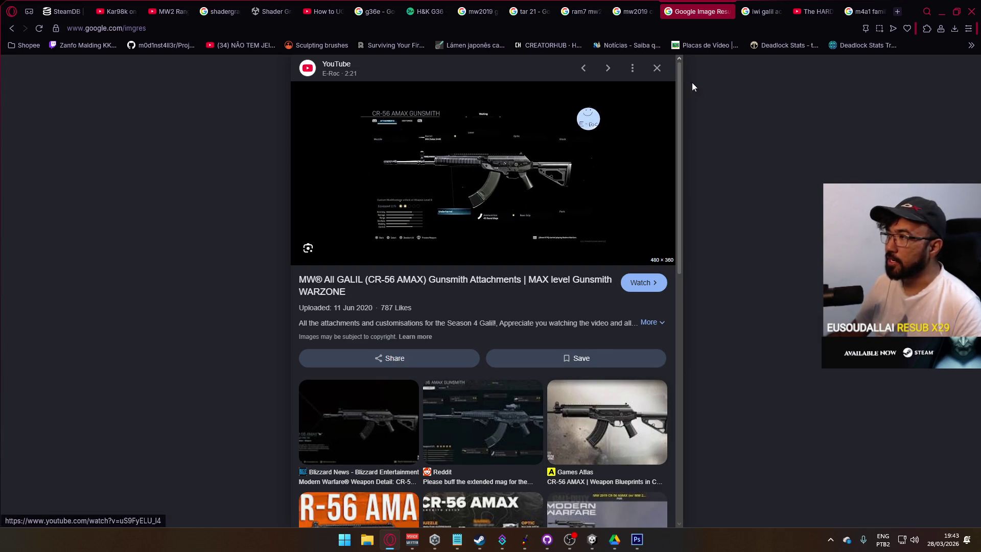
pyautogui.click(761, 12)
pyautogui.click(806, 12)
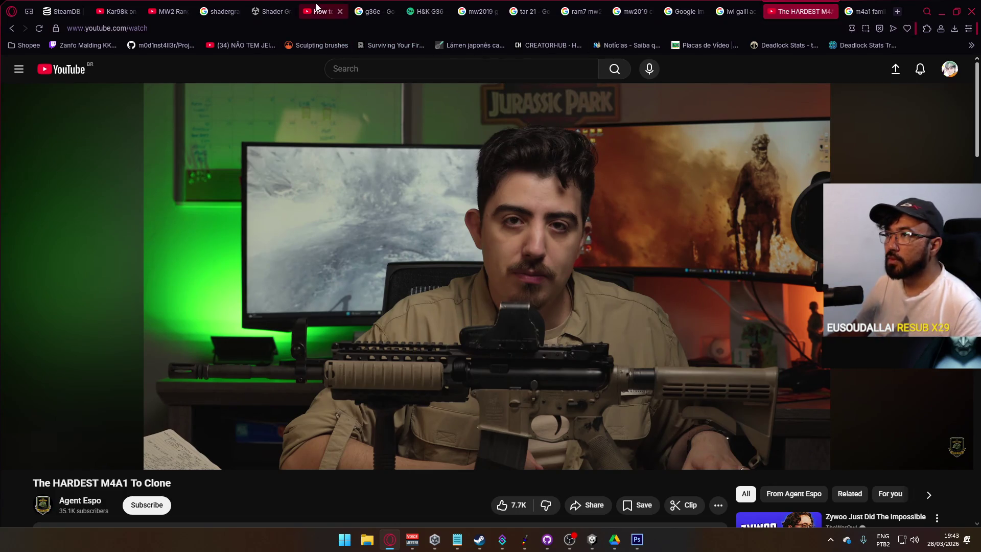
# Step: Switch to the Kar98k gameplay video, change its playback quality and play it briefly
pyautogui.click(115, 6)
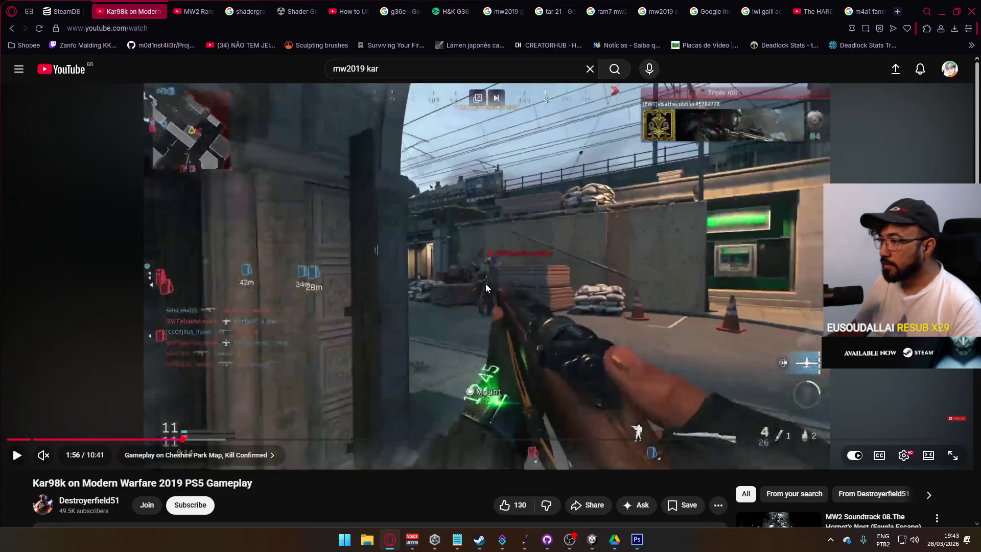
pyautogui.click(904, 457)
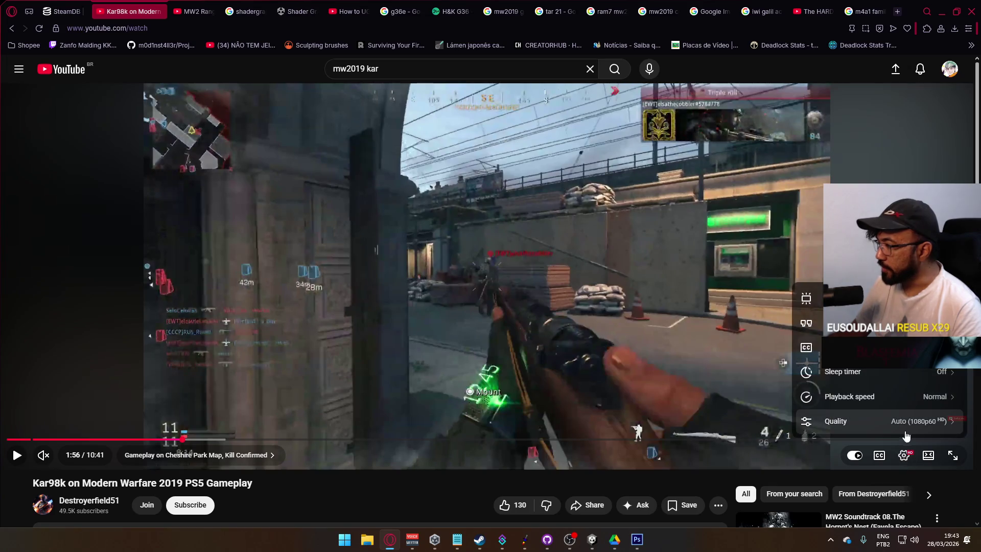
pyautogui.click(836, 421)
pyautogui.click(868, 375)
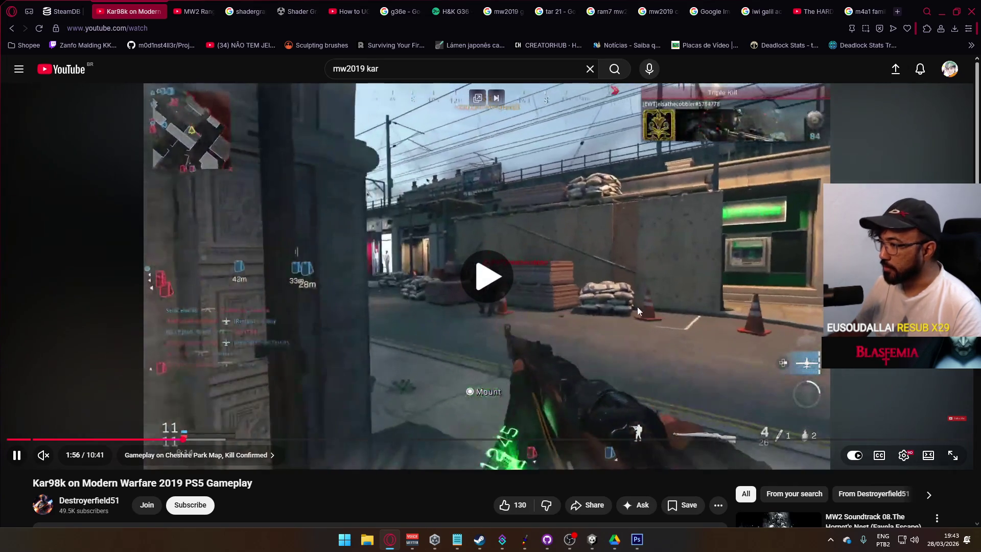
pyautogui.click(637, 306)
pyautogui.click(903, 456)
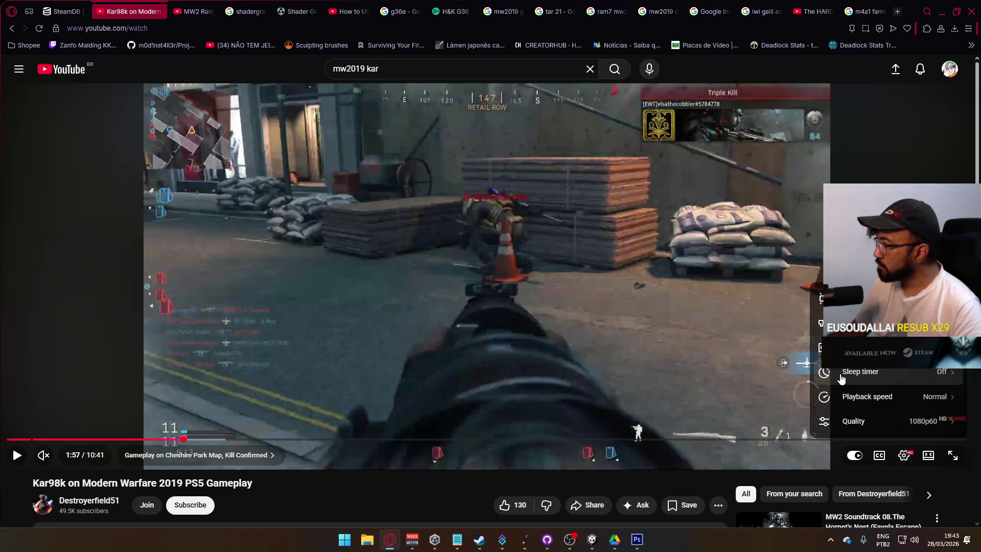
# Step: Search YouTube for 'mw2019 nuke' and open the Tactical Nuke Killstreak video
pyautogui.click(462, 72)
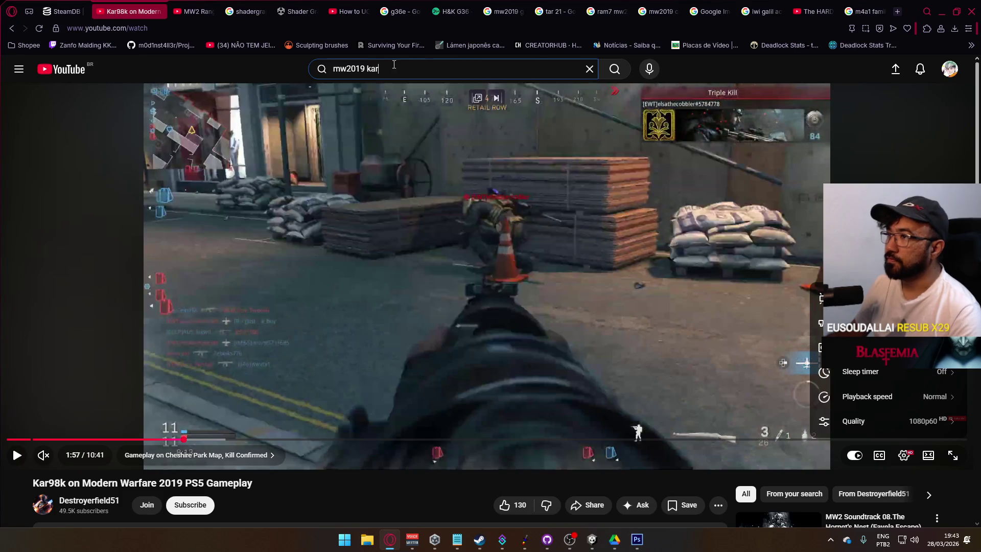
pyautogui.hotkey('shift', 'Left')
pyautogui.hotkey('shift', 'Left')
pyautogui.hotkey('shift', 'Left')
pyautogui.write('9 nuke')
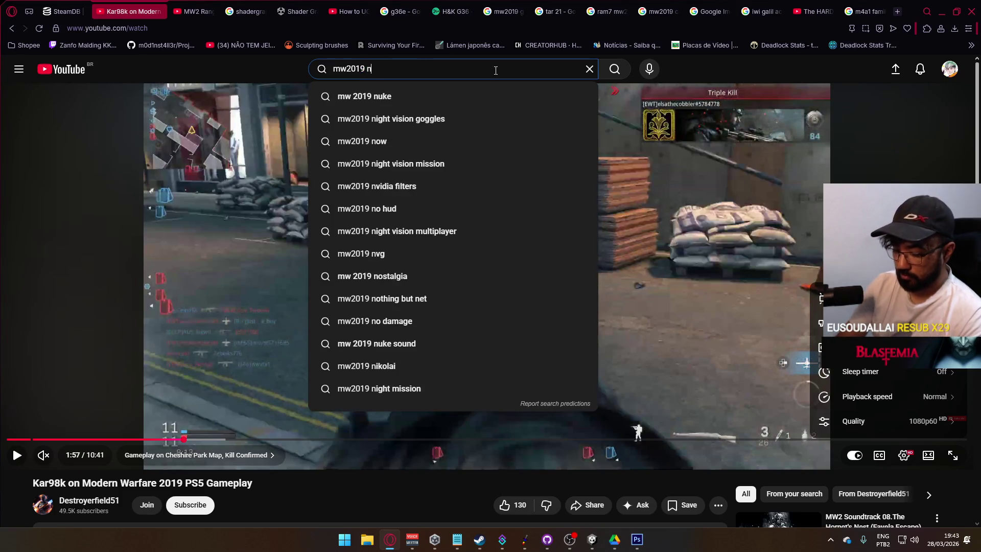
pyautogui.press('Return')
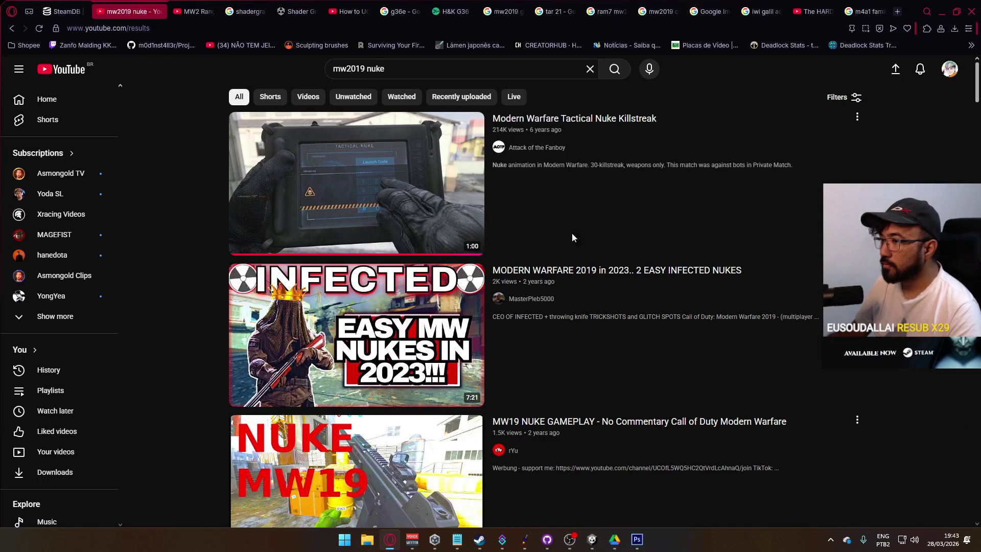
pyautogui.click(372, 192)
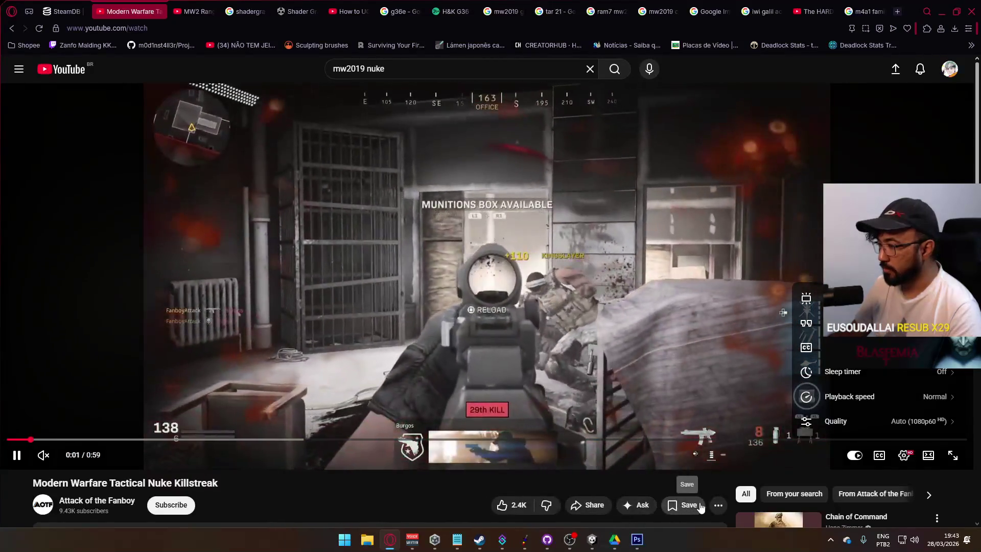
pyautogui.click(584, 480)
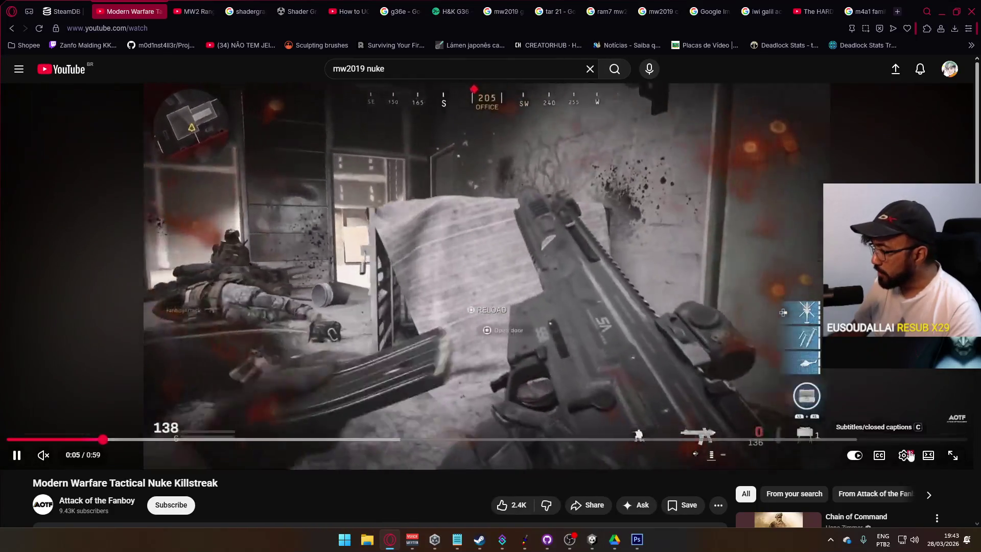
pyautogui.click(904, 455)
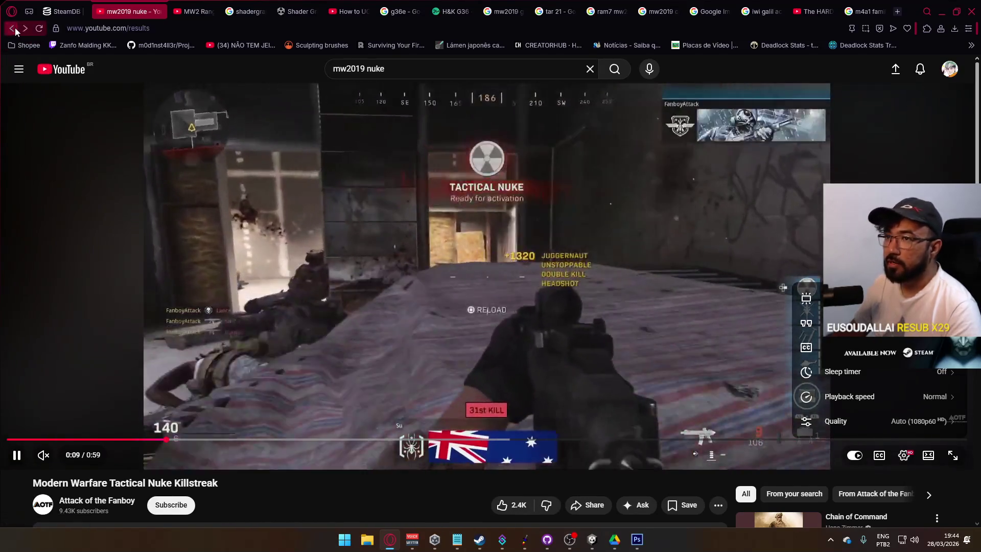
# Step: Return to the mw2019 nuke results and open the 62-second nuke world record video
pyautogui.click(14, 28)
pyautogui.scroll(-15, 493, 326)
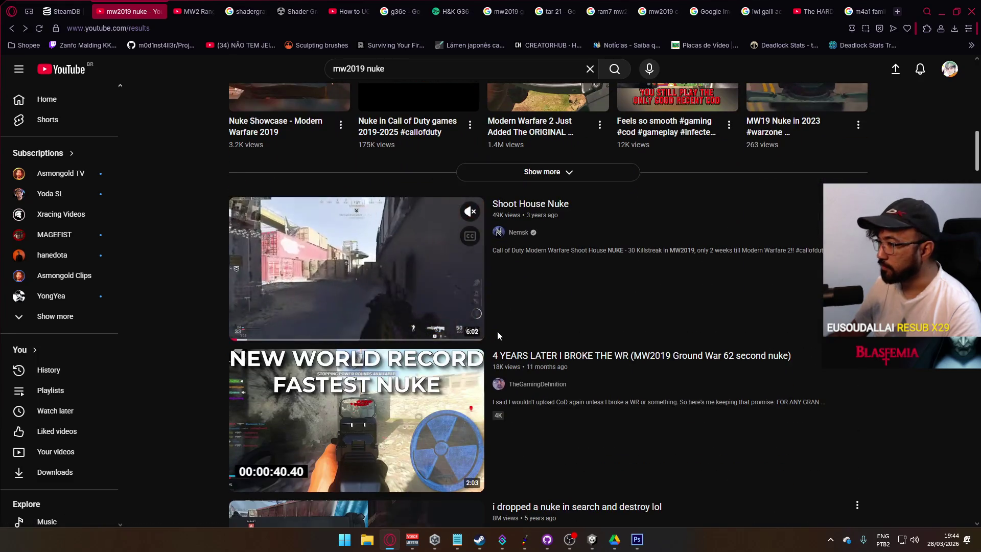
pyautogui.scroll(-1, 497, 331)
pyautogui.scroll(-2, 497, 331)
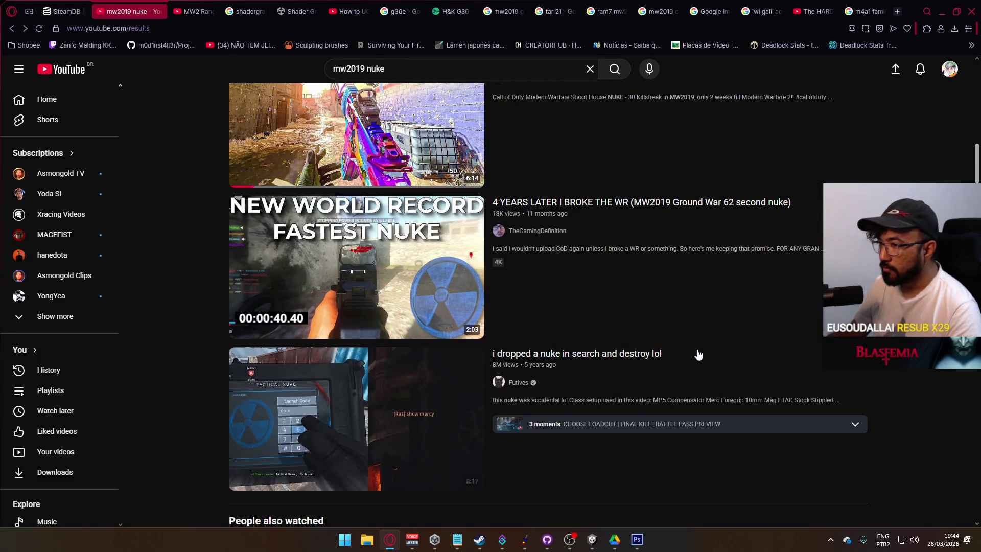
pyautogui.click(549, 293)
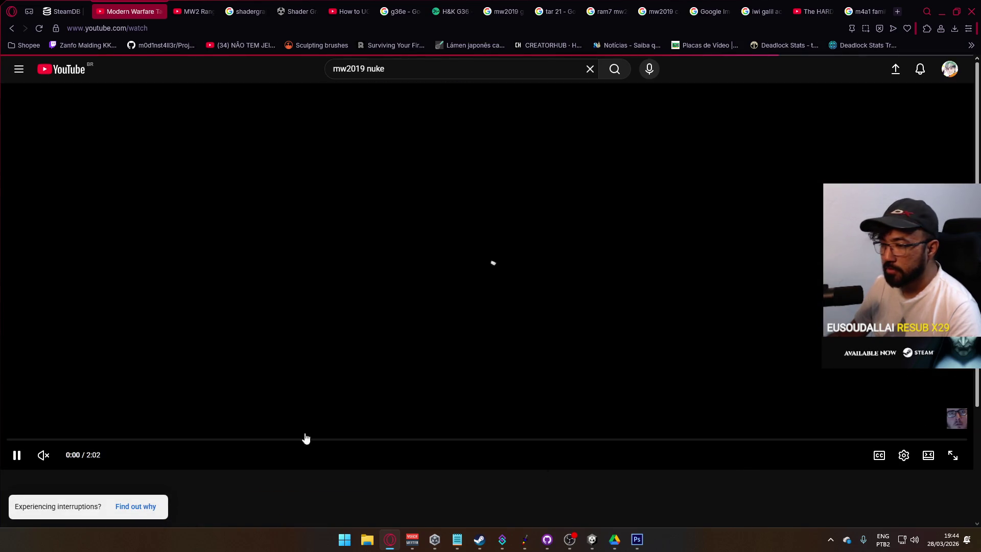
# Step: Unmute the nuke record video, pause it near three seconds, then resume playback
pyautogui.click(40, 456)
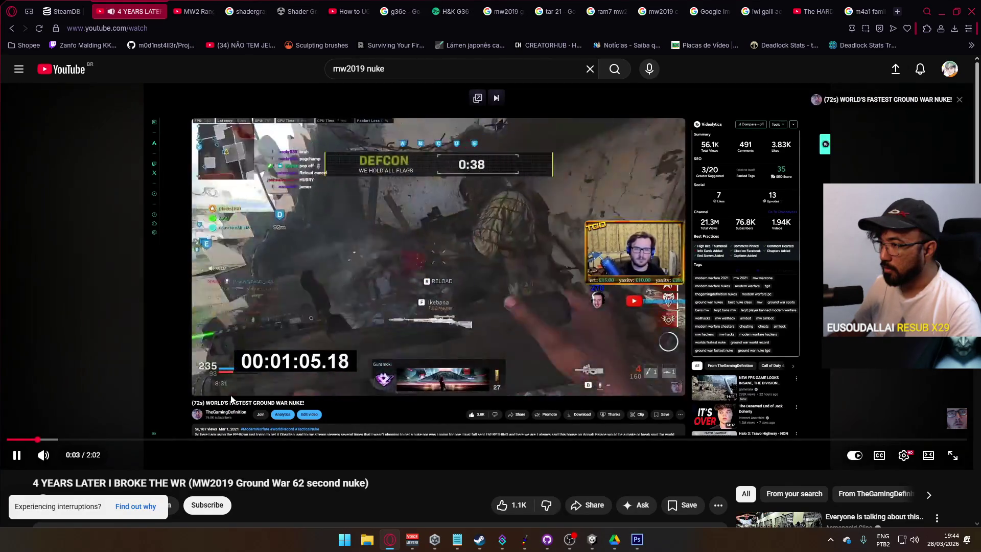
pyautogui.click(410, 305)
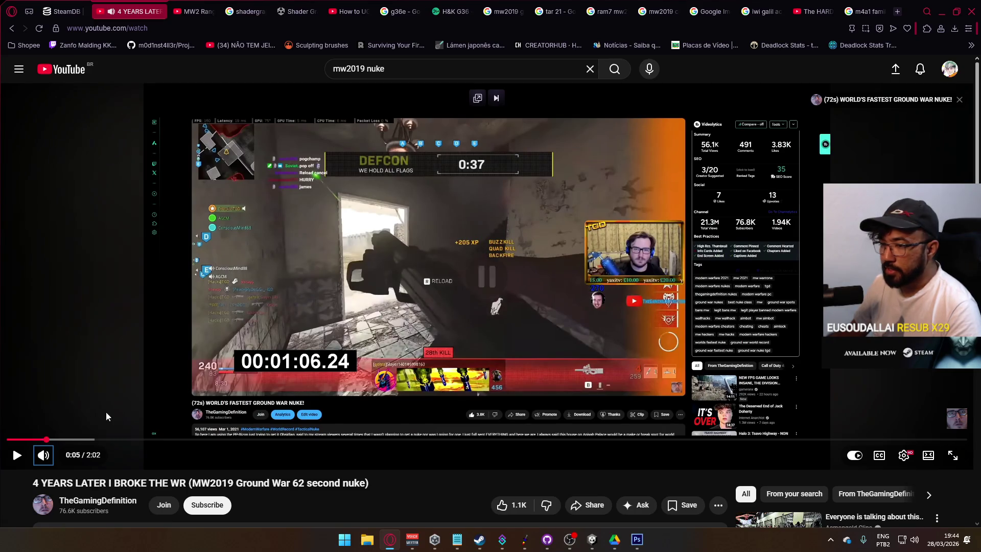
pyautogui.click(39, 439)
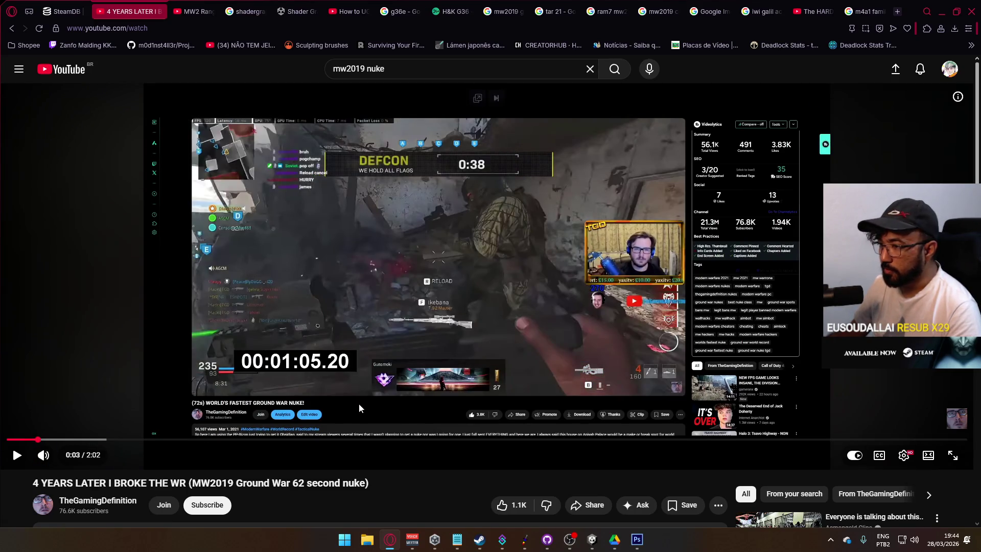
pyautogui.click(78, 425)
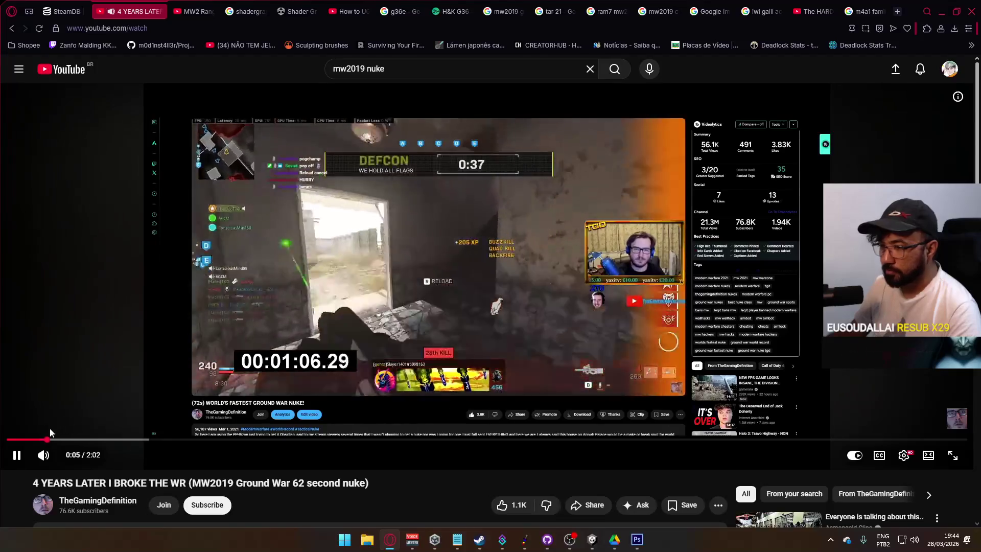
# Step: Rewind the video to 0:02 and pause it, then move to the MW2 Rangers Theme tab
pyautogui.click(38, 439)
pyautogui.click(31, 440)
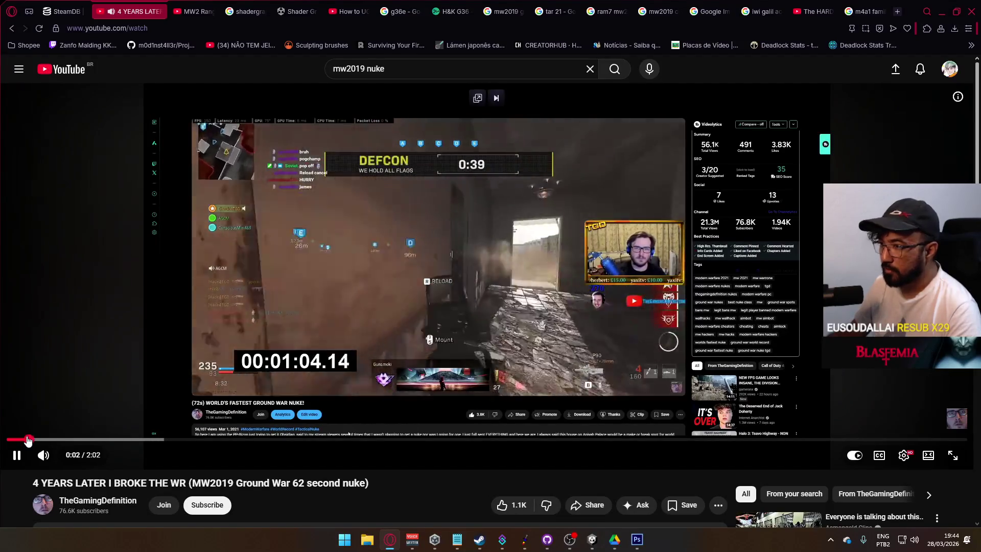
pyautogui.click(25, 440)
pyautogui.click(442, 283)
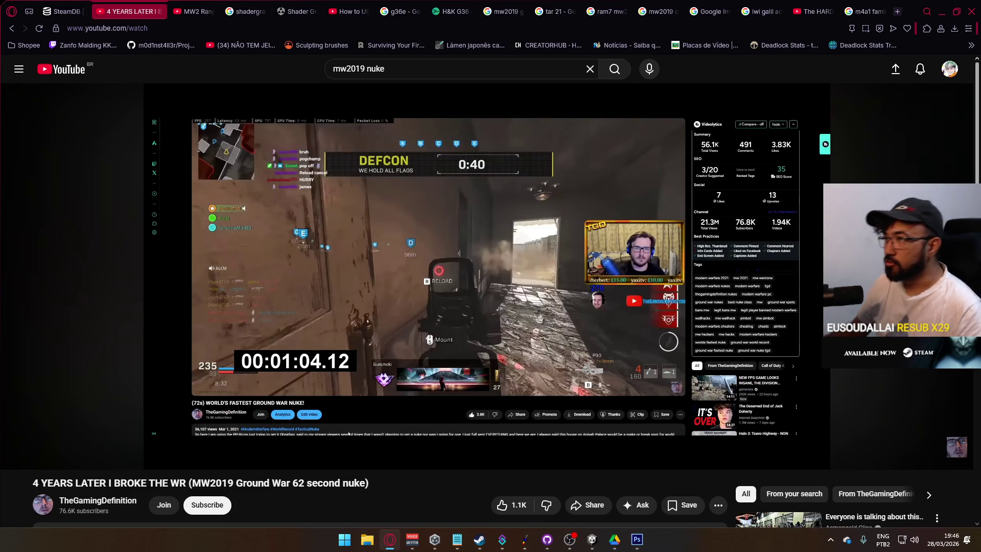
pyautogui.click(179, 8)
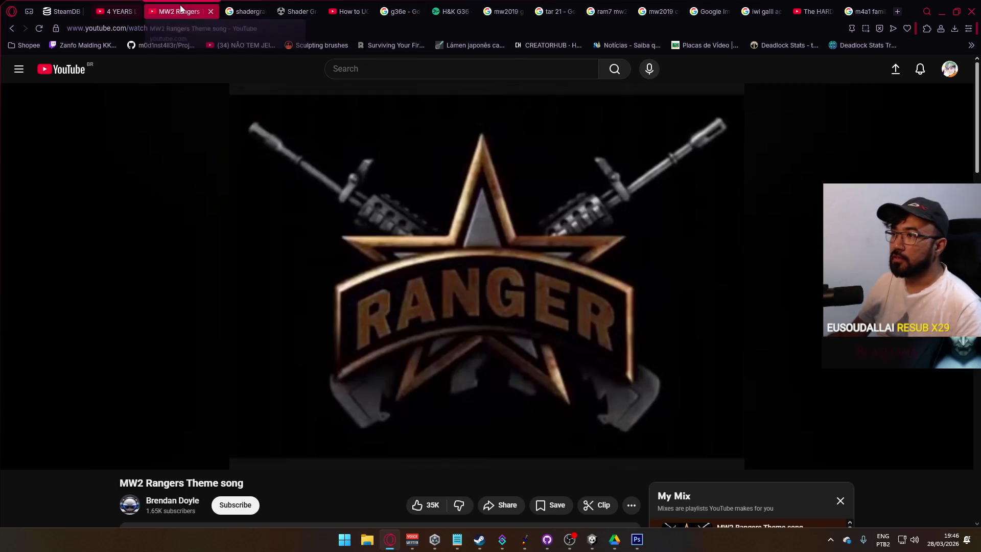
pyautogui.click(544, 402)
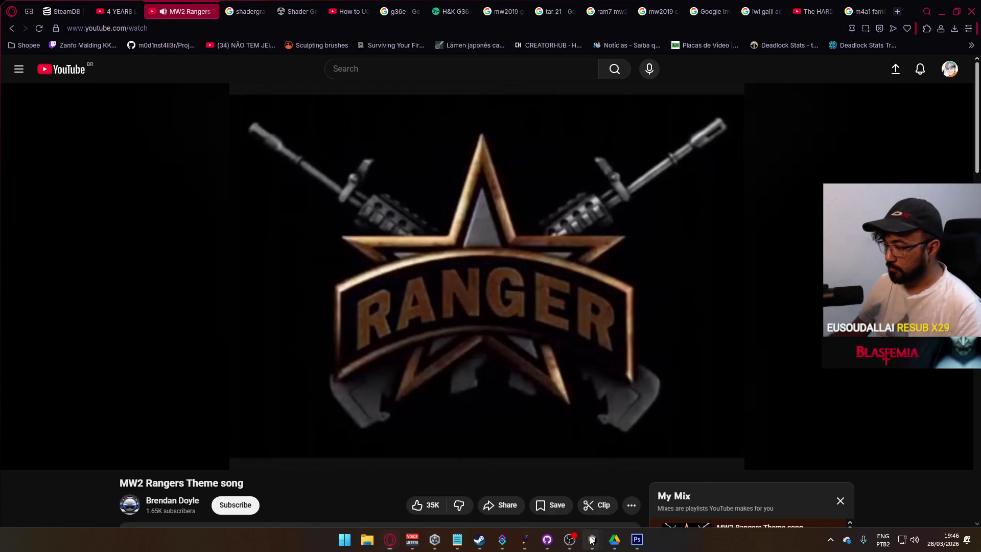
# Step: Back in Unity, inspect the Weapon Button and its children, then the Selection Grid's layout
pyautogui.moveTo(592, 539)
pyautogui.click(536, 497)
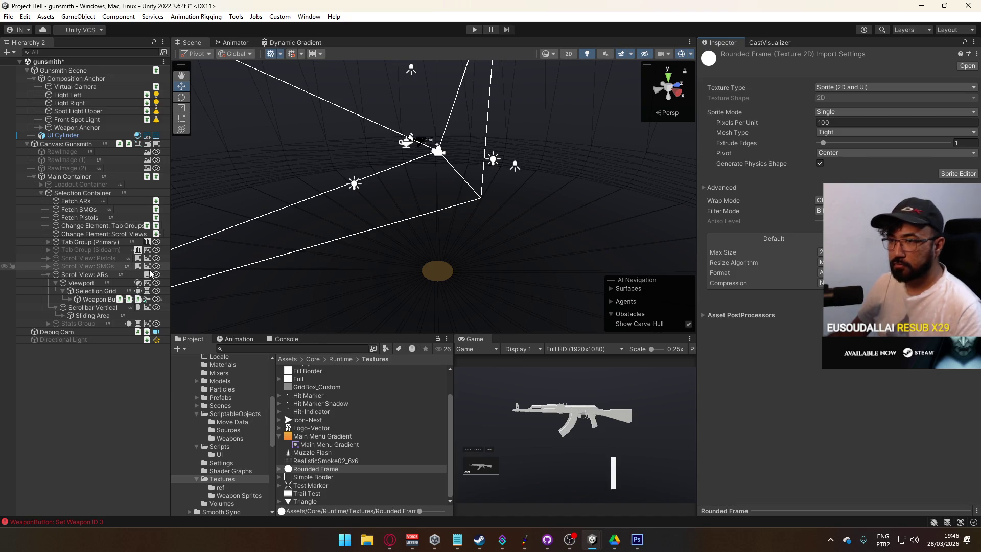
pyautogui.click(96, 298)
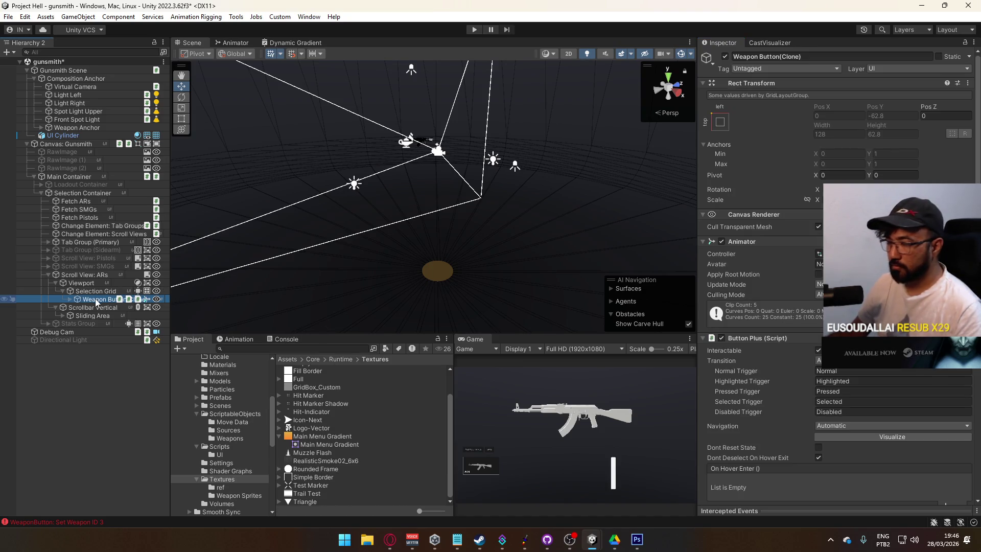
pyautogui.click(71, 299)
pyautogui.click(71, 299)
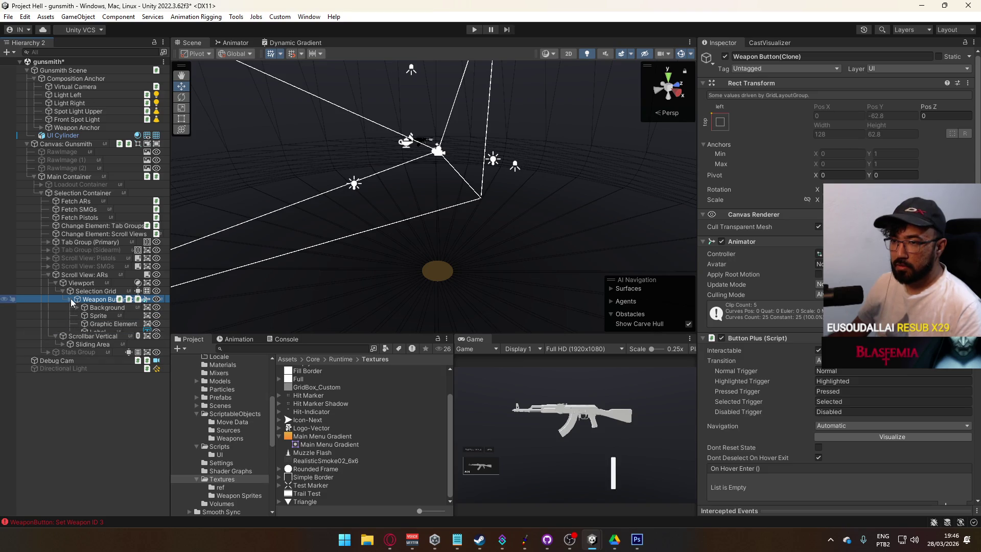
pyautogui.click(86, 291)
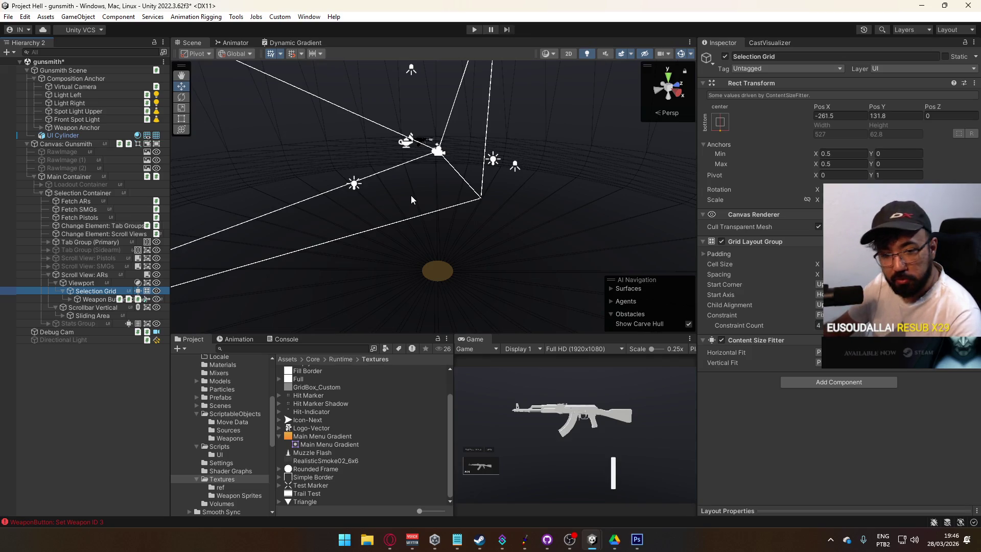
# Step: Orbit and zoom the Scene view, switch to 2D, and frame the Weapon AKM model
pyautogui.moveTo(459, 213); pyautogui.dragTo(384, 203)
pyautogui.scroll(5, 384, 203)
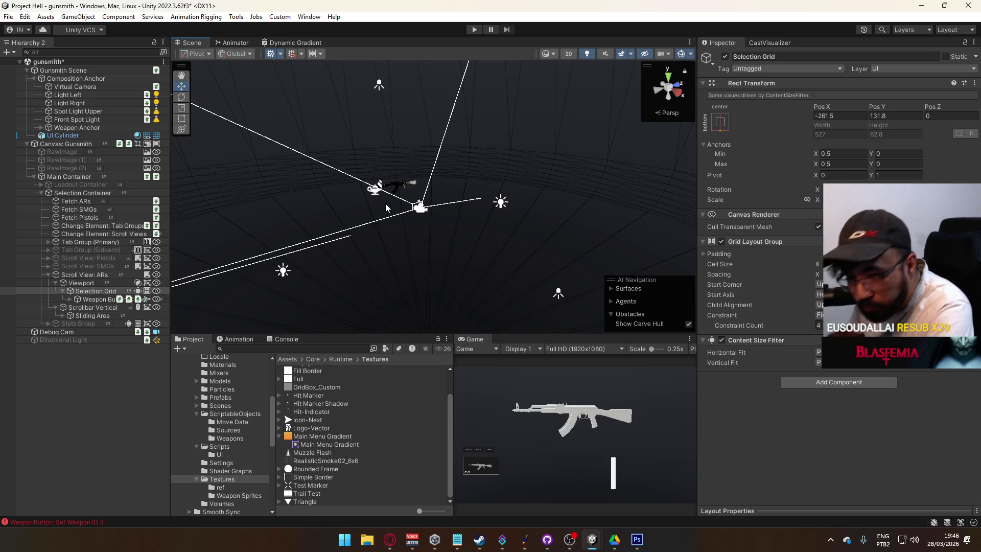
pyautogui.scroll(4, 397, 197)
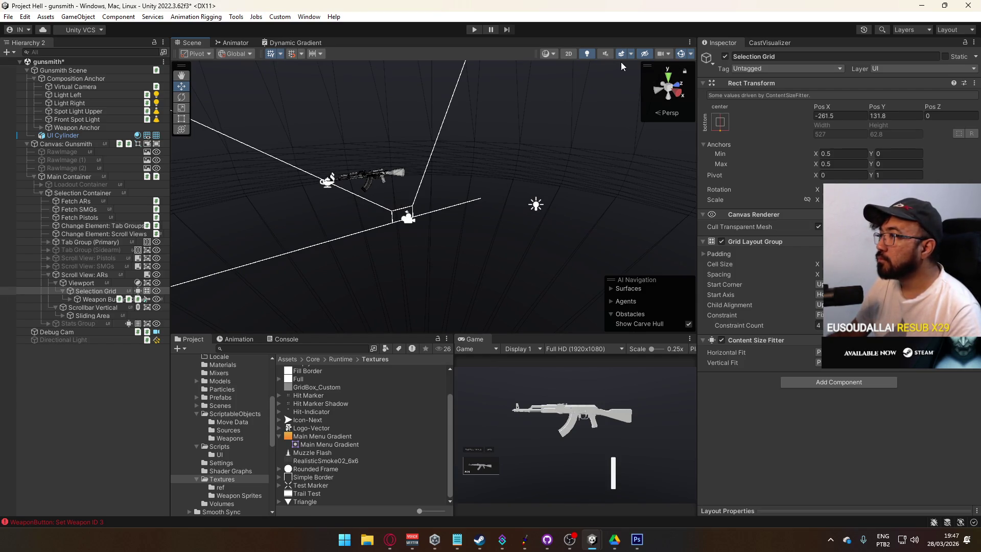
pyautogui.press('t')
pyautogui.press('2')
pyautogui.click(444, 157)
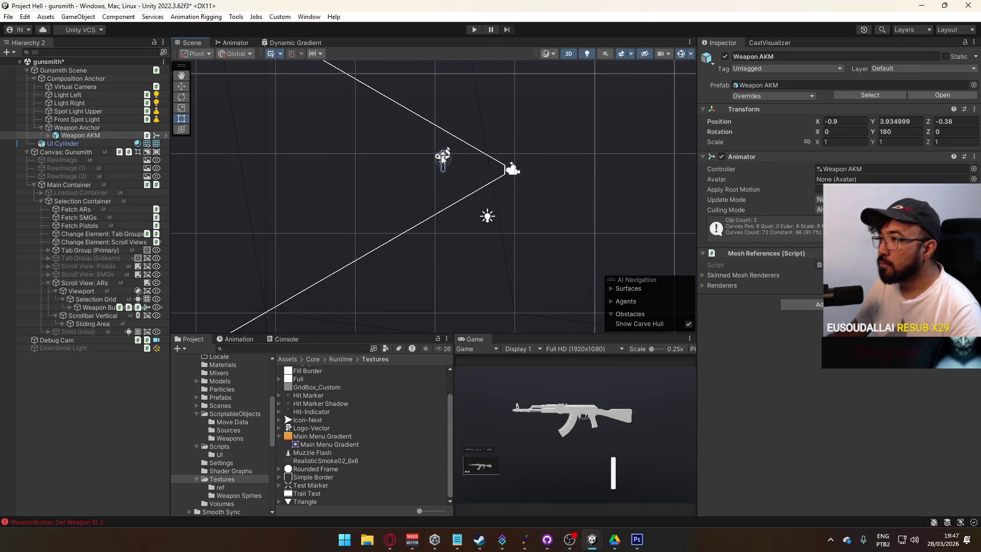
pyautogui.press('f')
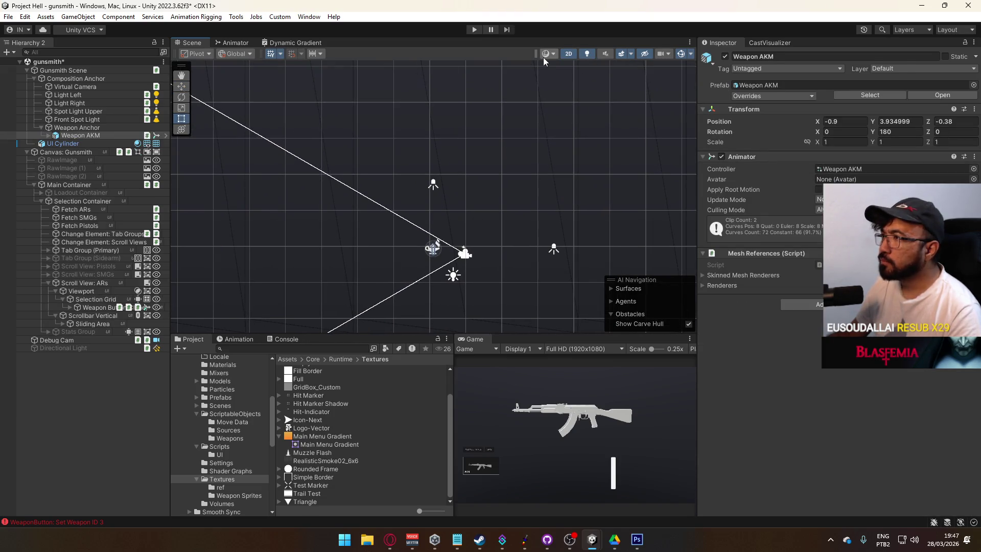
# Step: Return to 3D, save the Gunsmith Scene, and frame the Weapon Button clone
pyautogui.click(573, 54)
pyautogui.press('w')
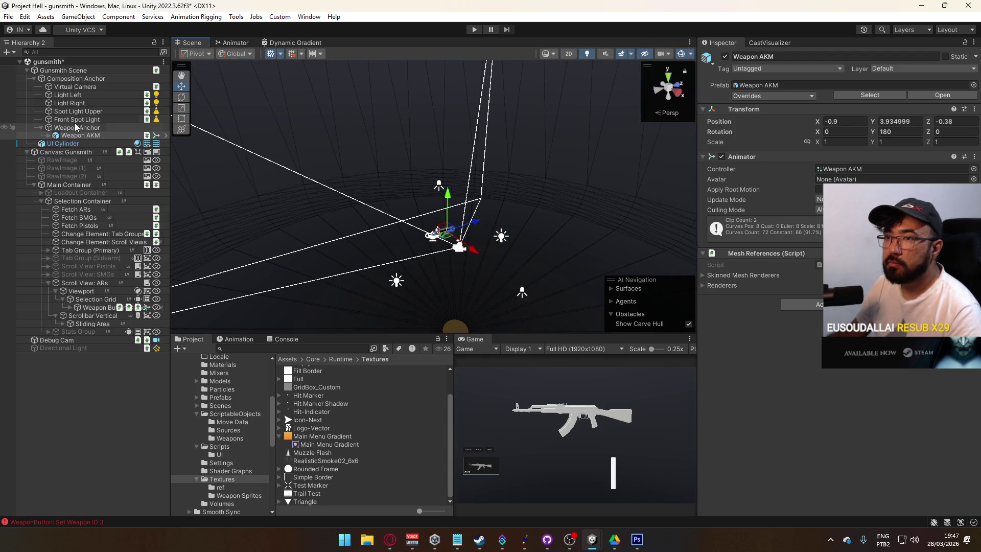
pyautogui.click(74, 72)
pyautogui.hotkey('ctrl', 's')
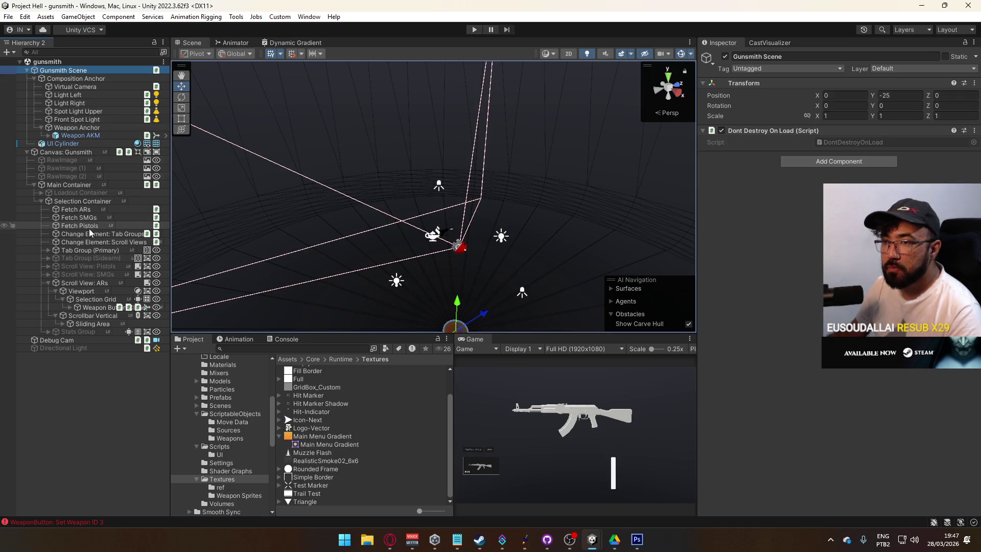
pyautogui.doubleClick(94, 306)
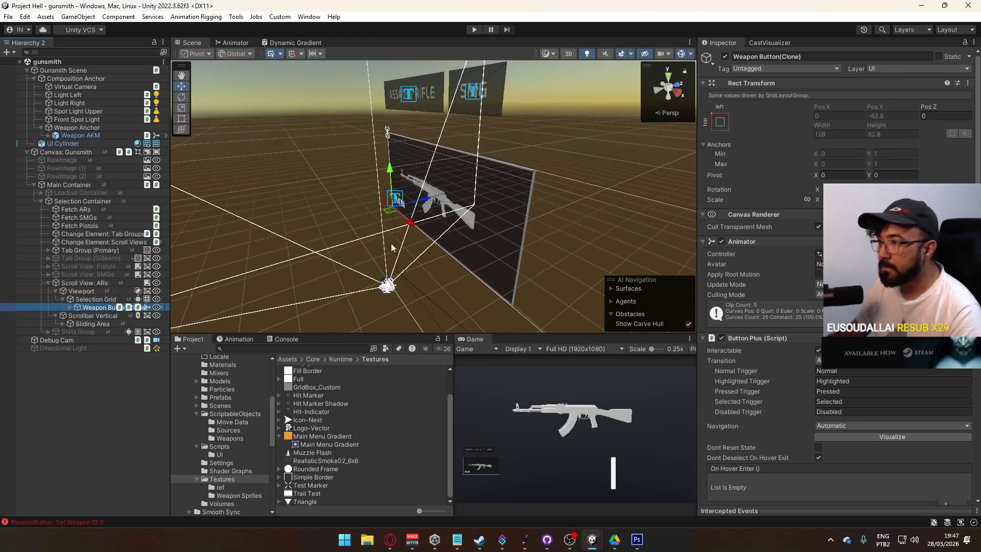
# Step: Frame Scrollbar Vertical and view it flat in 2D with the rectangle tool
pyautogui.doubleClick(98, 315)
pyautogui.moveTo(363, 216)
pyautogui.mouseDown()
pyautogui.moveTo(464, 201)
pyautogui.moveTo(436, 210)
pyautogui.moveTo(468, 215)
pyautogui.mouseUp()
pyautogui.press('t')
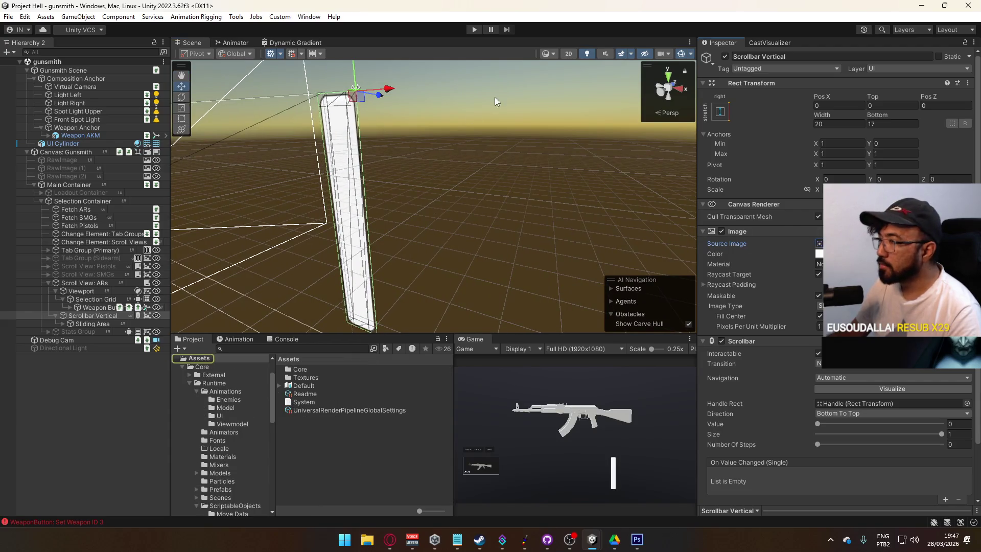
pyautogui.click(567, 54)
# Step: Open the Textures folder in the Project window and select the Rounded Frame texture
pyautogui.scroll(-8, 489, 232)
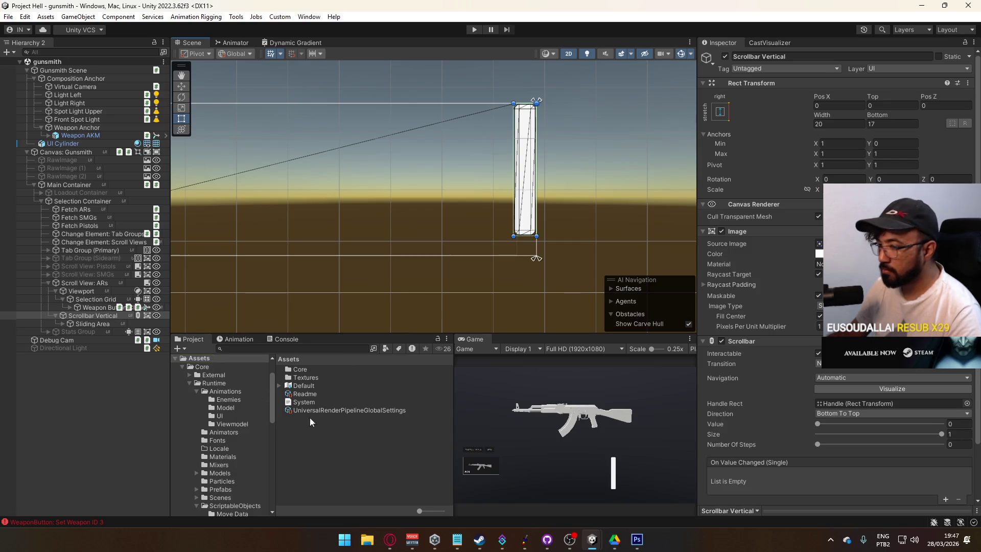
pyautogui.scroll(-10, 225, 421)
pyautogui.scroll(5, 224, 421)
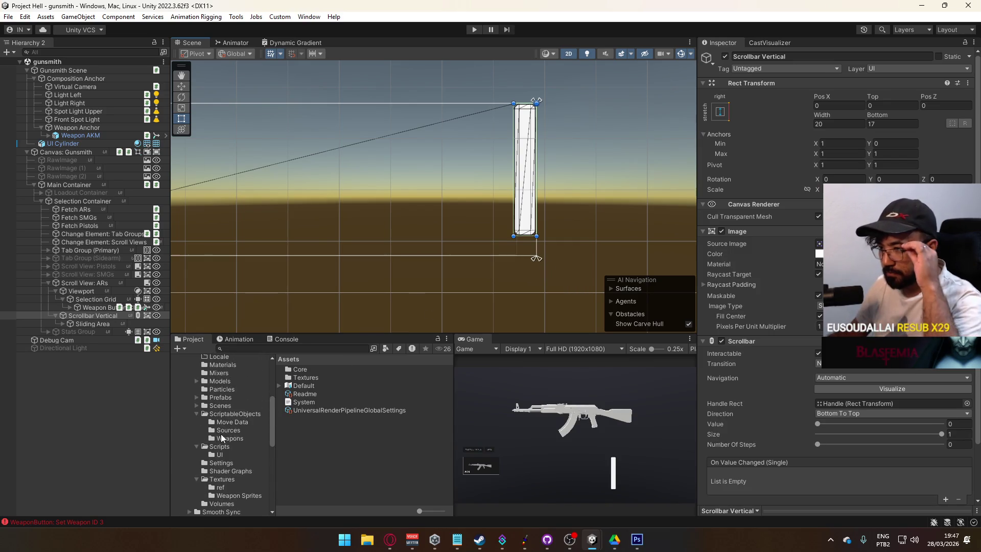
pyautogui.click(222, 478)
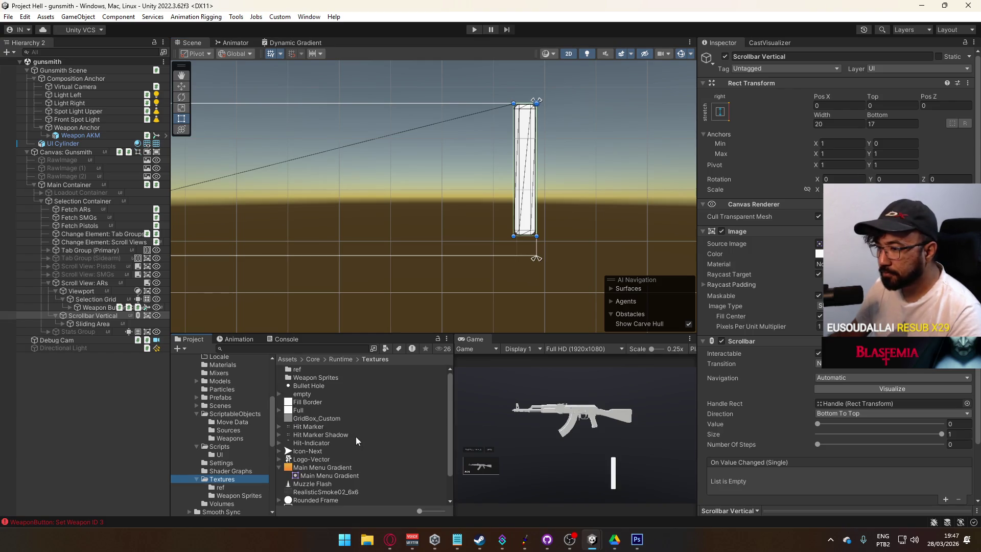
pyautogui.scroll(-2, 333, 409)
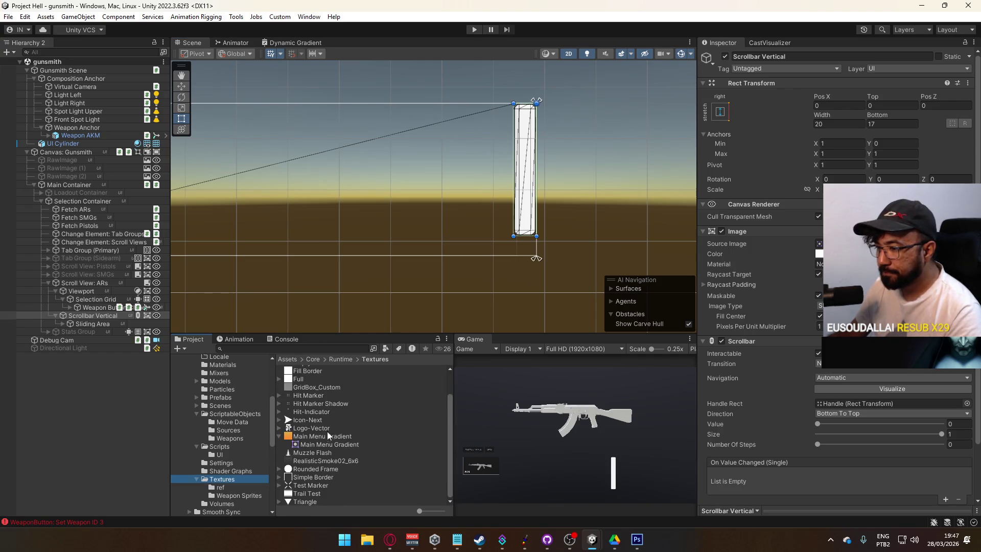
pyautogui.click(320, 469)
# Step: Give the Rounded Frame sprite 32-pixel borders on left, top, right and bottom, then apply
pyautogui.click(957, 173)
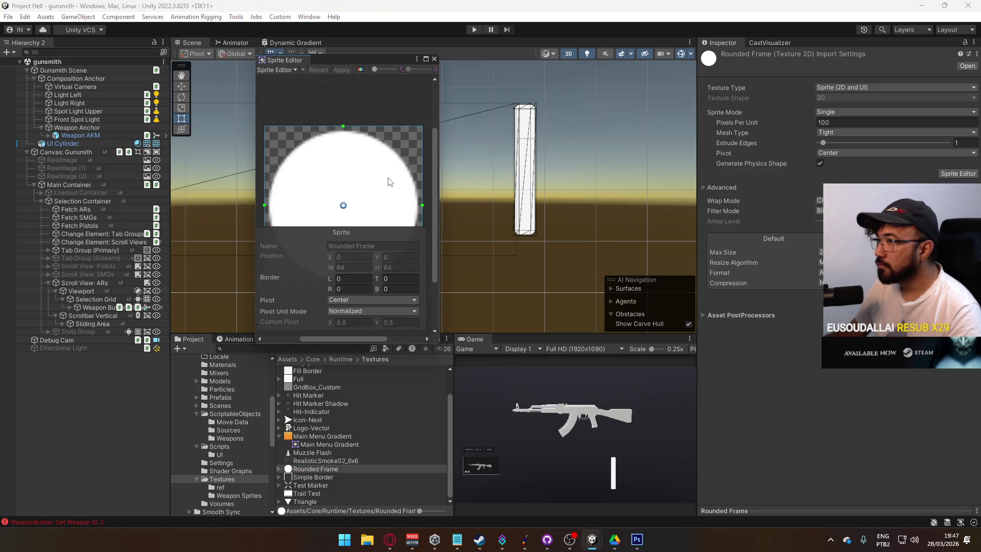
pyautogui.click(357, 278)
pyautogui.write('32')
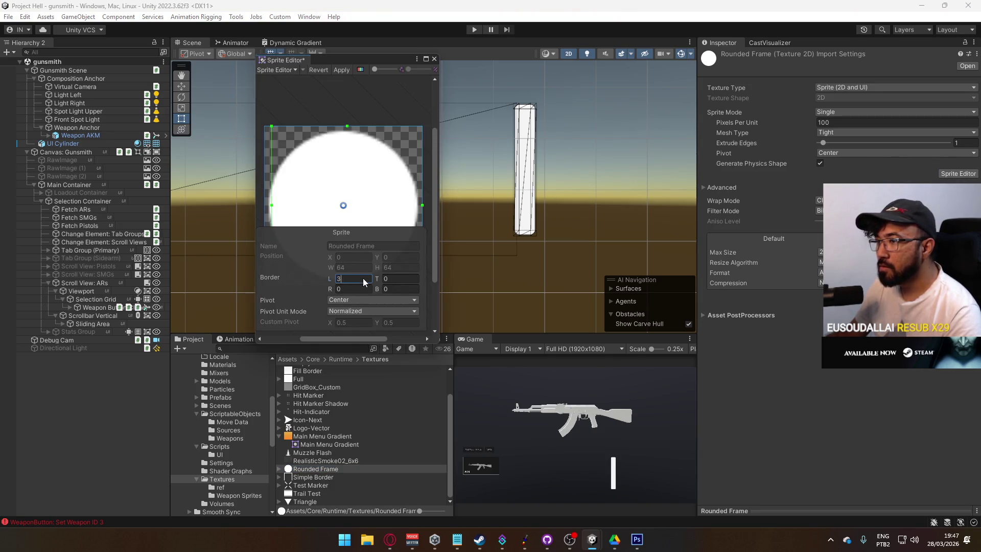
pyautogui.click(400, 279)
pyautogui.write('32')
pyautogui.click(396, 288)
pyautogui.write('32')
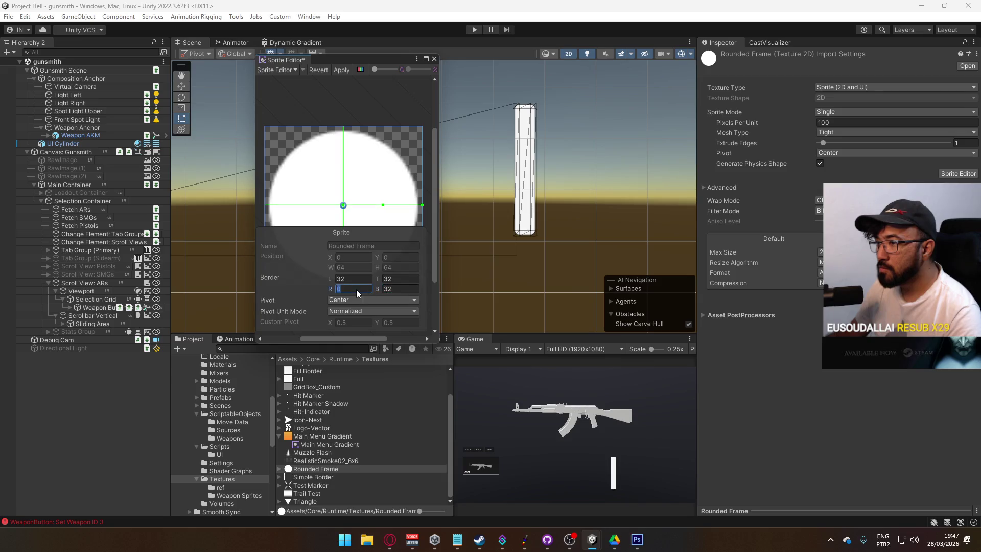
pyautogui.click(356, 289)
pyautogui.write('32')
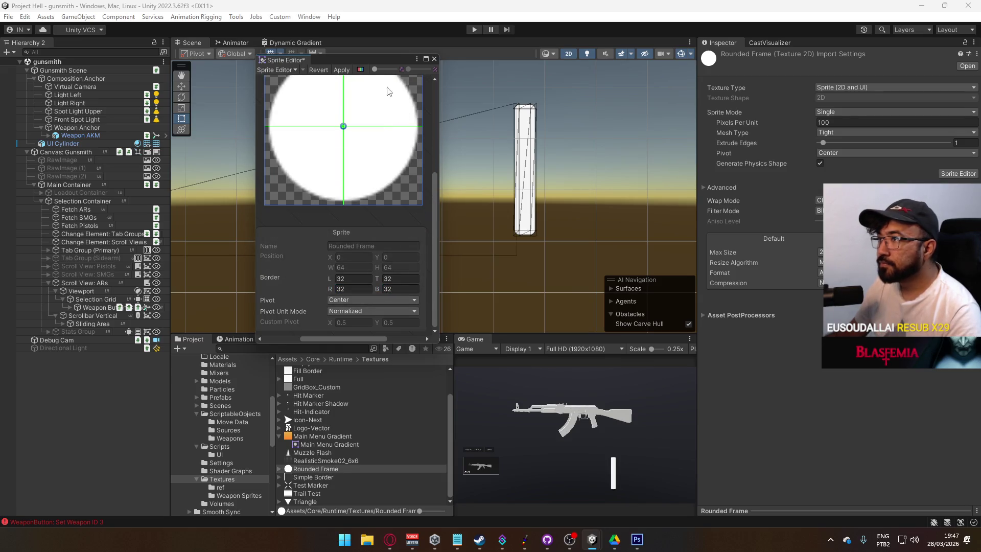
pyautogui.click(342, 70)
pyautogui.click(434, 59)
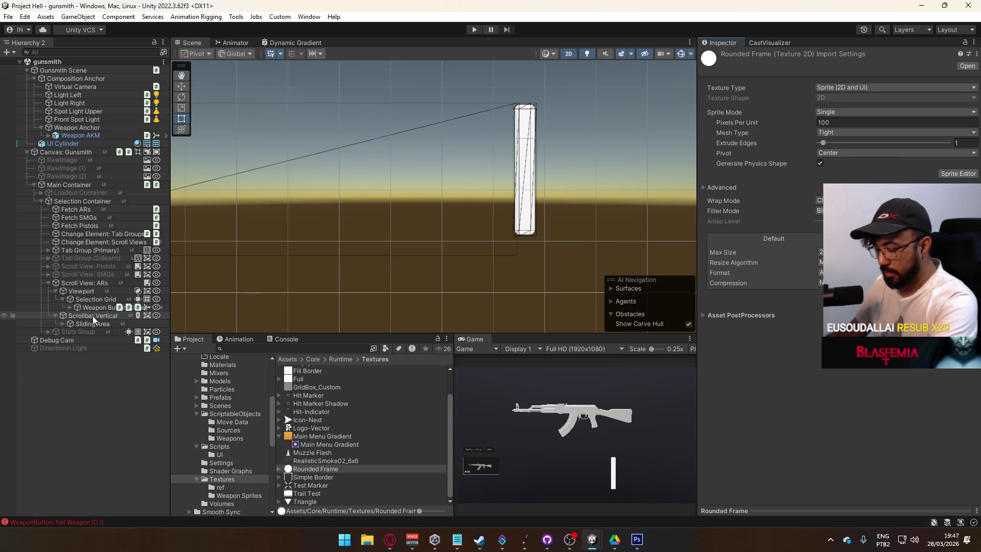
# Step: Set Scrollbar Vertical's Rect Transform Width to 4 and Bottom to 0
pyautogui.doubleClick(90, 315)
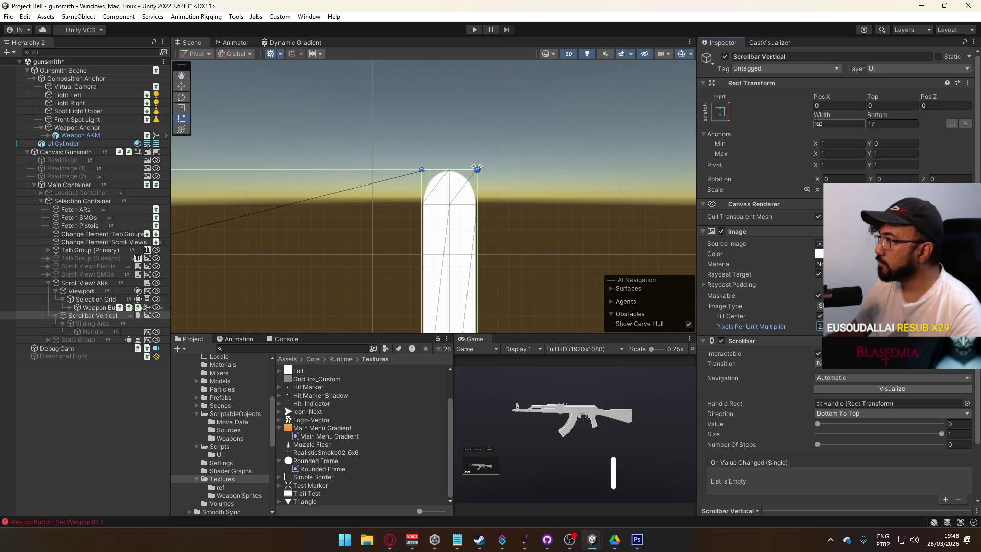
pyautogui.moveTo(826, 114)
pyautogui.mouseDown()
pyautogui.moveTo(577, 174)
pyautogui.moveTo(586, 174)
pyautogui.mouseUp()
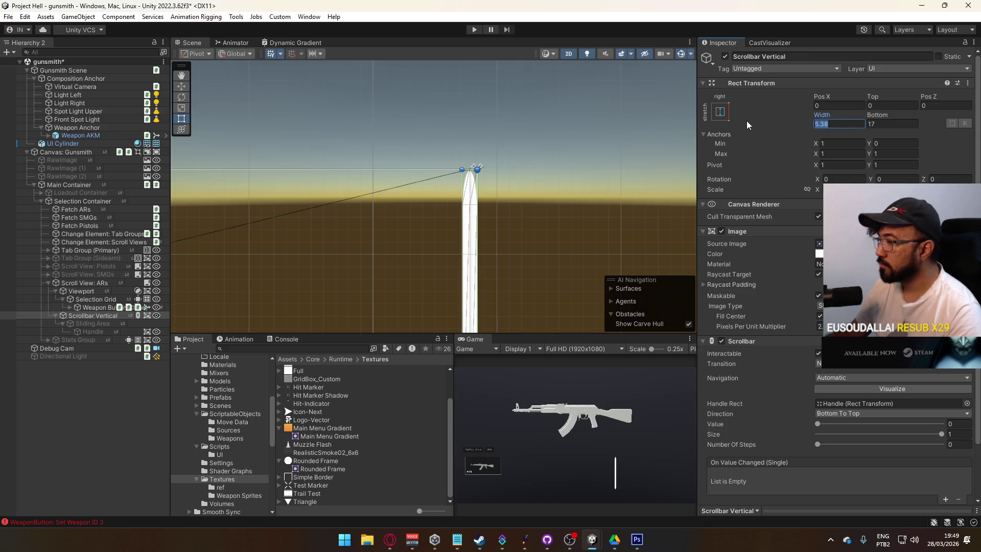
pyautogui.write('4')
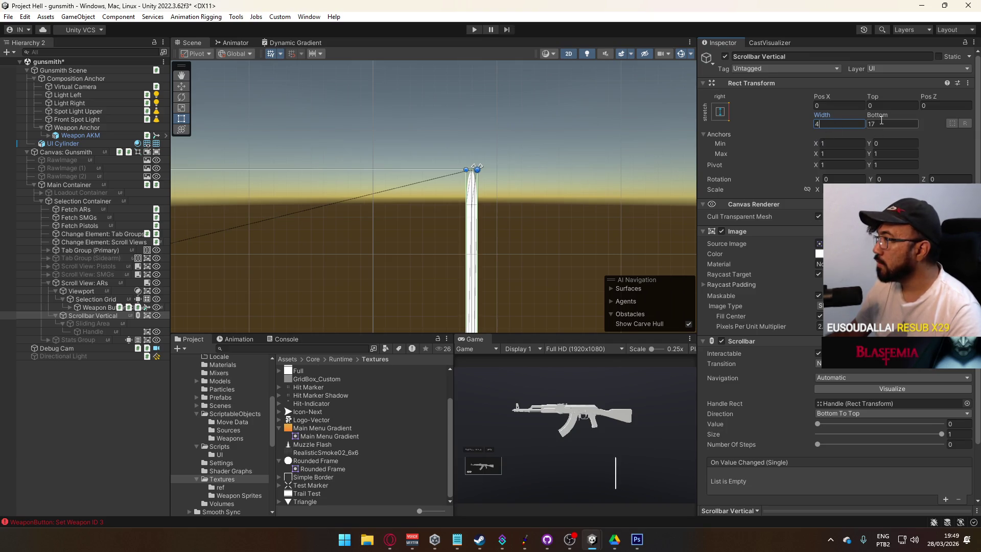
pyautogui.click(882, 121)
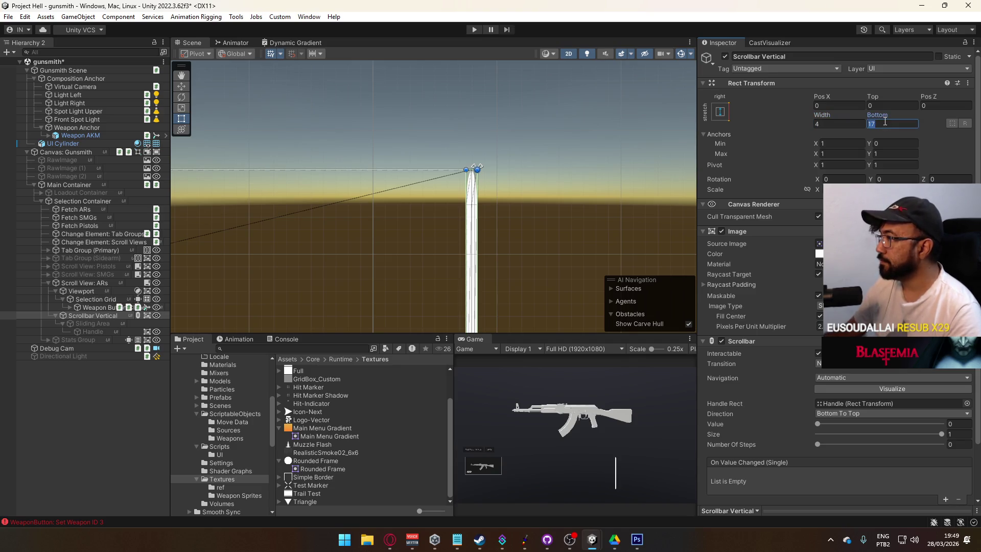
pyautogui.write('0')
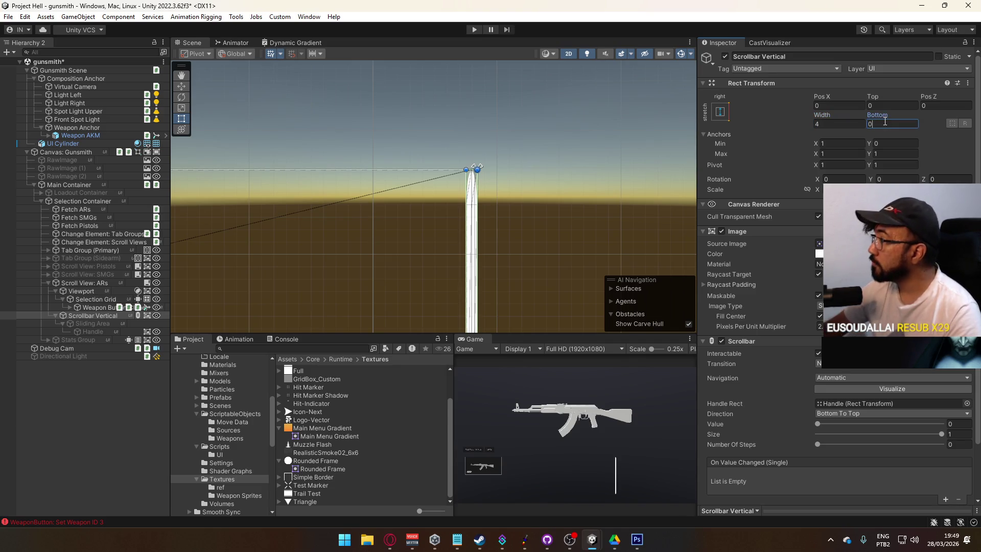
pyautogui.click(800, 325)
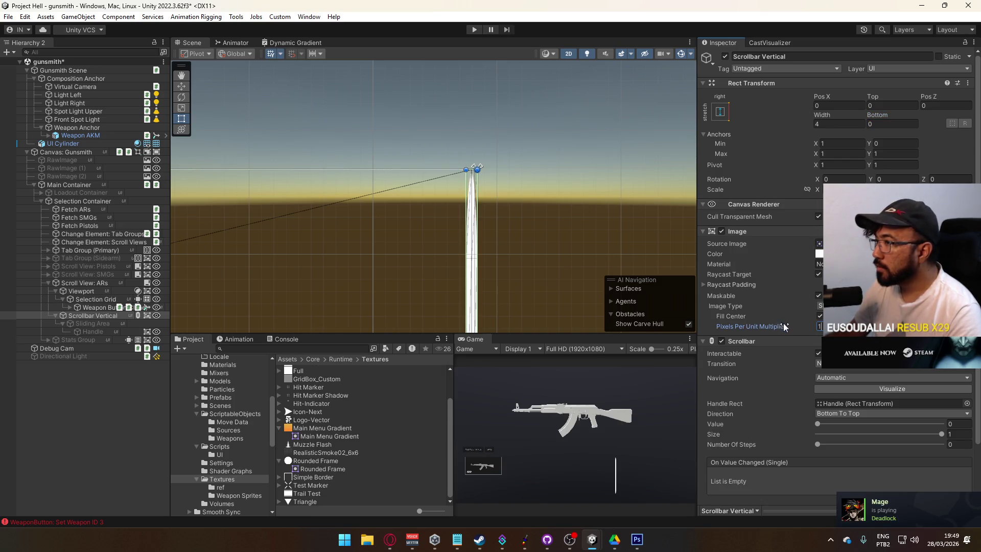
# Step: Raise the Pixels Per Unit Multiplier to 4 and preview the scrollbar in a maximized Game view
pyautogui.moveTo(776, 327); pyautogui.dragTo(838, 326)
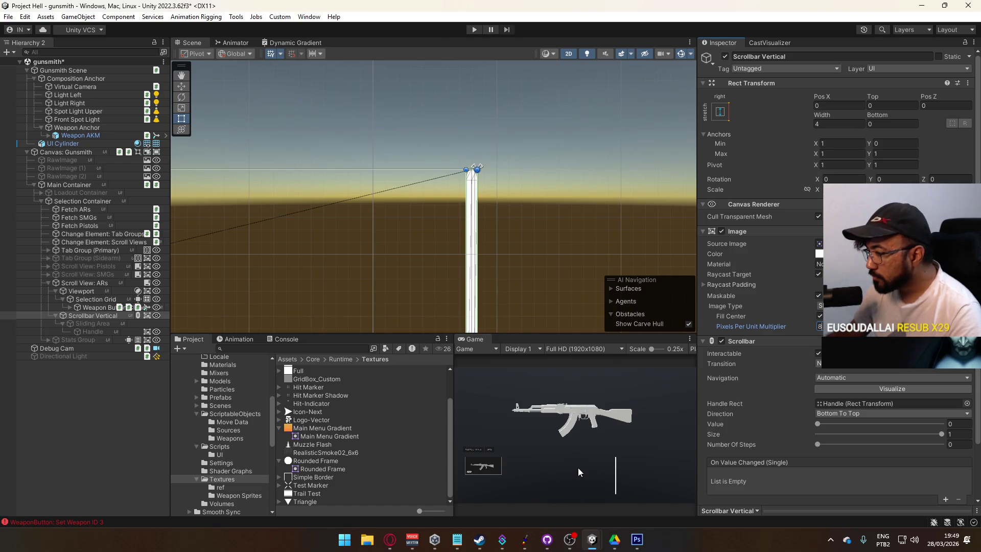
pyautogui.rightClick(485, 338)
pyautogui.click(556, 375)
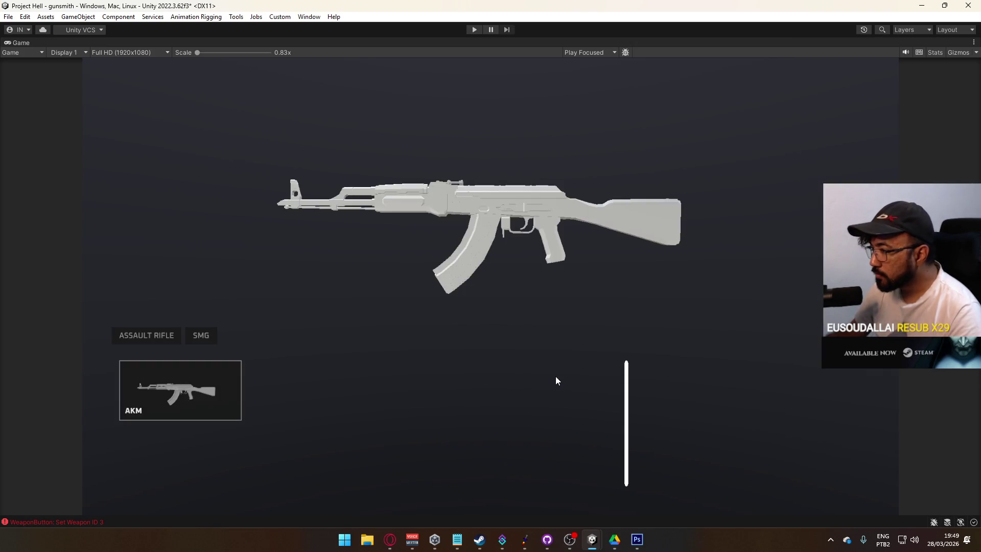
pyautogui.rightClick(489, 43)
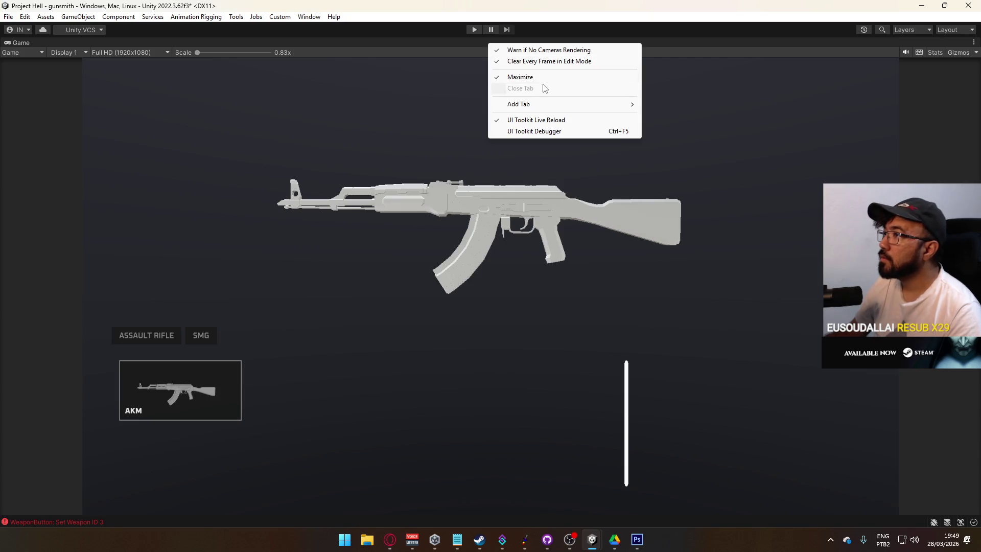
pyautogui.click(515, 85)
# Step: Set the Pixels Per Unit Multiplier to 16 and check the slimmer scrollbar full-size
pyautogui.click(820, 326)
pyautogui.write('16')
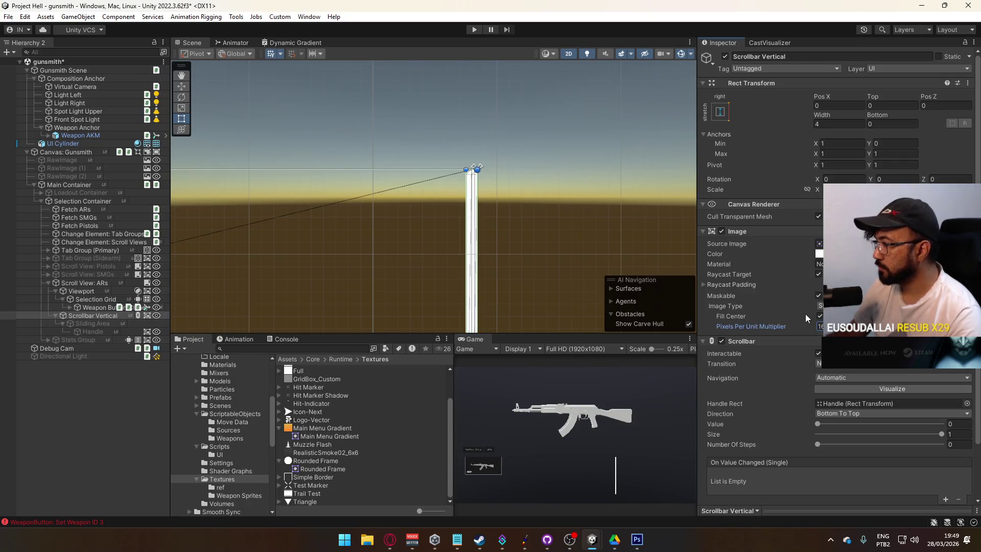
pyautogui.rightClick(488, 339)
pyautogui.click(557, 377)
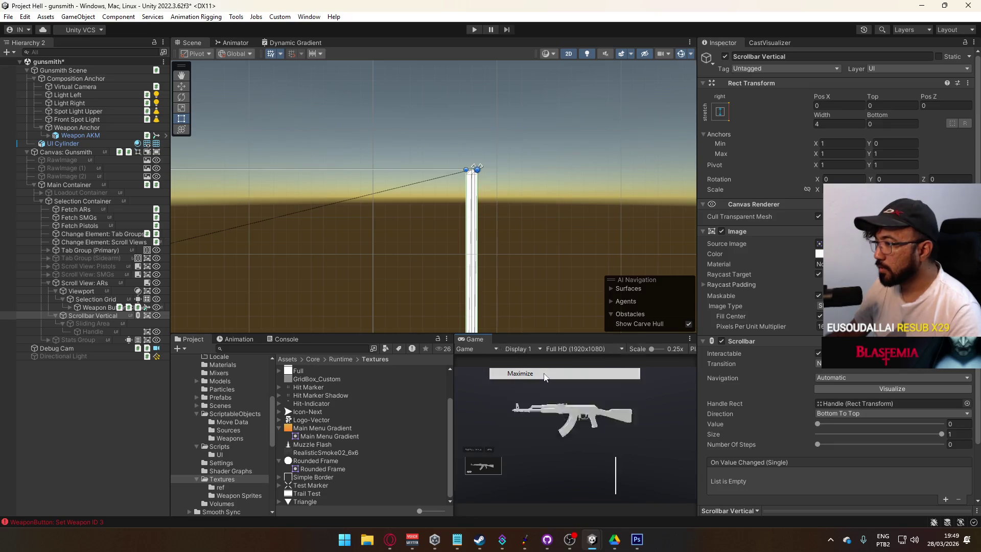
pyautogui.rightClick(474, 41)
pyautogui.click(517, 76)
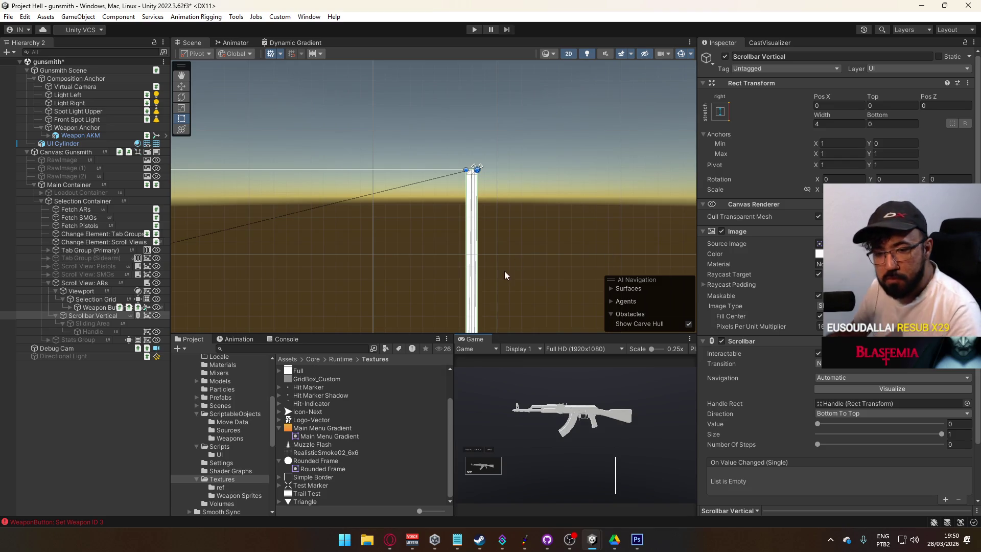
pyautogui.scroll(3, 488, 274)
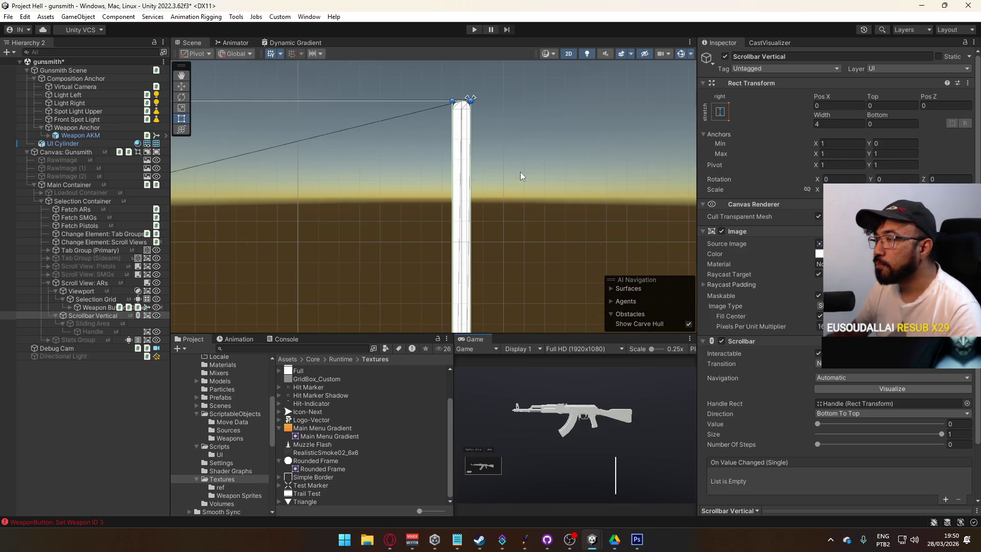
pyautogui.scroll(3, 521, 220)
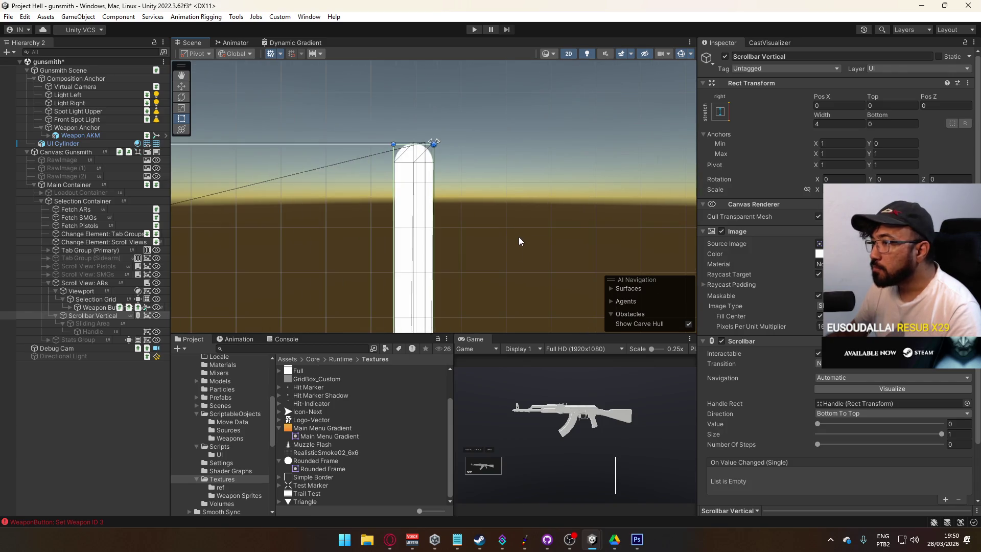
pyautogui.scroll(-3, 519, 237)
pyautogui.moveTo(518, 277); pyautogui.dragTo(518, 151)
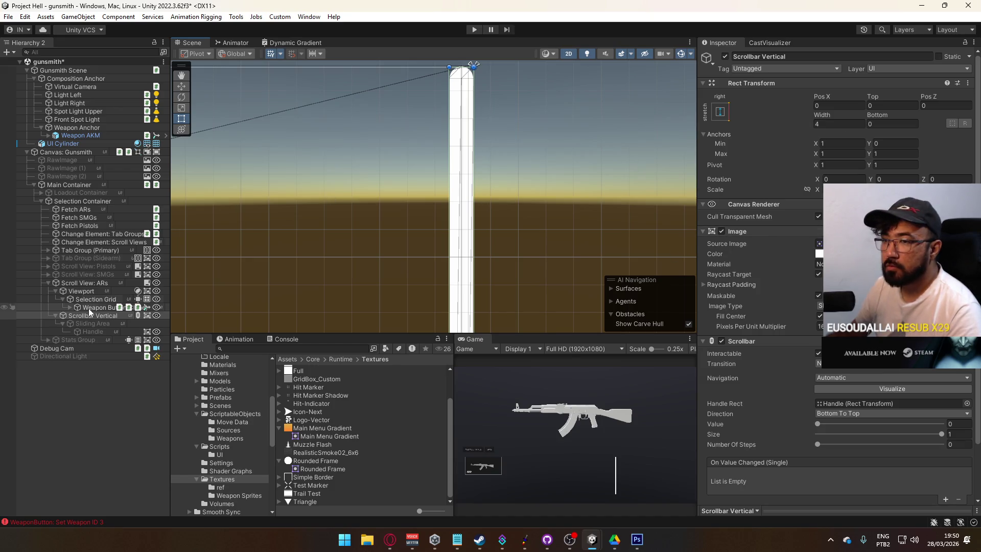
# Step: Enable the scrollbar's Handle and Sliding Area objects
pyautogui.click(97, 330)
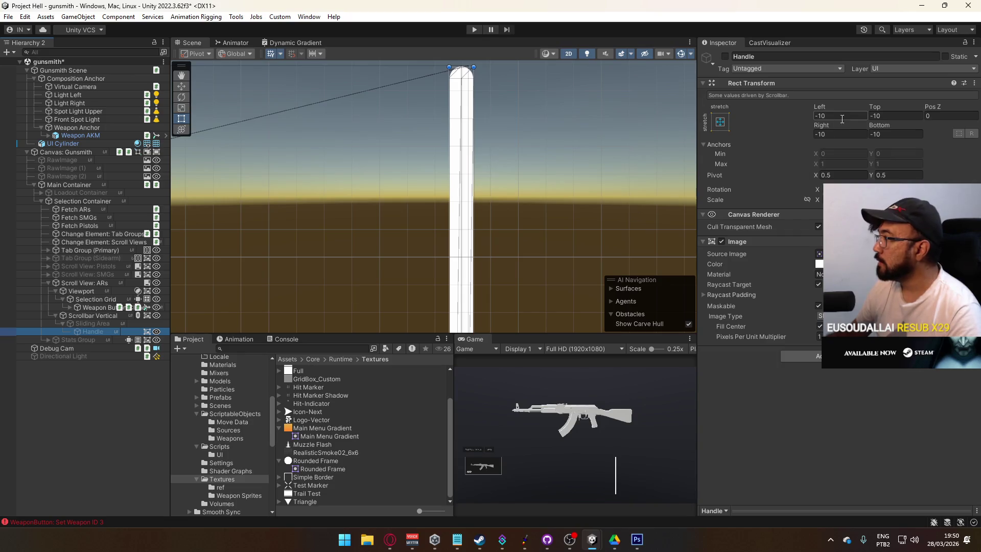
pyautogui.click(725, 57)
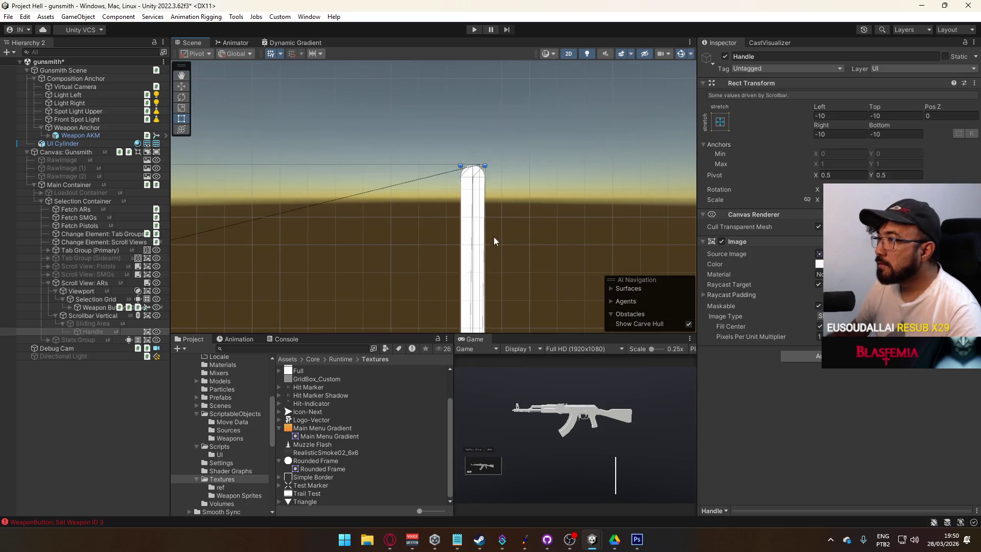
pyautogui.click(97, 325)
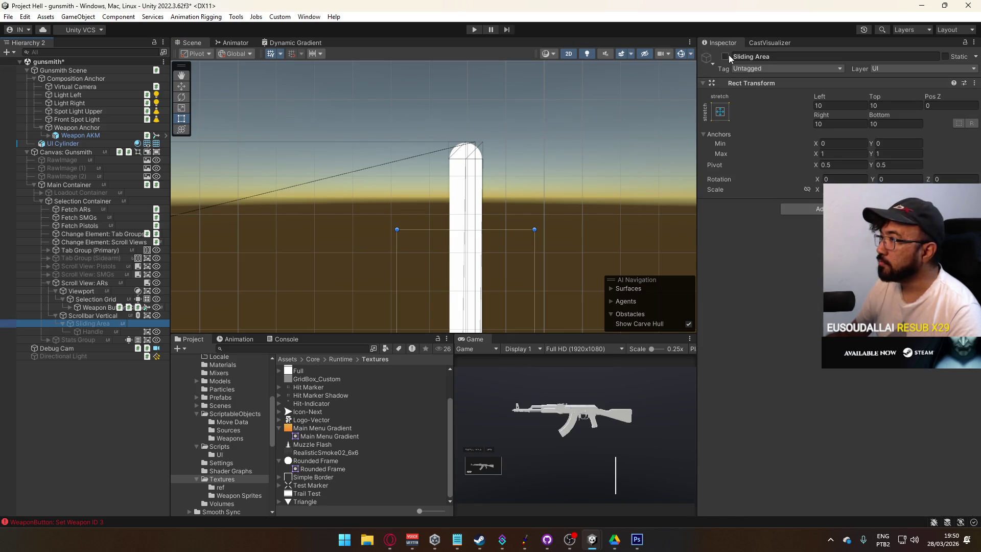
pyautogui.click(725, 56)
# Step: Frame the Handle and set its Image colour to red (FF0000)
pyautogui.click(99, 332)
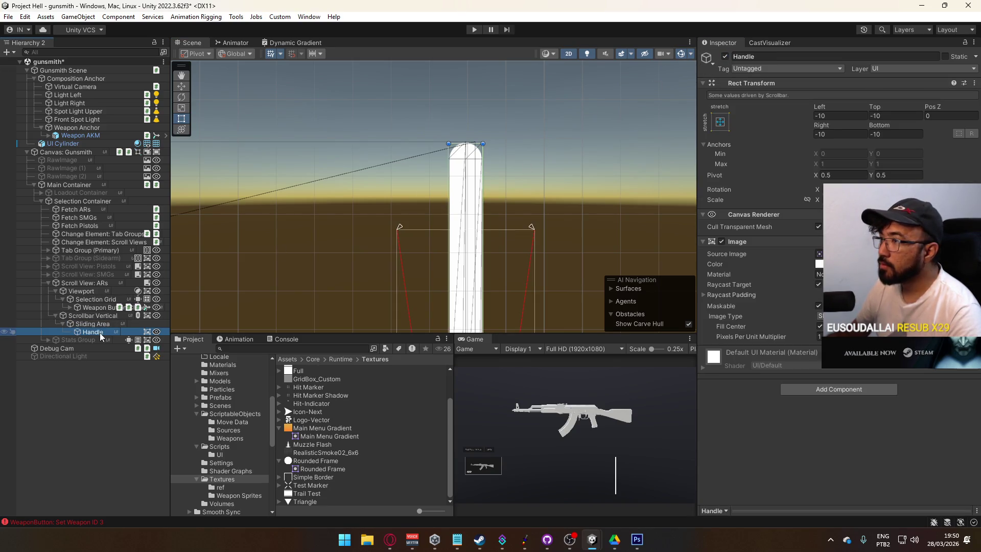
pyautogui.moveTo(425, 278)
pyautogui.mouseDown()
pyautogui.moveTo(536, 81)
pyautogui.moveTo(569, 142)
pyautogui.moveTo(551, 210)
pyautogui.moveTo(536, 544)
pyautogui.mouseUp()
pyautogui.press('f')
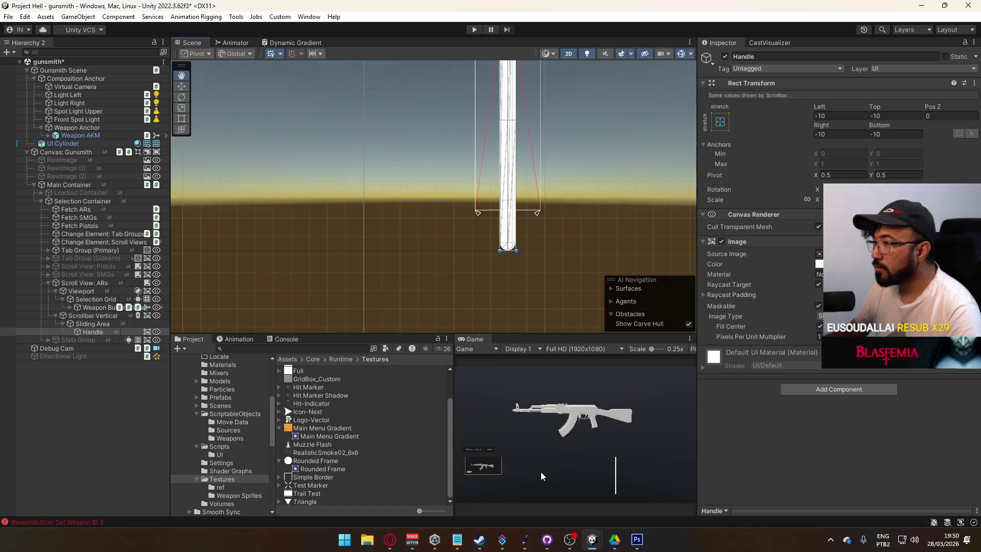
pyautogui.press('t')
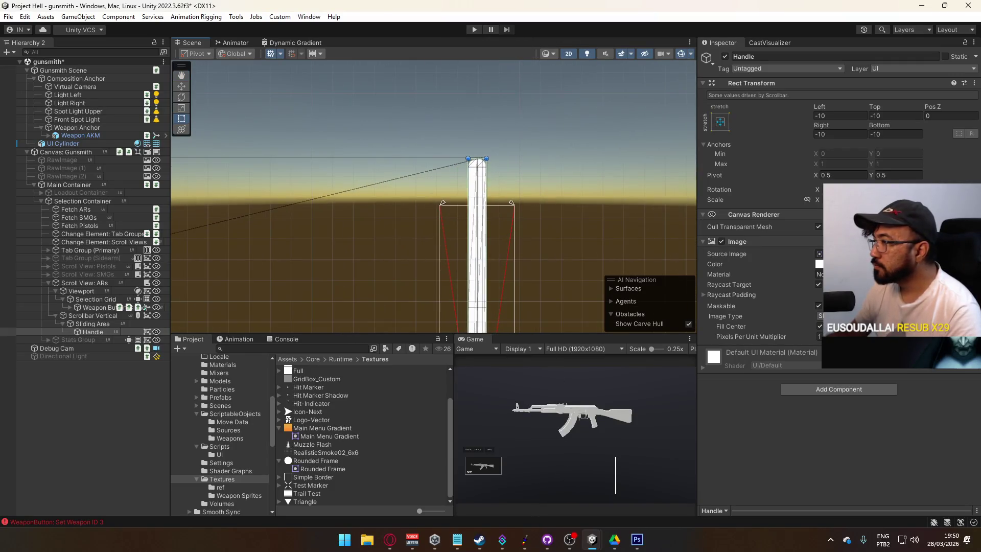
pyautogui.click(819, 264)
pyautogui.click(866, 499)
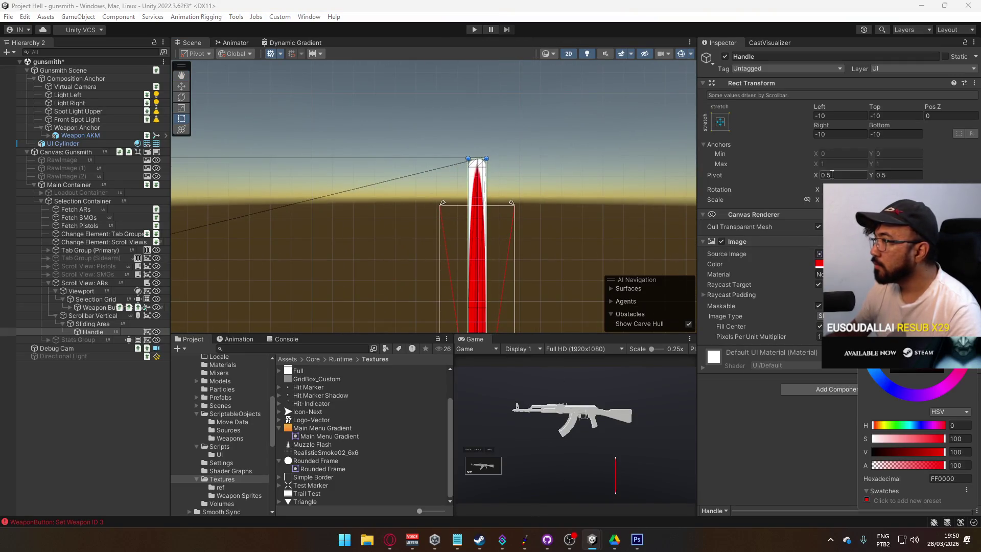
pyautogui.click(767, 441)
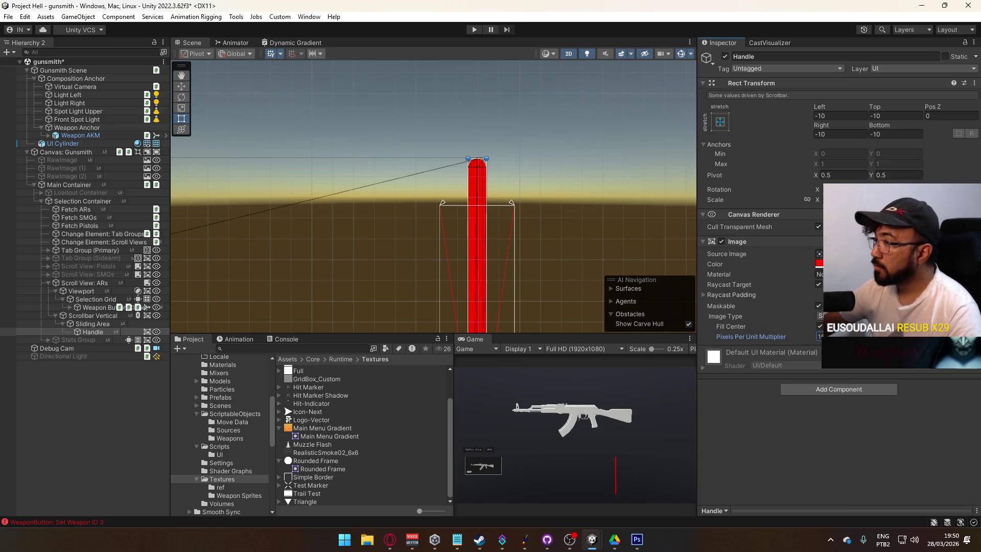
pyautogui.scroll(1, 618, 177)
pyautogui.scroll(2, 513, 222)
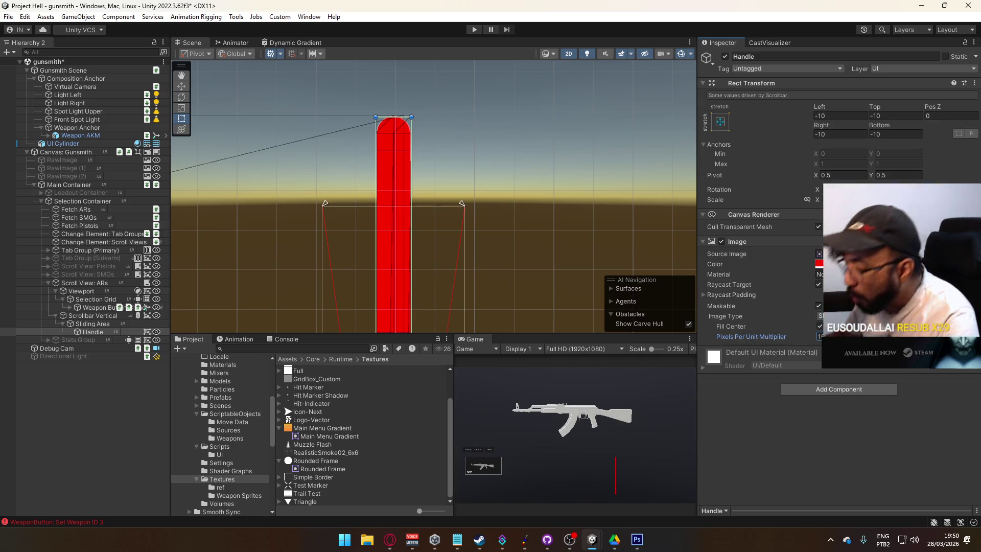
pyautogui.click(388, 542)
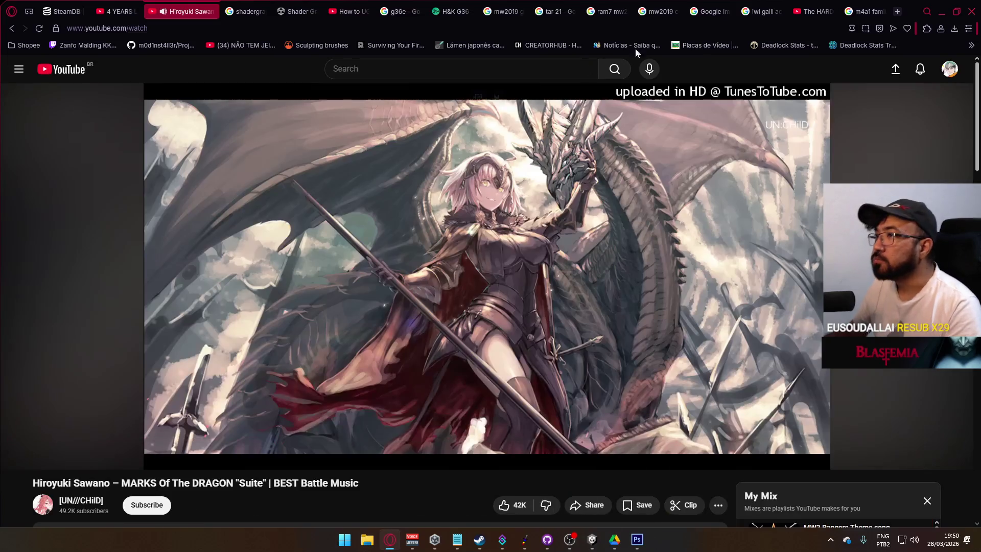
# Step: Search Google Images for 'm16a3' in a new tab and preview the M16A3 rifle images
pyautogui.click(892, 15)
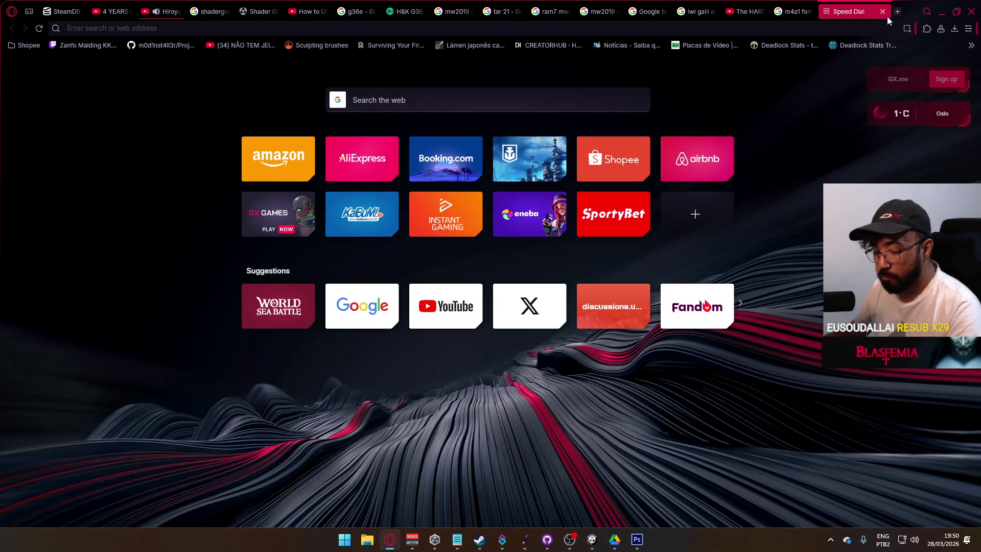
pyautogui.write('m16a3')
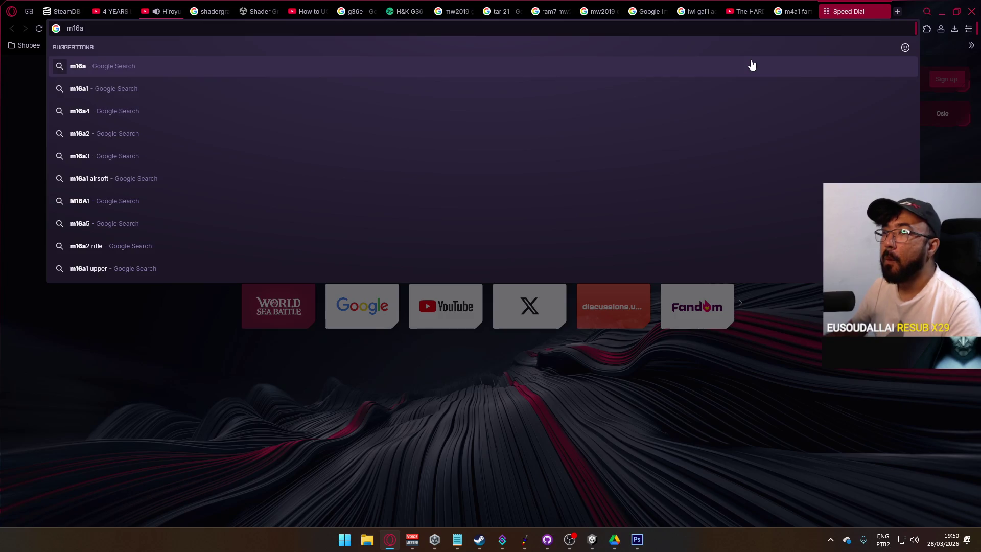
pyautogui.press('Return')
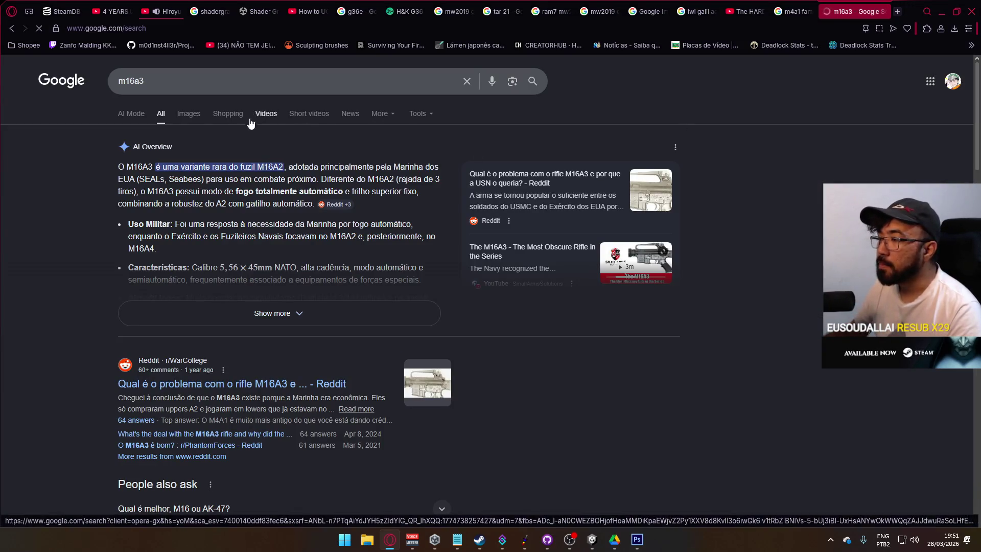
pyautogui.click(189, 114)
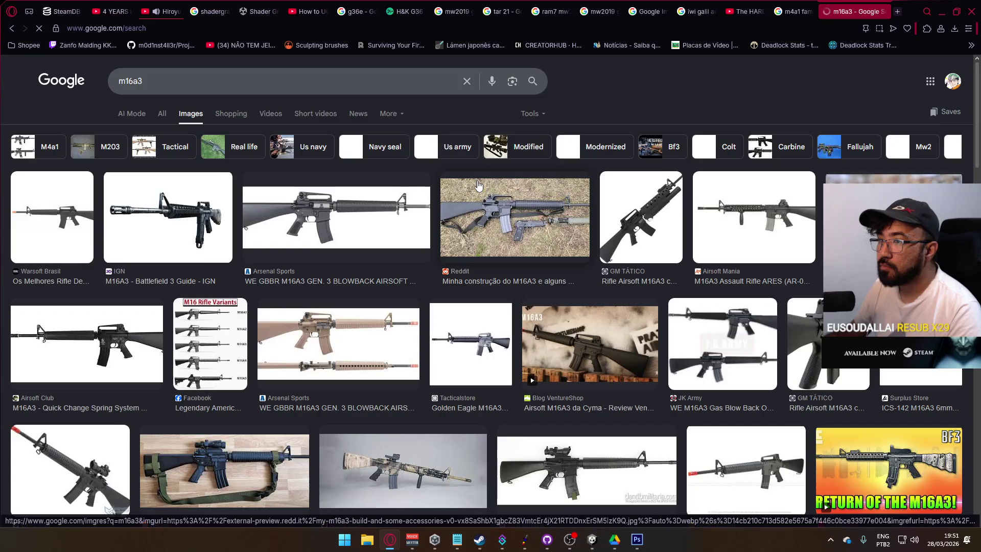
pyautogui.click(394, 222)
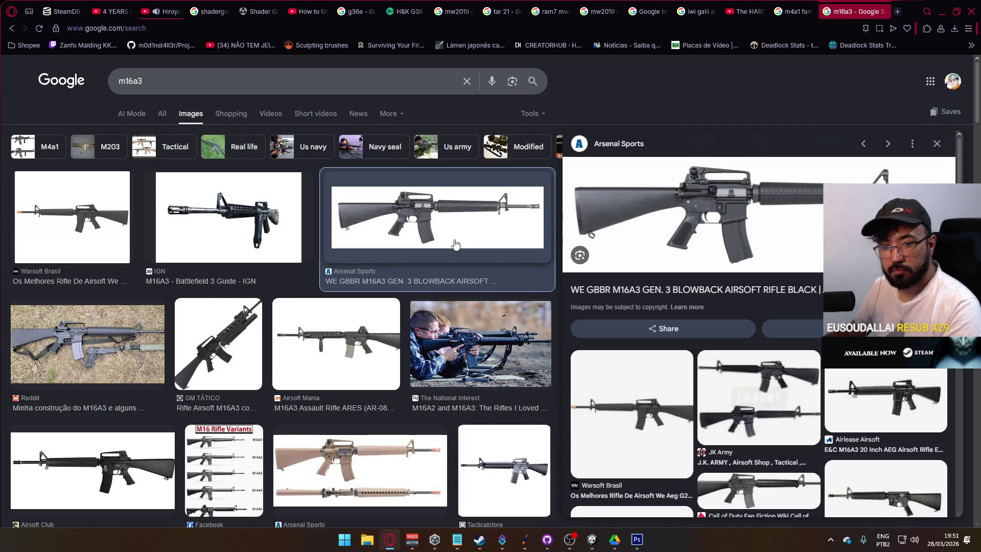
pyautogui.click(219, 357)
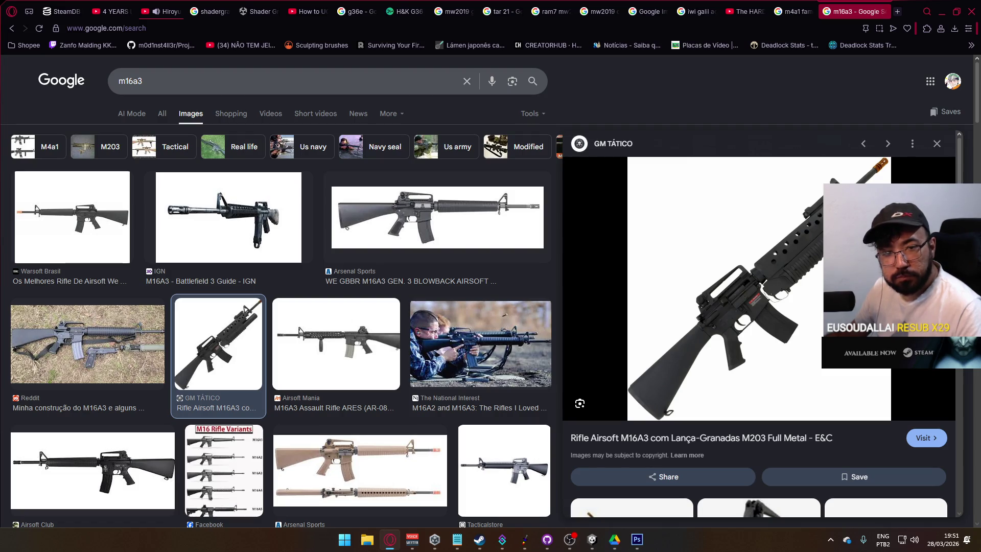
pyautogui.hotkey('alt', 'Tab')
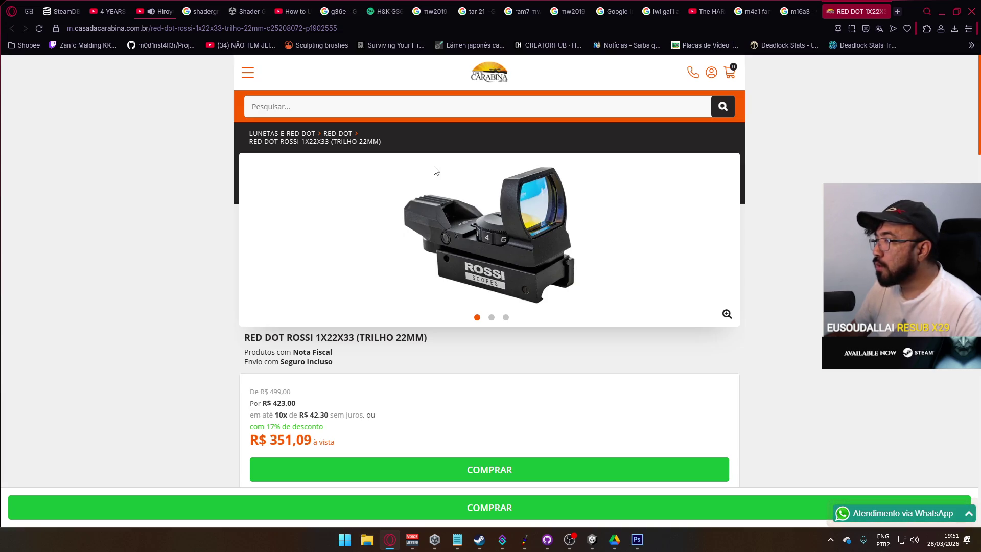
# Step: Close the RED DOT ROSSI product tab, then close the m16a3 image results tab
pyautogui.click(882, 12)
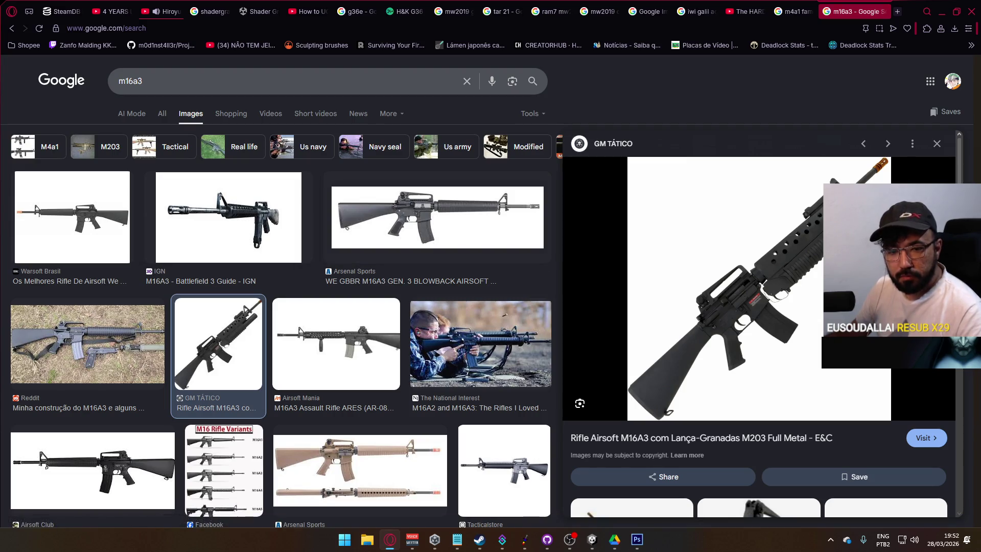
pyautogui.hotkey('alt', 'Tab')
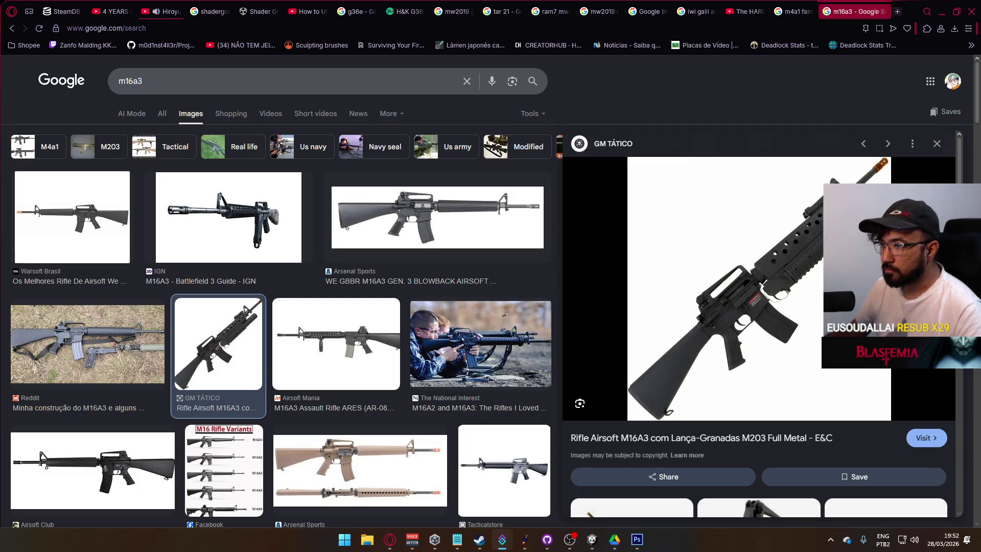
pyautogui.click(887, 11)
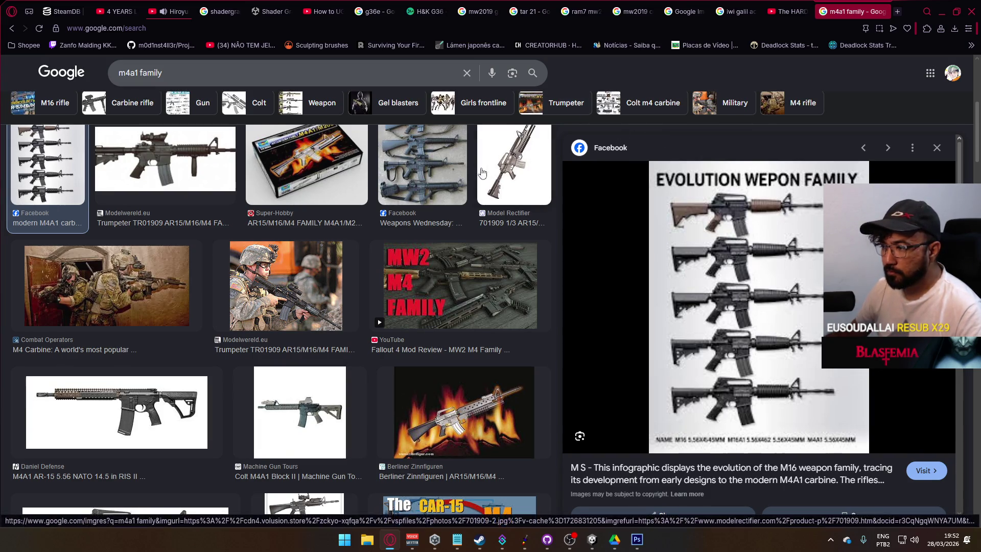
# Step: Preview the Berliner Zinnfiguren flaming-rifle image in the m4a1 family results, then select the query text
pyautogui.scroll(-3, 511, 213)
pyautogui.click(503, 228)
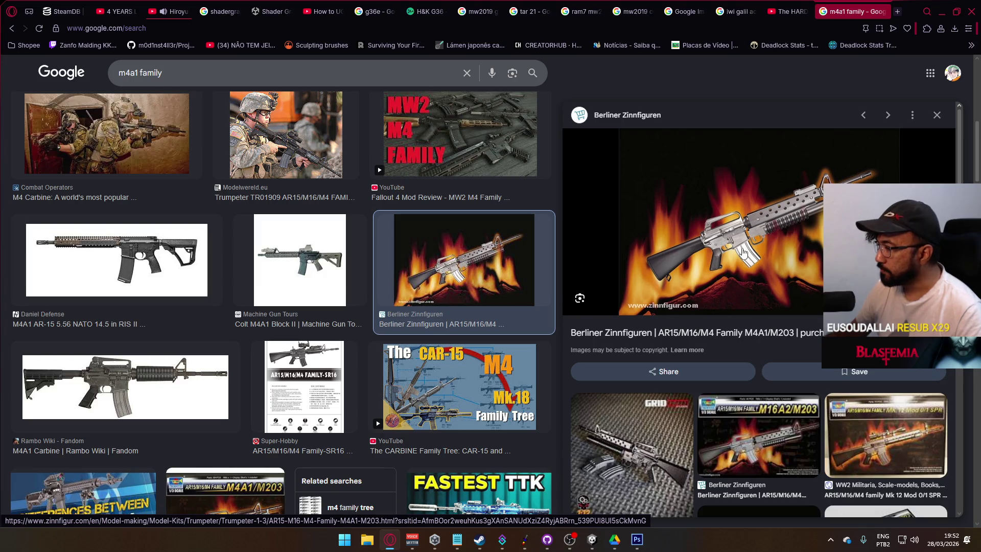
pyautogui.scroll(-4, 744, 339)
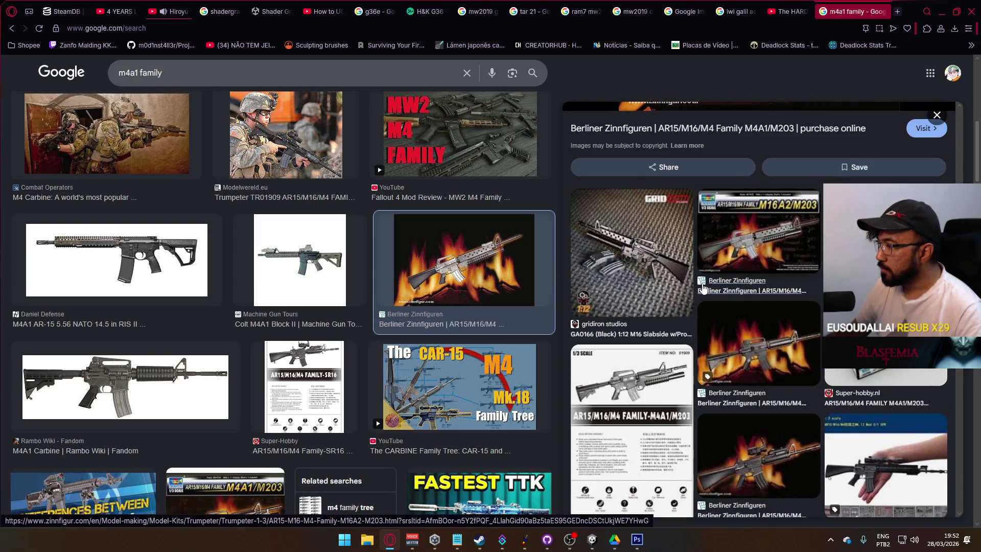
pyautogui.scroll(4, 710, 266)
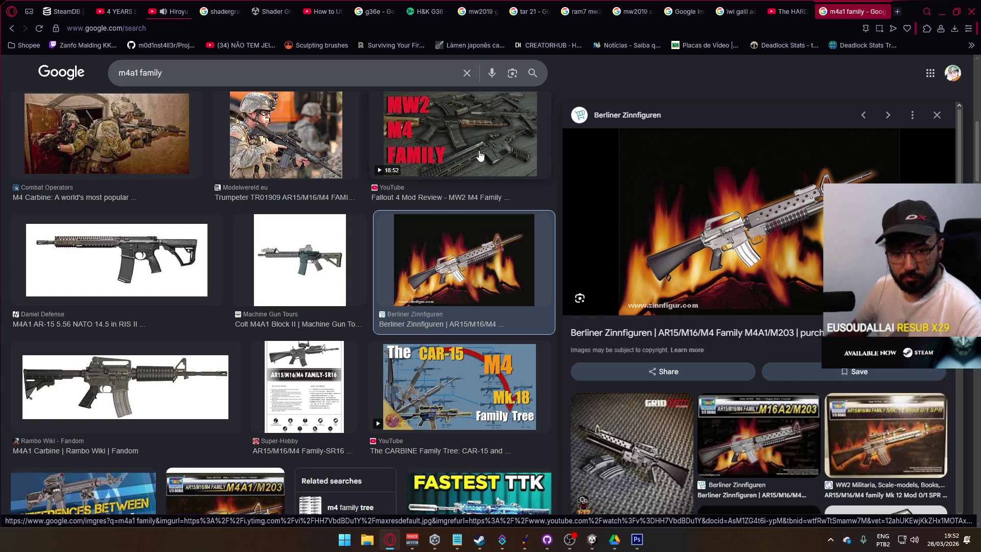
pyautogui.tripleClick(203, 84)
# Step: Image-search 'mw2019 fal', preview the Reddit and Games Atlas FAL images, then close the tab
pyautogui.write('mw2019')
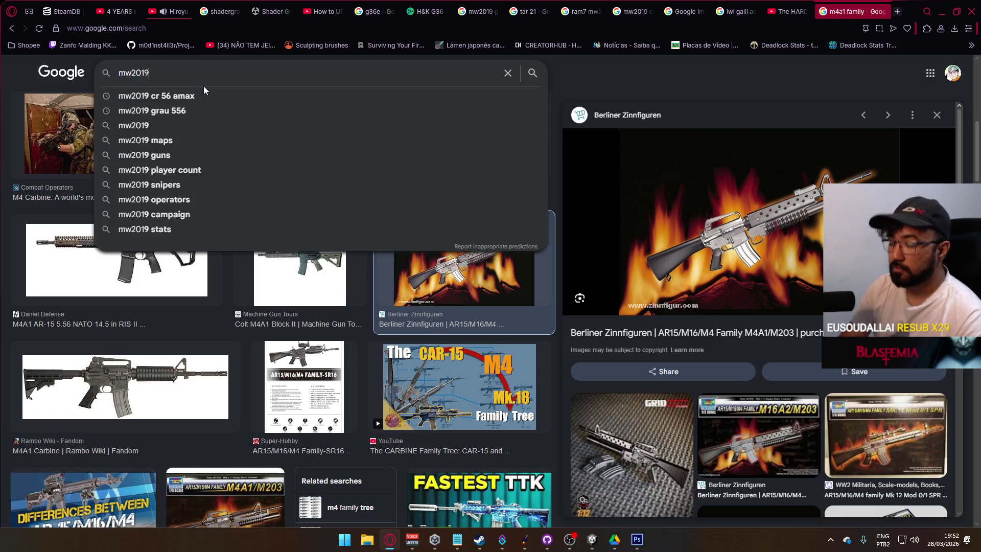
pyautogui.write(' fal')
pyautogui.press('Return')
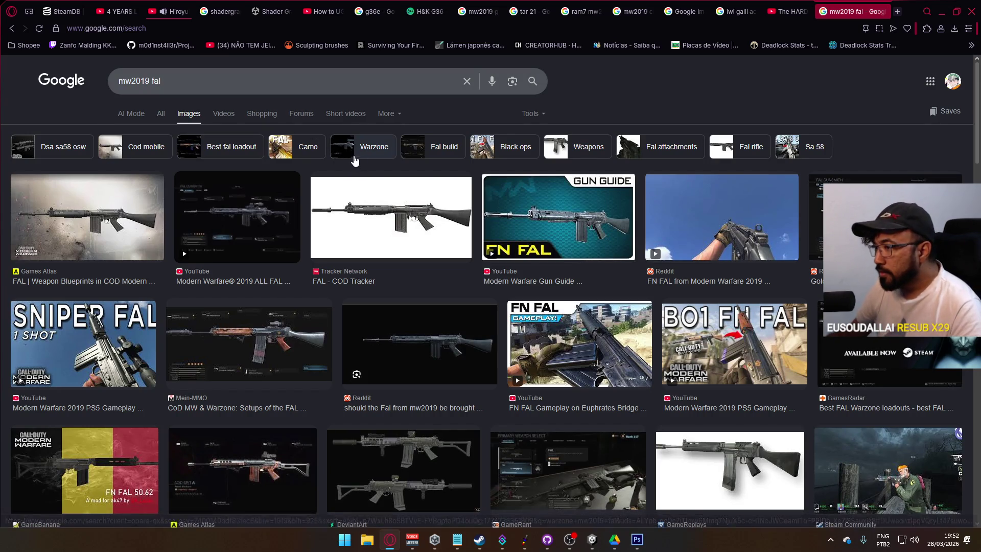
pyautogui.click(436, 338)
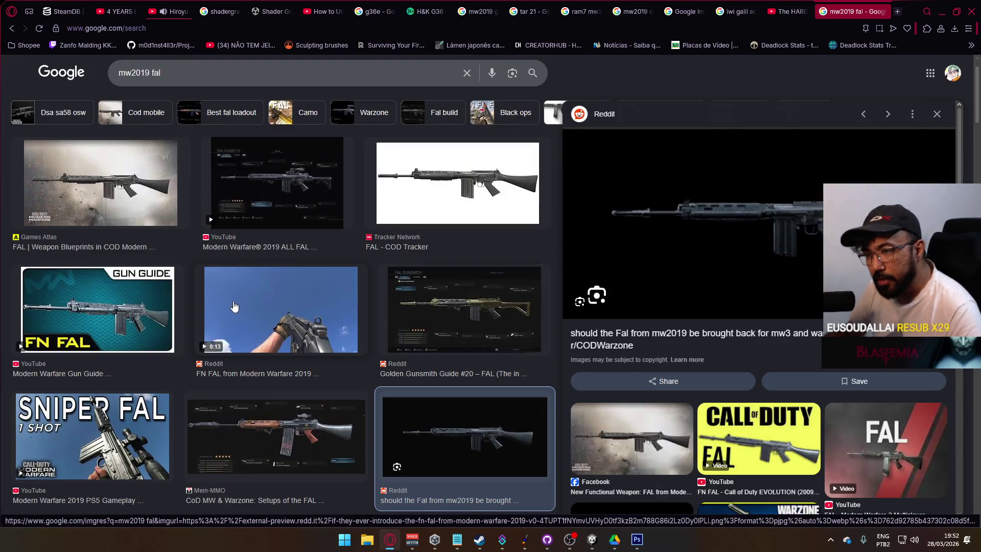
pyautogui.scroll(1, 234, 307)
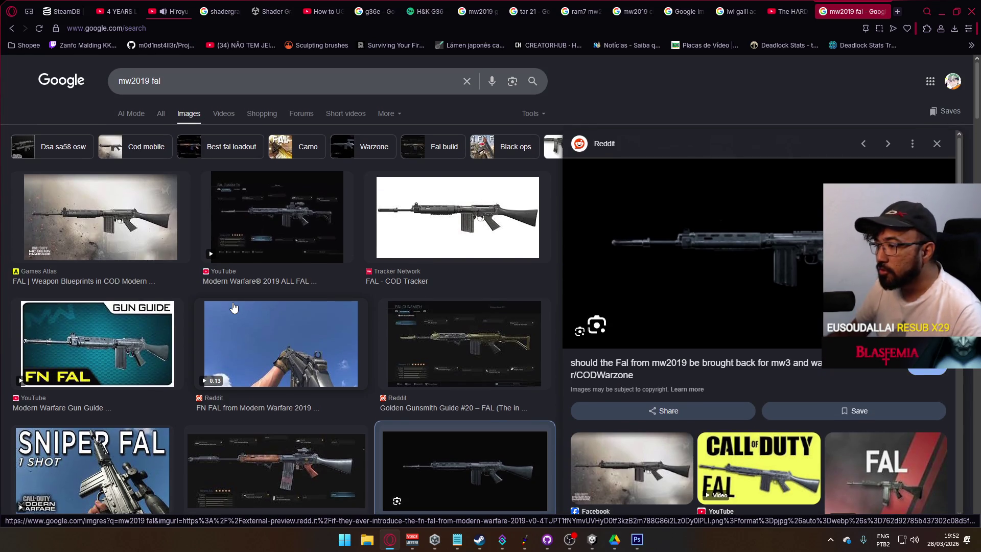
pyautogui.click(120, 239)
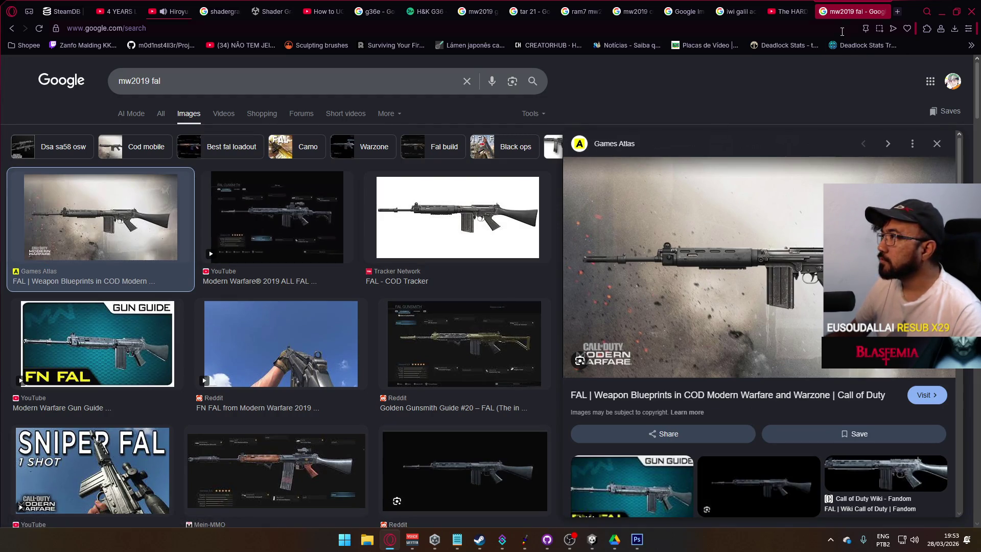
pyautogui.click(881, 12)
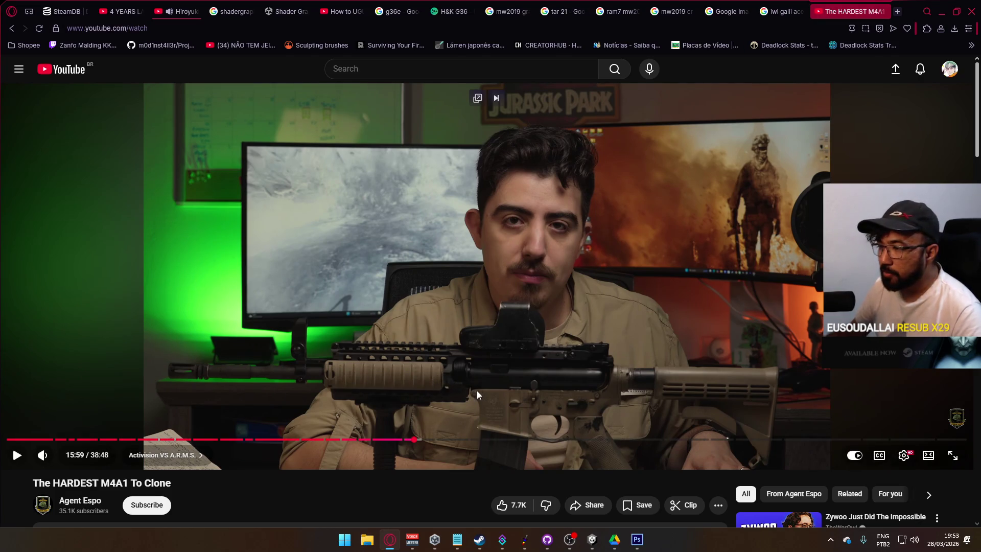
# Step: Jump the M4A1 video to 2:46 and then 7:47, then minimize the browser
pyautogui.click(75, 439)
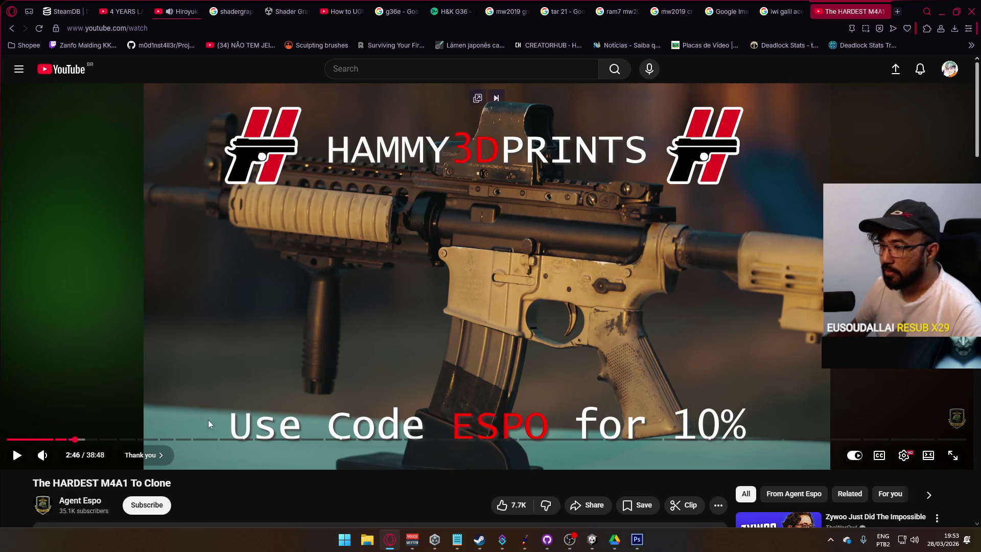
pyautogui.click(206, 439)
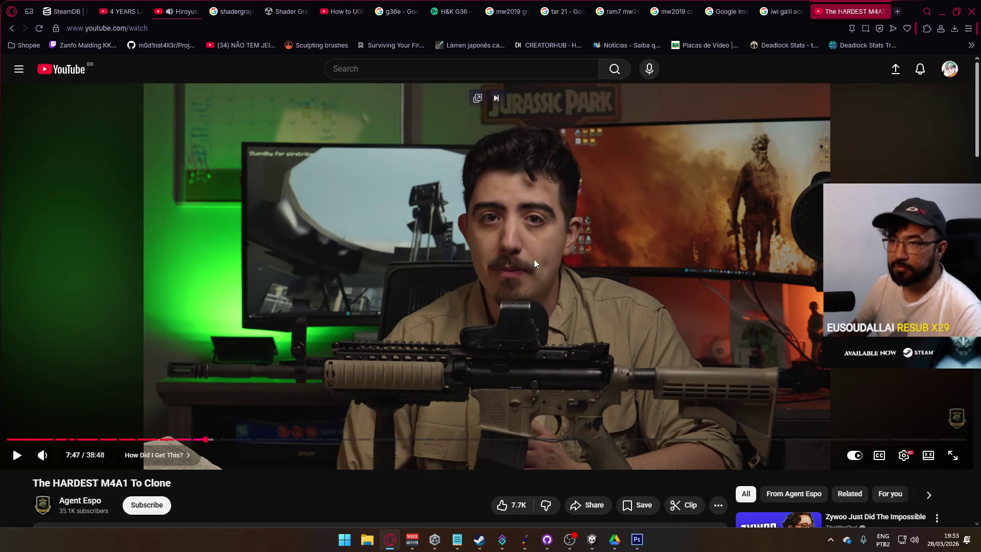
pyautogui.click(941, 15)
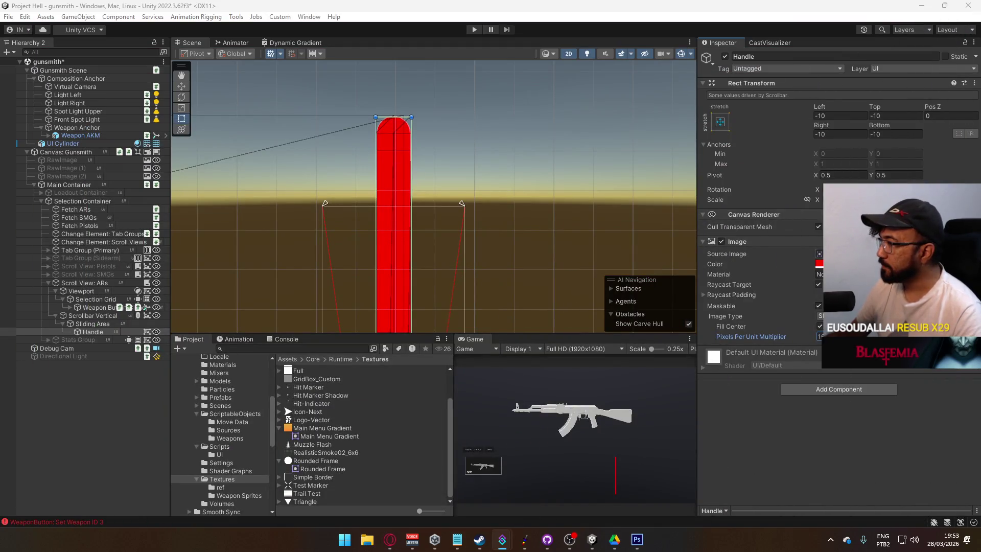
# Step: Set the Handle image colour to white, then reselect the Handle in the hierarchy
pyautogui.click(819, 263)
pyautogui.click(872, 436)
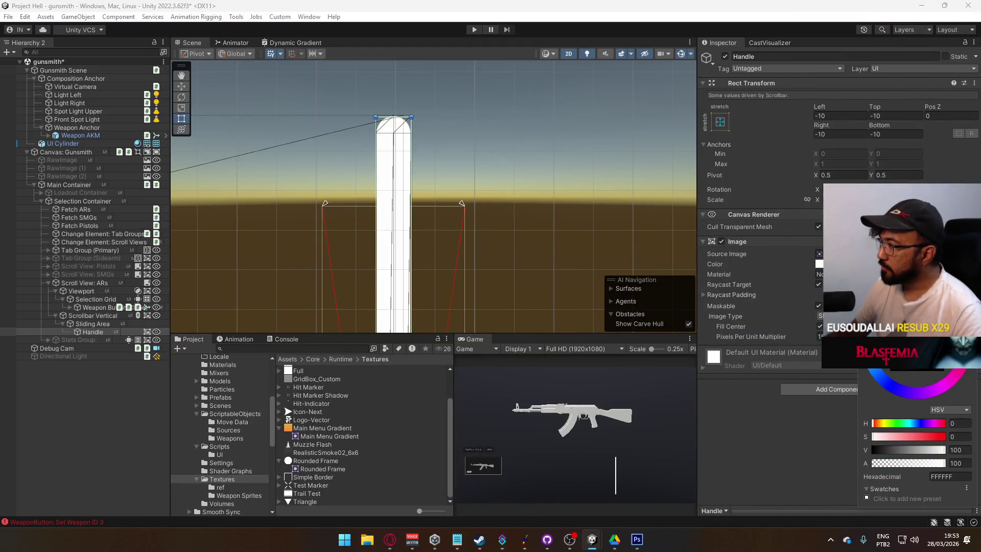
pyautogui.press('Return')
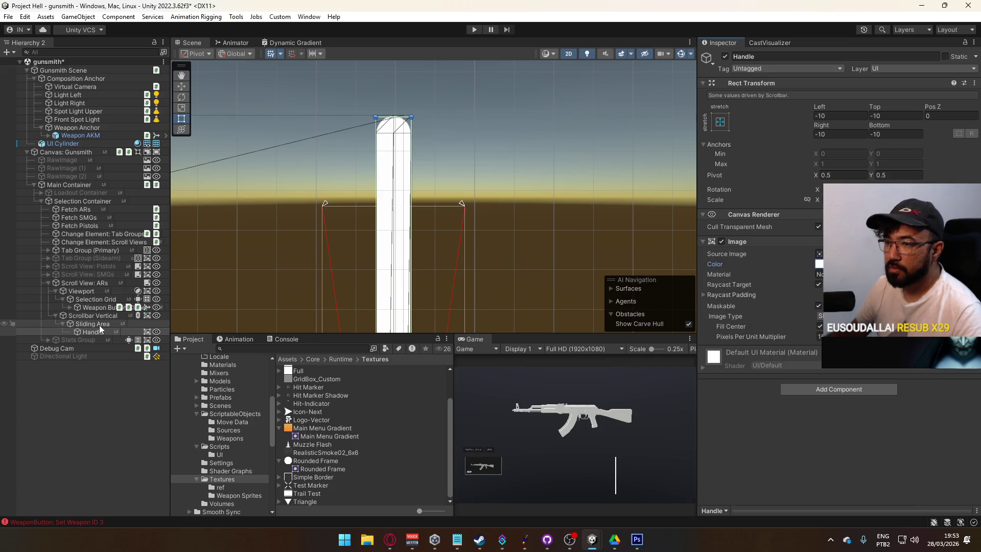
pyautogui.click(100, 325)
pyautogui.click(99, 332)
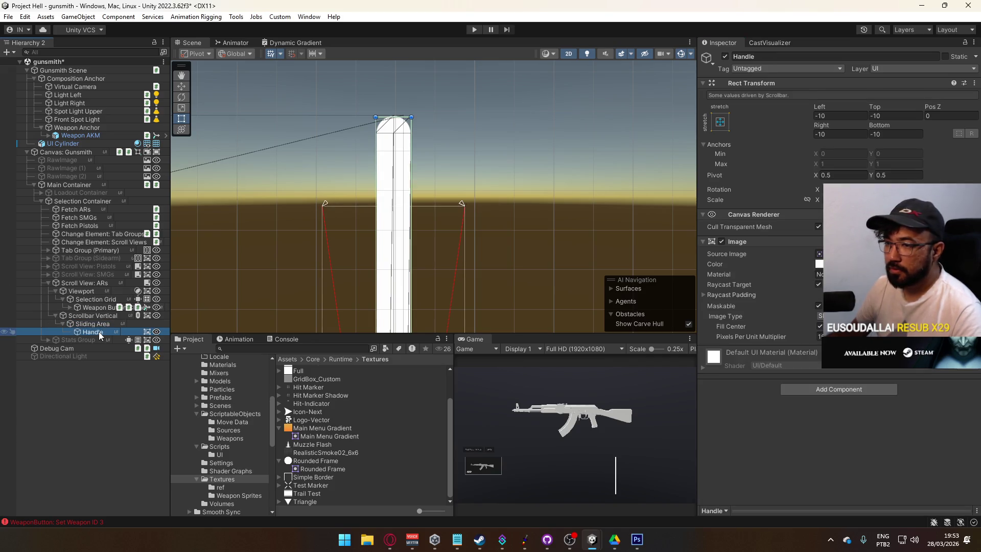
pyautogui.click(99, 325)
pyautogui.click(92, 316)
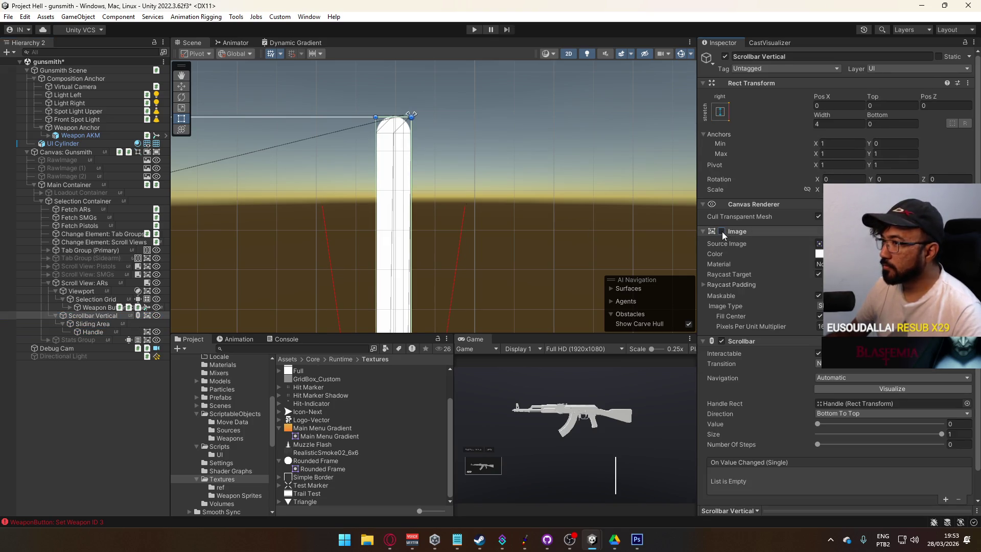
pyautogui.click(100, 330)
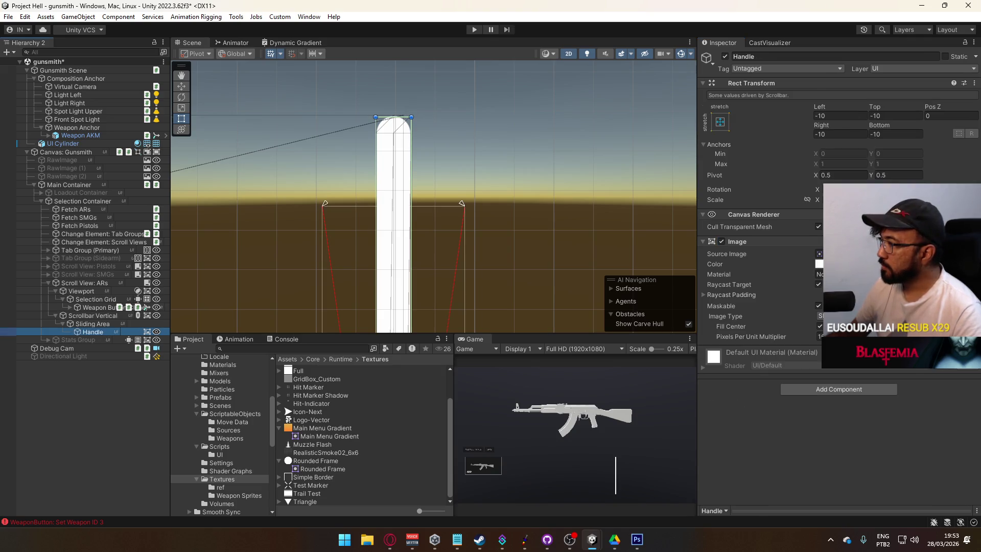
# Step: Darken the Handle colour to grey 5E5E5E and save the gunsmith scene
pyautogui.click(818, 264)
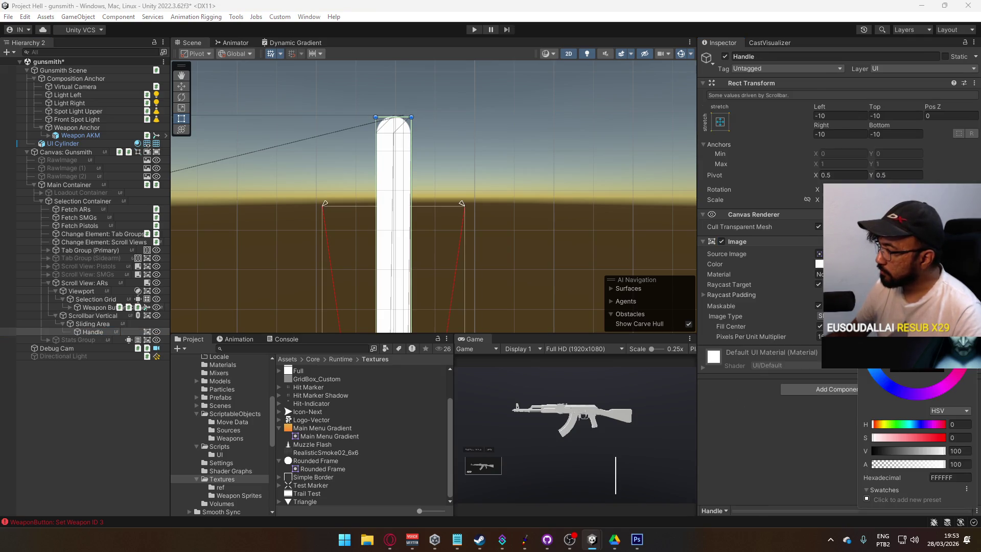
pyautogui.moveTo(944, 450); pyautogui.dragTo(897, 451)
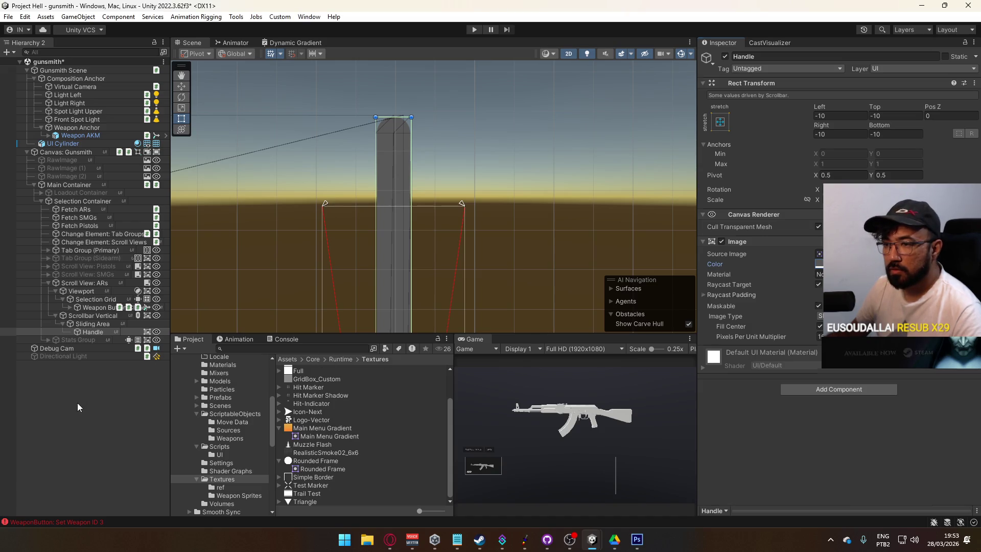
pyautogui.click(106, 361)
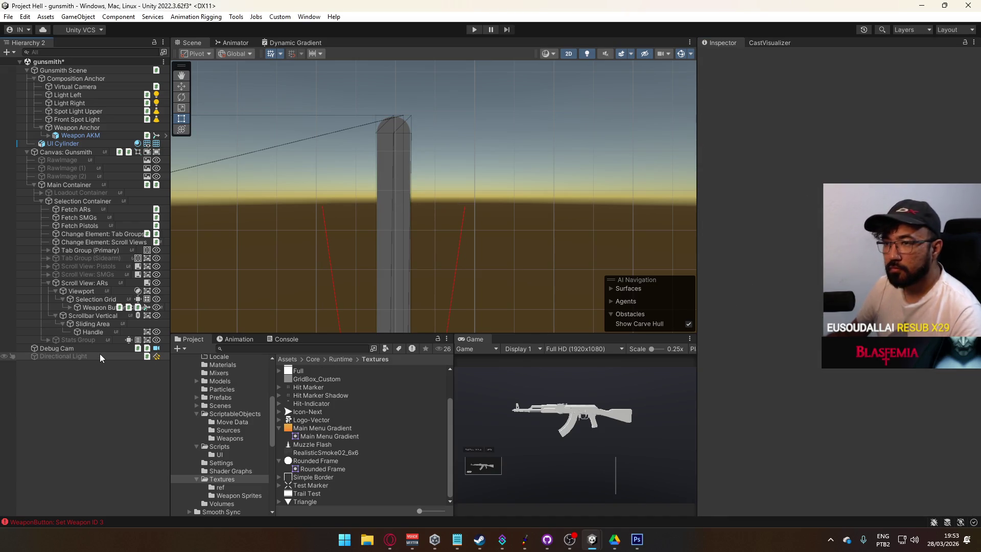
pyautogui.hotkey('ctrl', 's')
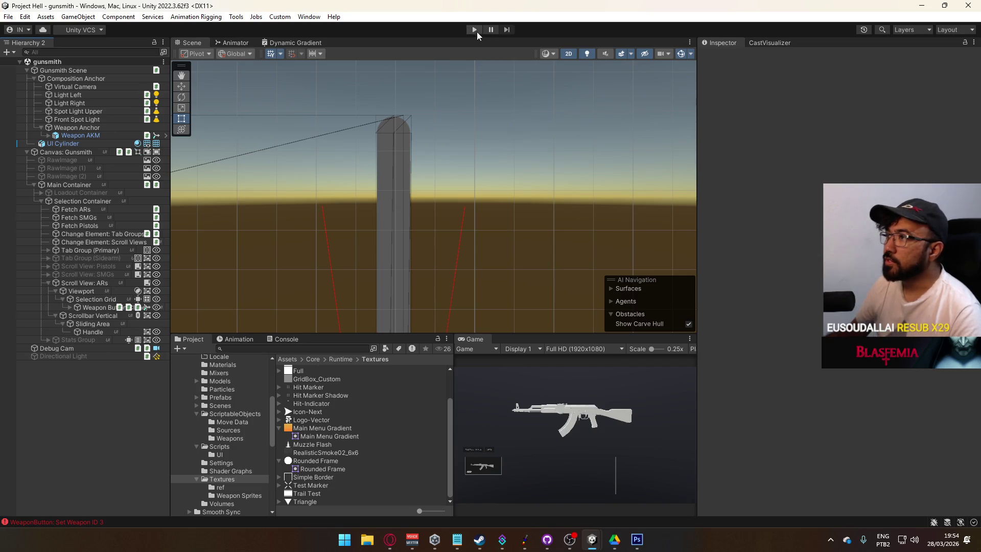
# Step: Enter play mode, activate Main Container, and duplicate the Weapon Button(Clone) twice
pyautogui.click(474, 30)
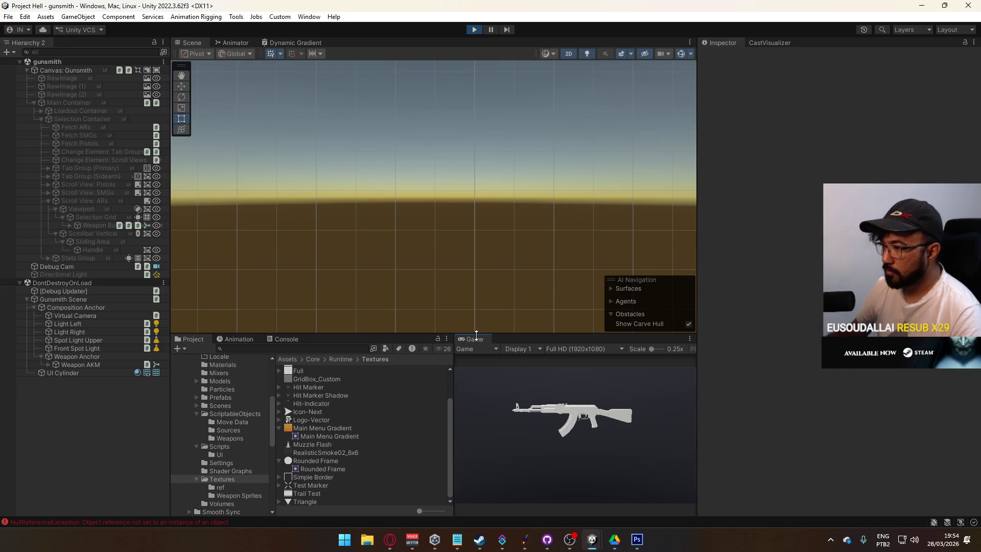
pyautogui.click(69, 105)
pyautogui.click(725, 56)
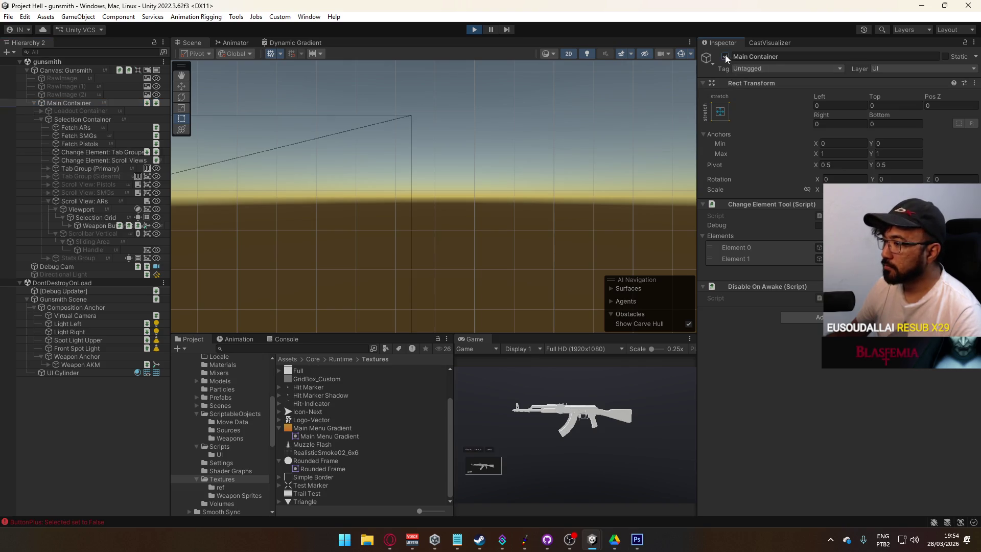
pyautogui.click(75, 226)
pyautogui.click(70, 226)
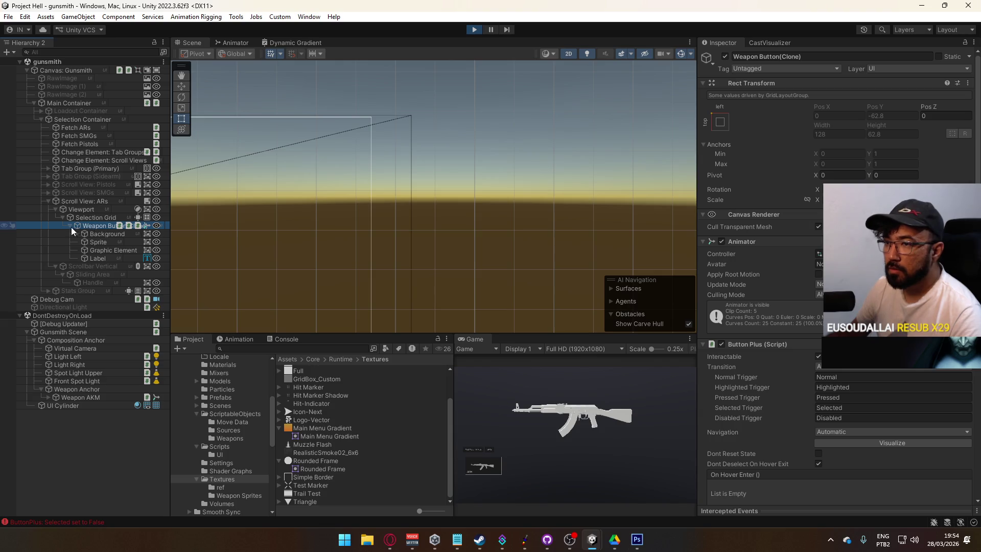
pyautogui.click(71, 226)
pyautogui.hotkey('ctrl', 'd')
pyautogui.hotkey('ctrl', 'd')
pyautogui.hotkey('ctrl', 'd')
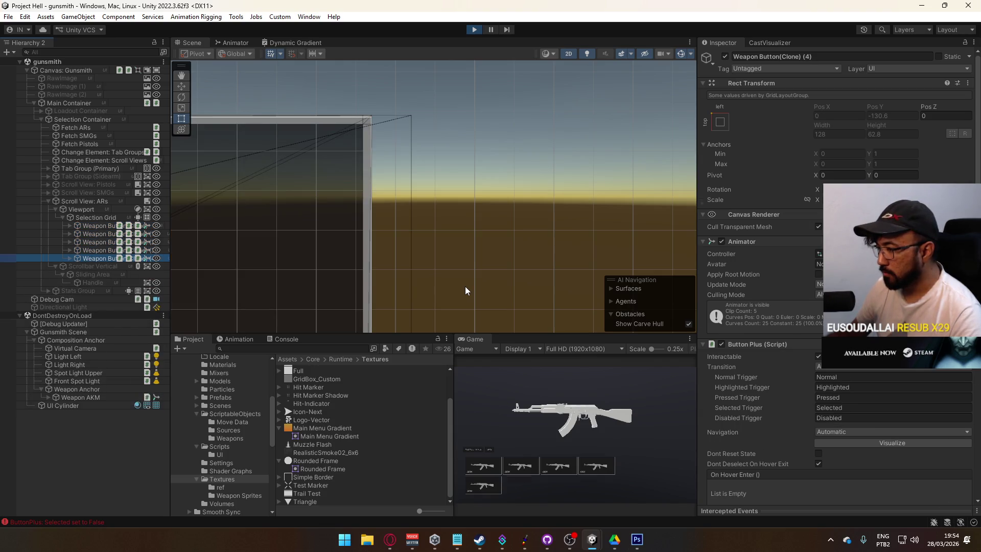
pyautogui.hotkey('ctrl', 'd')
pyautogui.hotkey('ctrl', 'd')
pyautogui.hotkey('ctrl', 'd')
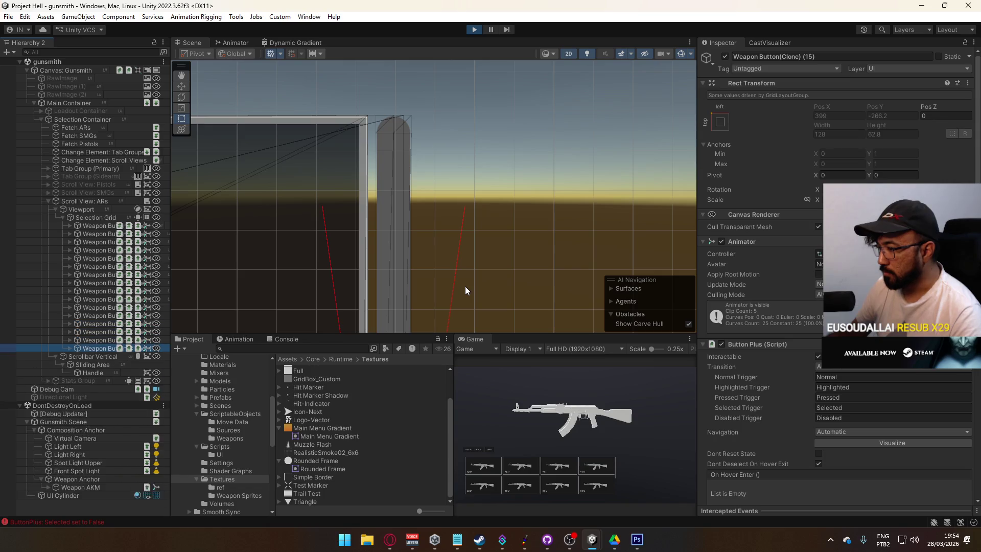
# Step: Maximize the Game view to check the grid, then restore the normal layout
pyautogui.rightClick(476, 339)
pyautogui.click(608, 373)
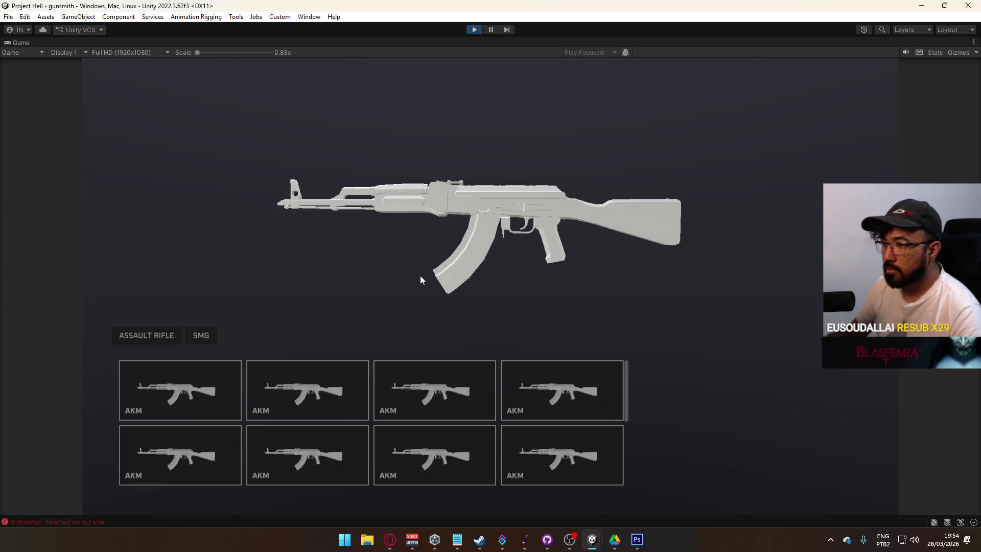
pyautogui.press('super')
pyautogui.press('Escape')
pyautogui.rightClick(493, 42)
pyautogui.click(546, 78)
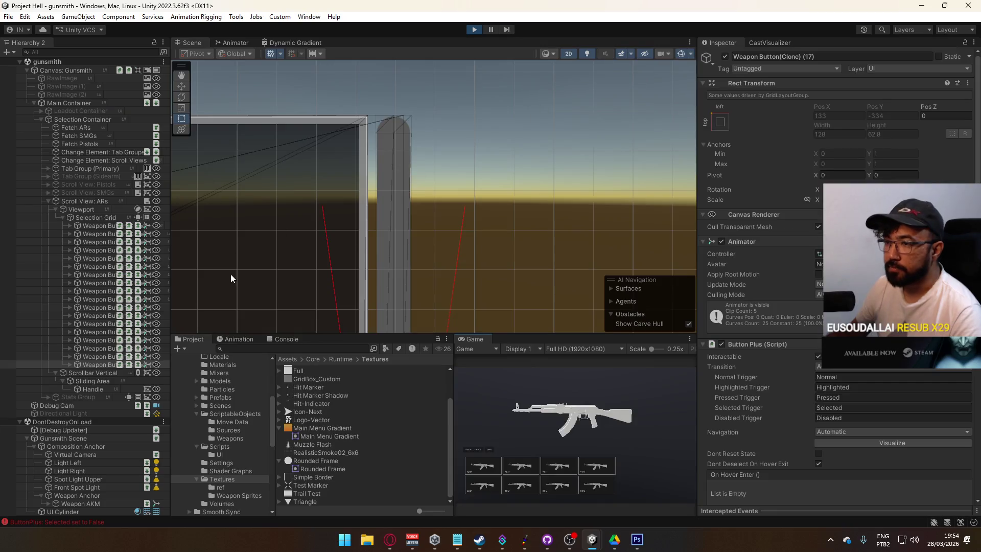
# Step: Inspect Scroll View: ARs and its scrollbar Handle, then maximize the Game view
pyautogui.click(98, 209)
pyautogui.click(93, 201)
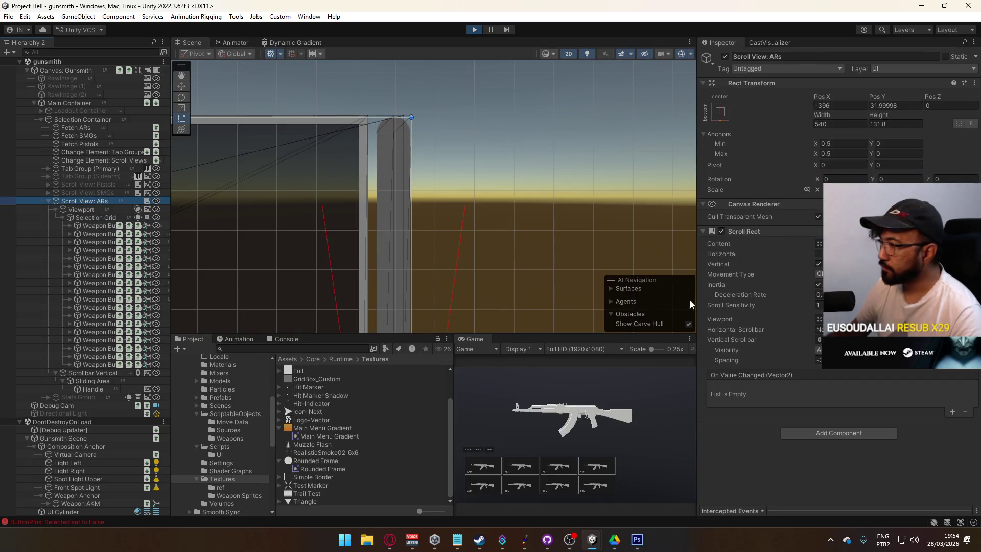
pyautogui.click(85, 373)
pyautogui.click(89, 381)
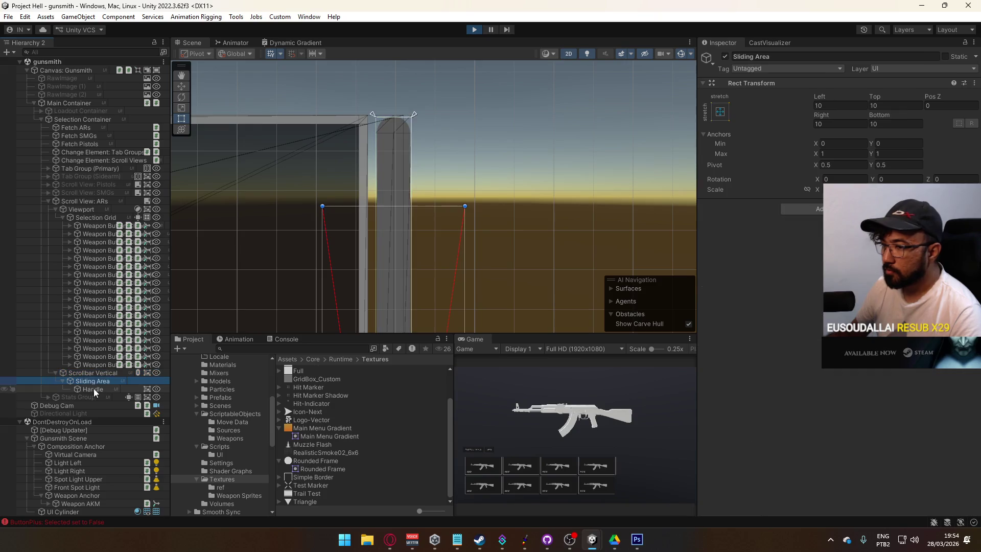
pyautogui.click(95, 389)
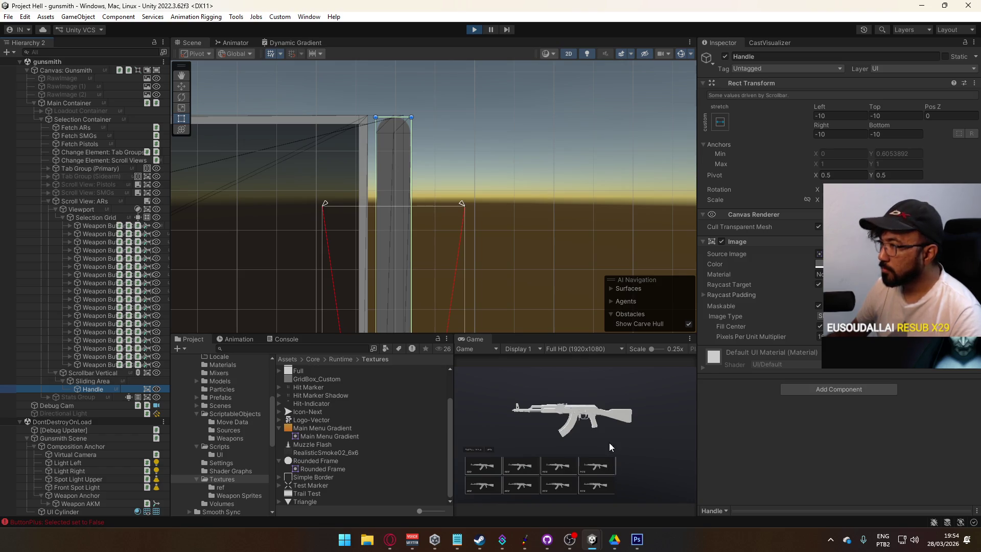
pyautogui.click(631, 431)
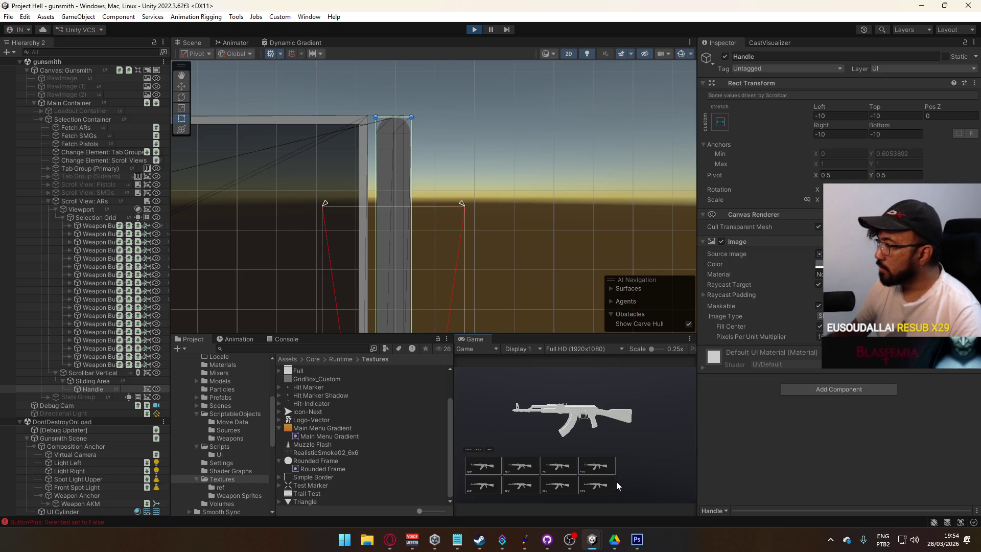
pyautogui.rightClick(478, 340)
pyautogui.click(544, 376)
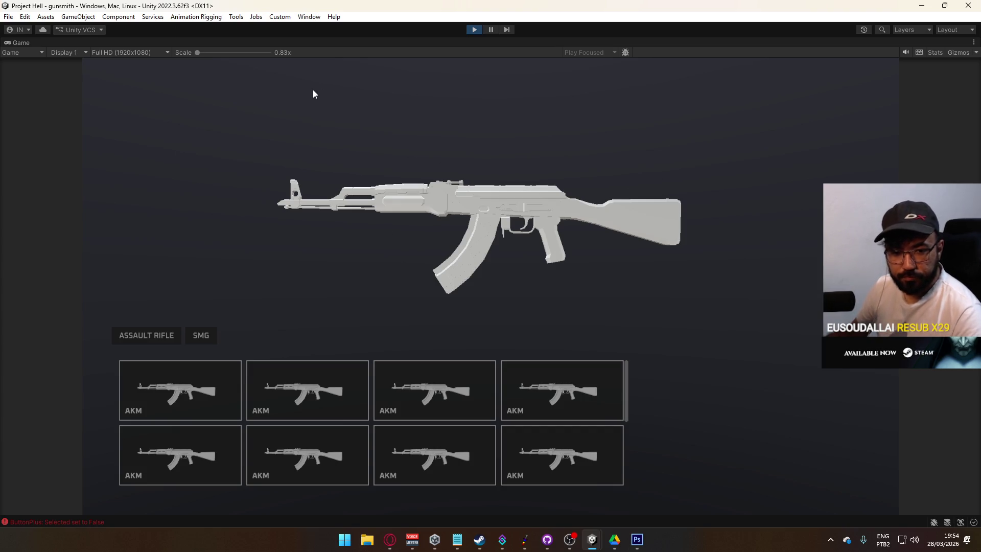
# Step: Restore the layout, select Scrollbar Vertical, and enable its background Image component
pyautogui.rightClick(468, 43)
pyautogui.click(511, 77)
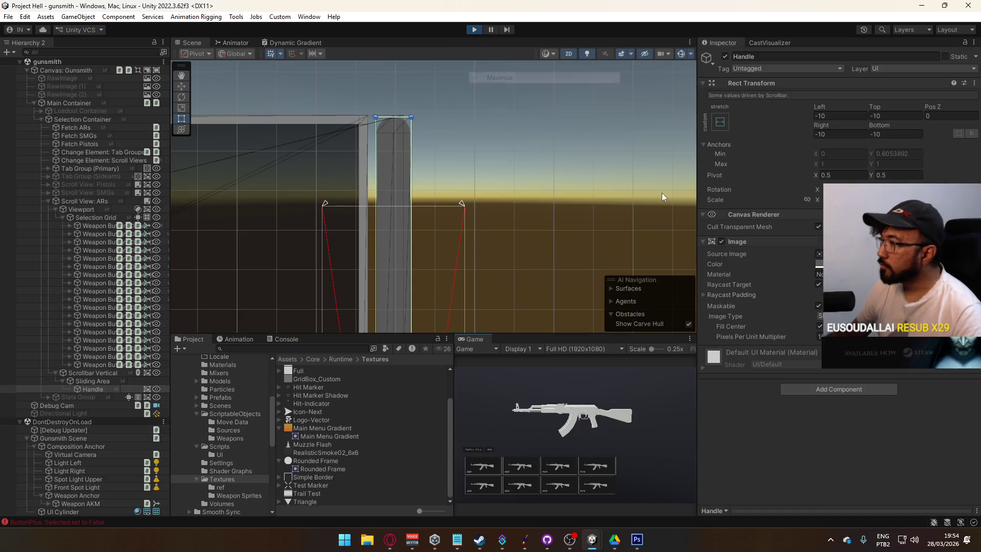
pyautogui.click(96, 373)
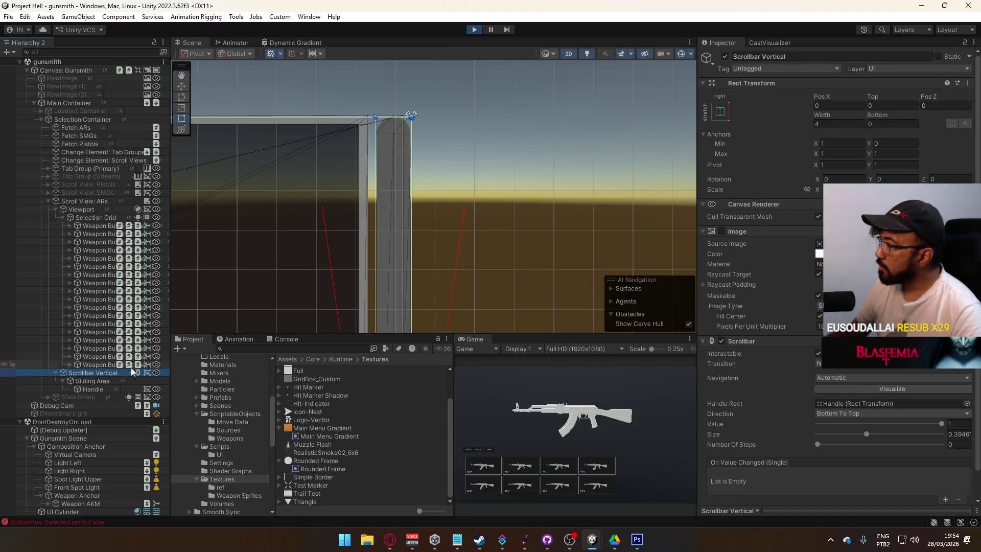
pyautogui.click(722, 231)
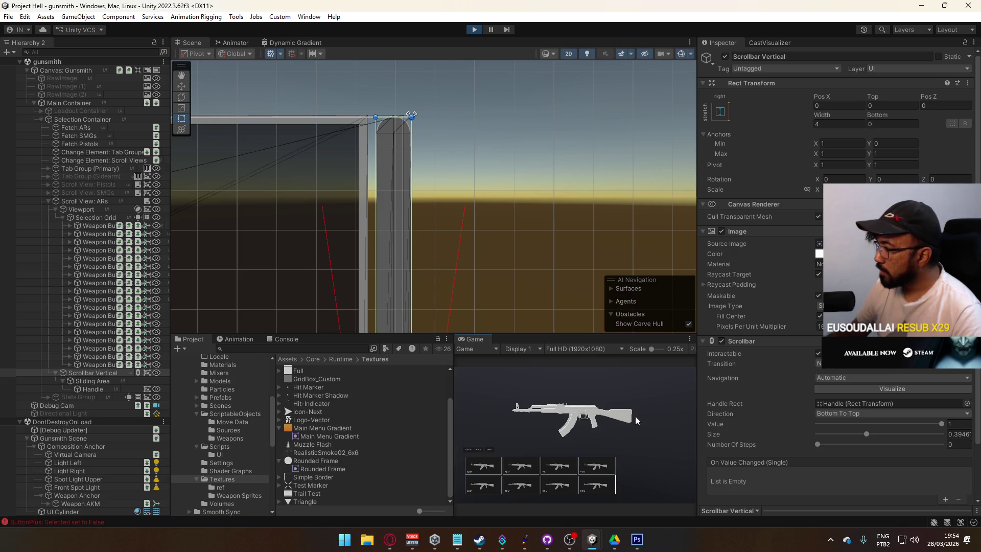
pyautogui.scroll(-2, 789, 328)
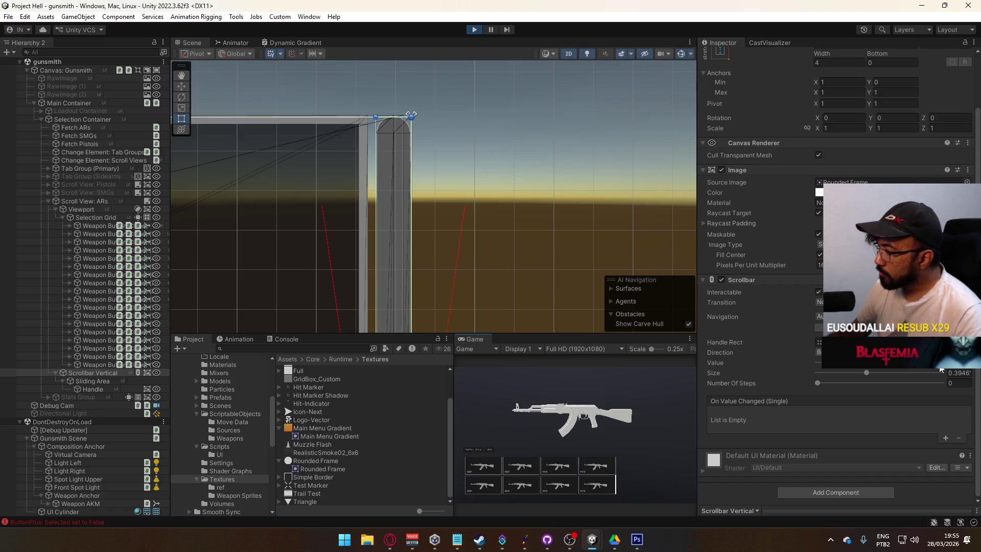
pyautogui.click(832, 364)
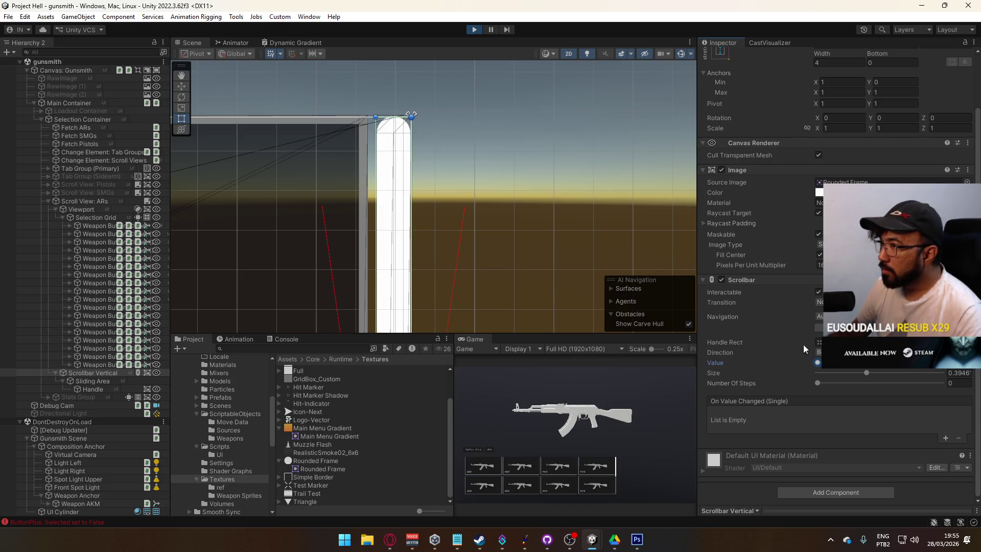
pyautogui.click(616, 465)
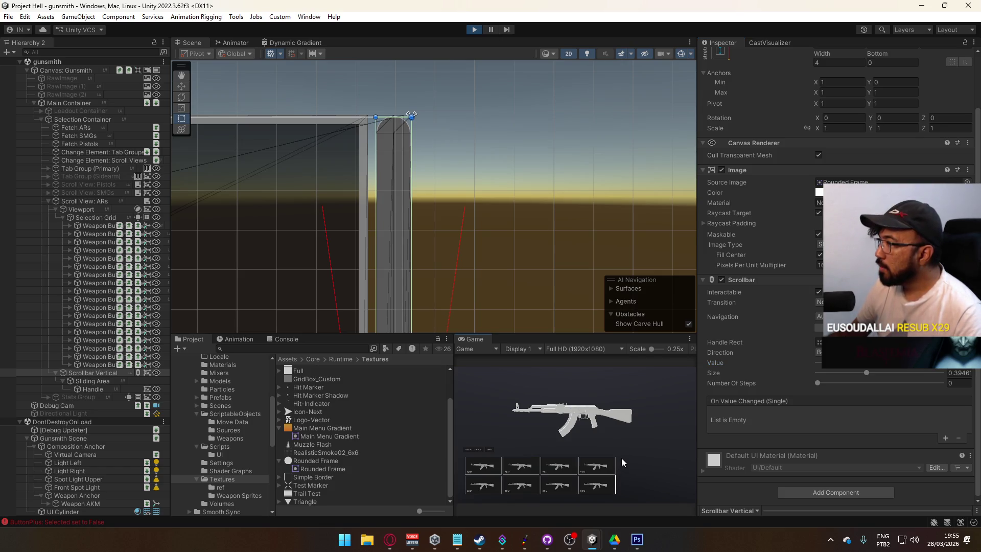
# Step: Set the Scrollbar Vertical's Rect Transform Pos X to 8
pyautogui.click(98, 381)
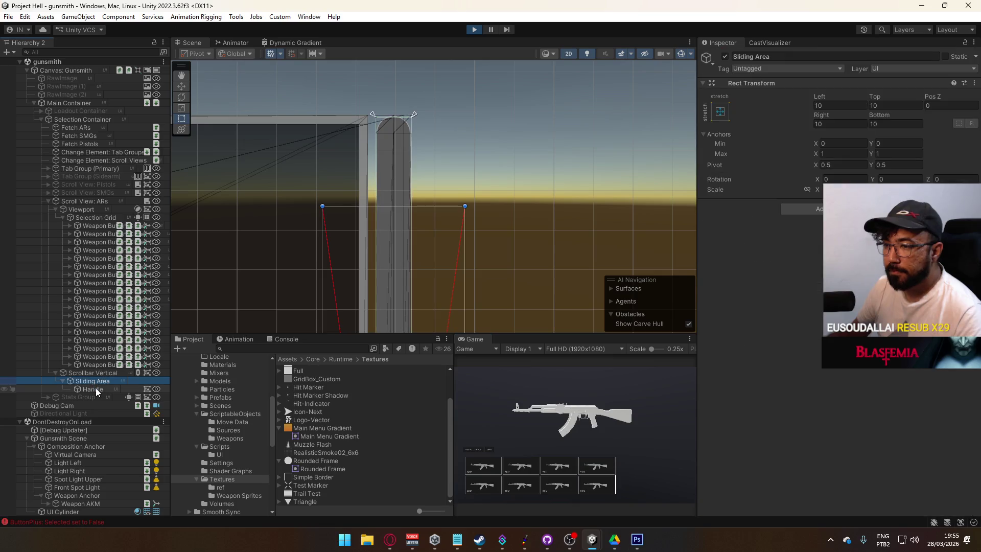
pyautogui.click(97, 390)
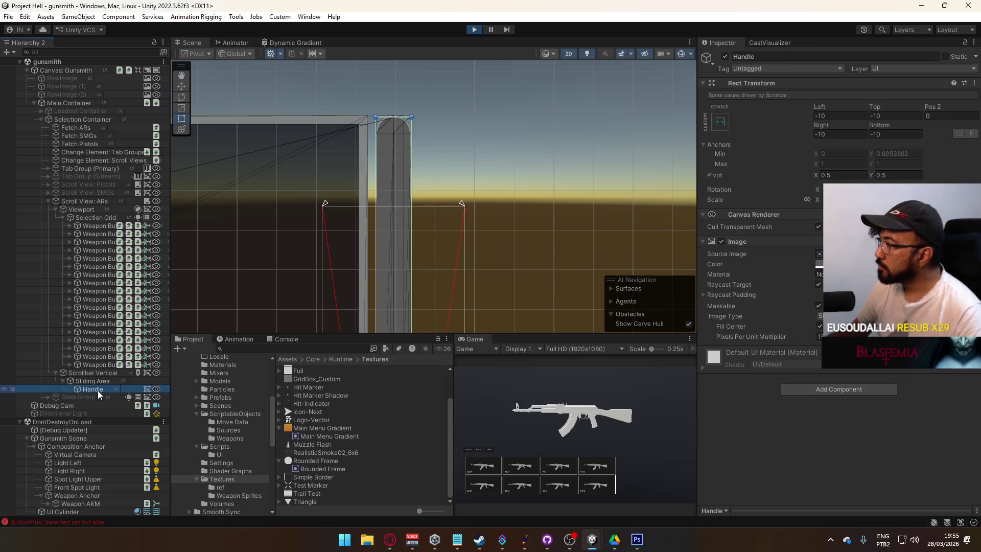
pyautogui.click(96, 373)
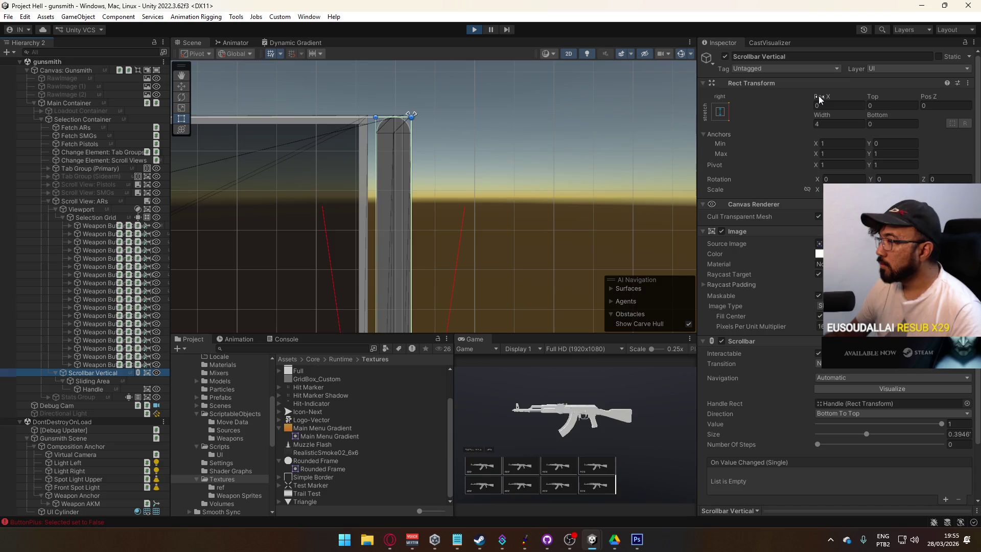
pyautogui.moveTo(819, 99)
pyautogui.mouseDown()
pyautogui.moveTo(922, 104)
pyautogui.moveTo(40, 135)
pyautogui.moveTo(935, 134)
pyautogui.mouseUp()
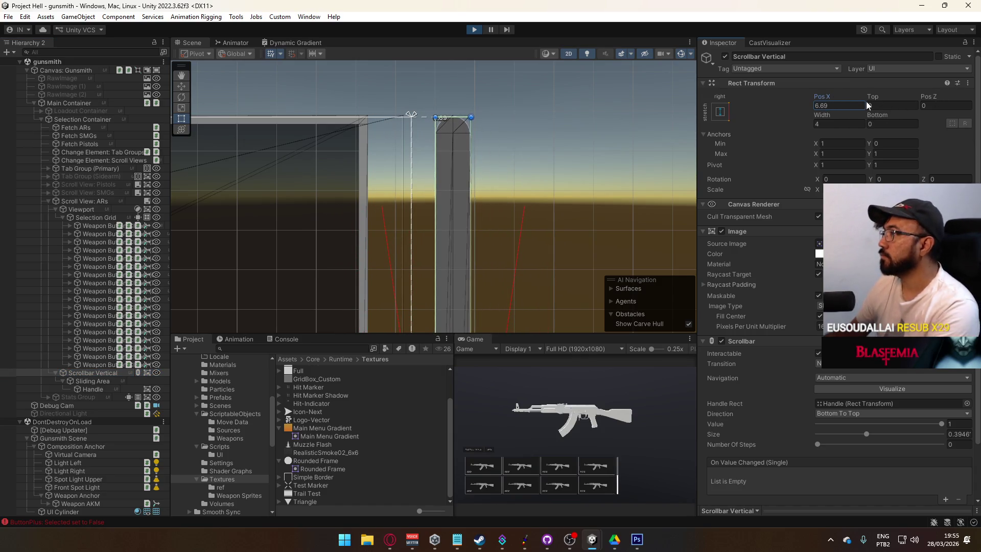
pyautogui.write('8')
# Step: Preview the moved scrollbar in the maximized Game view, then restore layout and select Main Container
pyautogui.rightClick(491, 342)
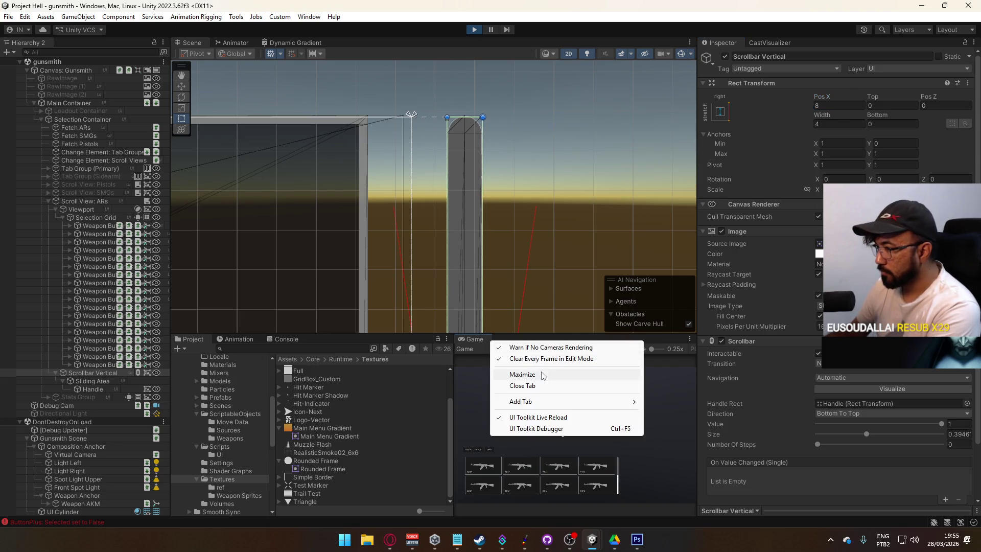
pyautogui.click(541, 371)
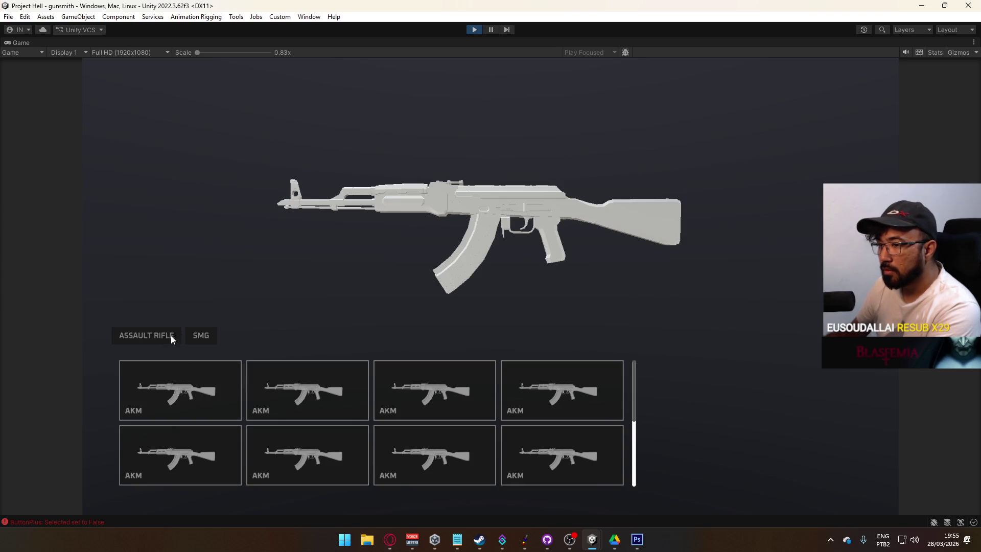
pyautogui.rightClick(378, 40)
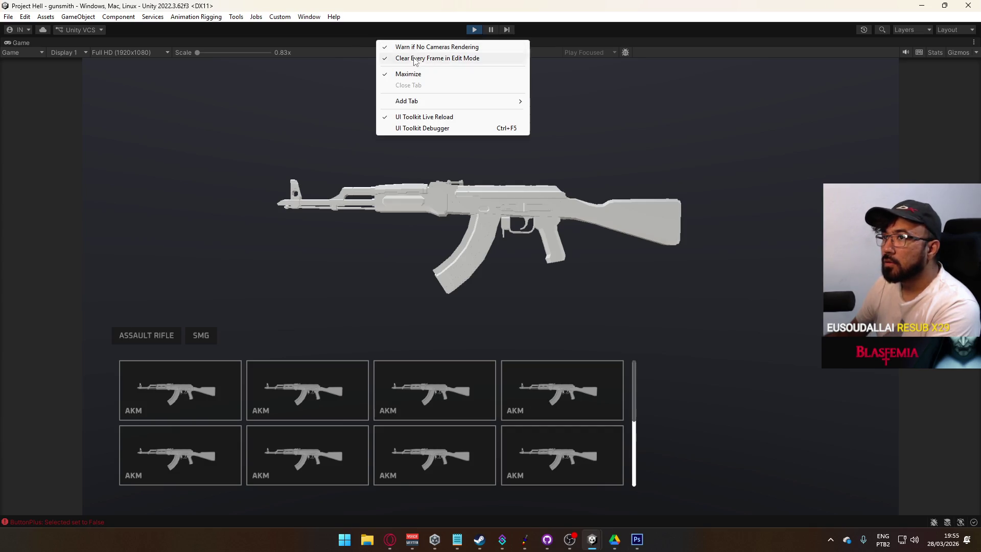
pyautogui.click(396, 72)
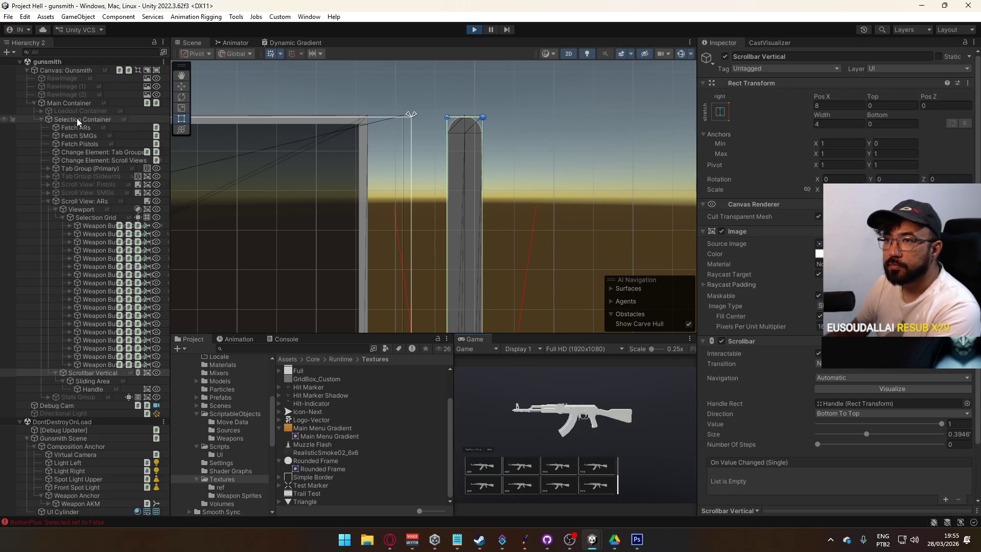
pyautogui.click(73, 103)
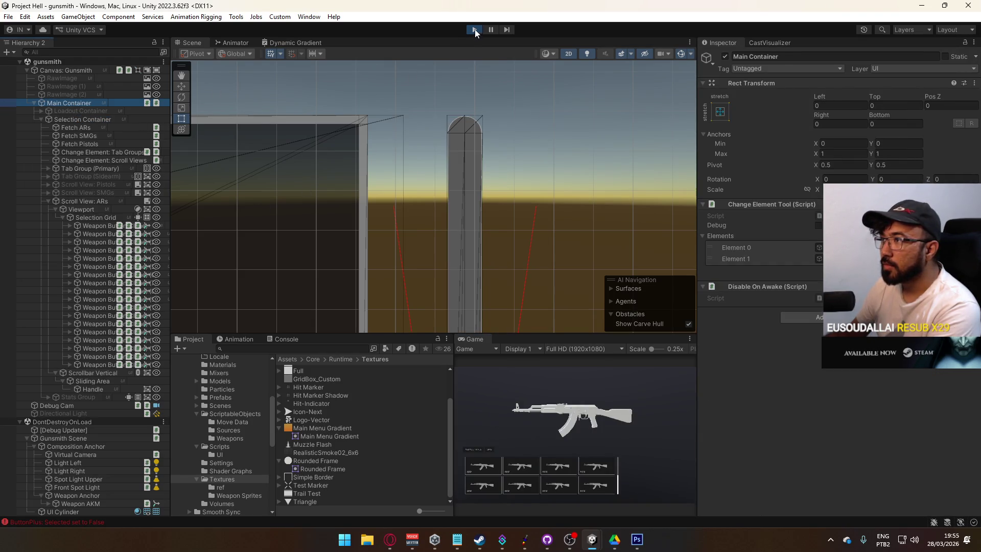
# Step: Stop play mode and inspect Selection Grid, Weapon Button(Clone) and Scroll View: ARs
pyautogui.click(474, 29)
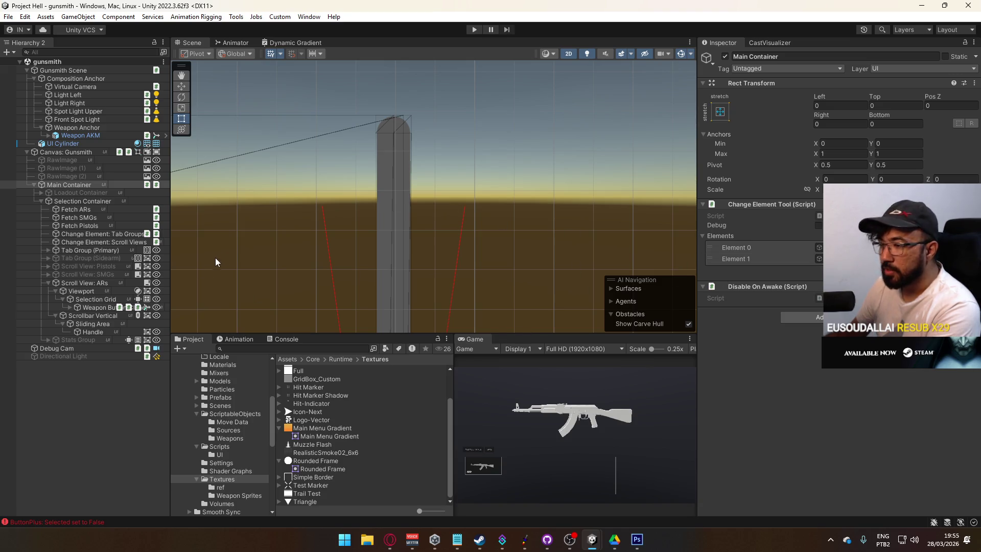
pyautogui.click(100, 307)
pyautogui.click(101, 299)
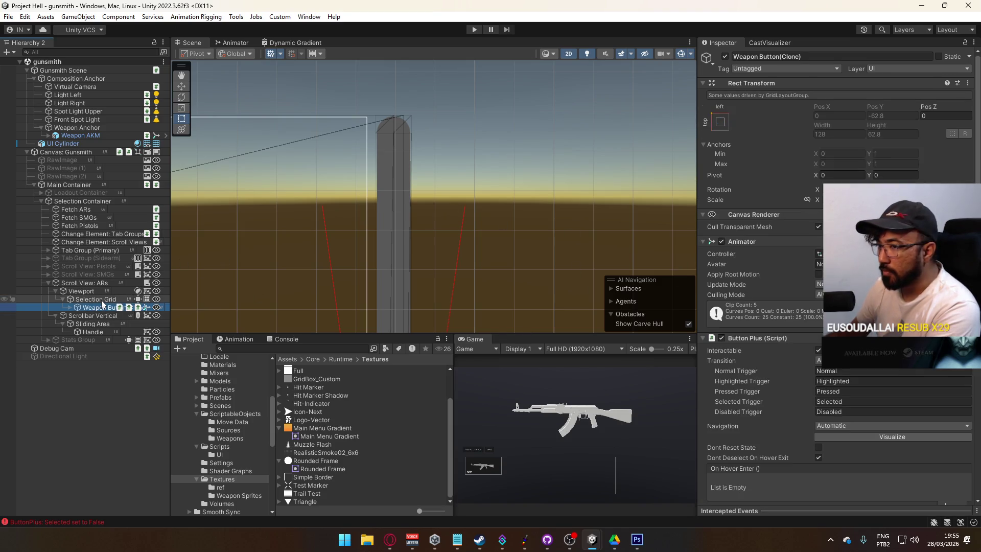
pyautogui.click(100, 305)
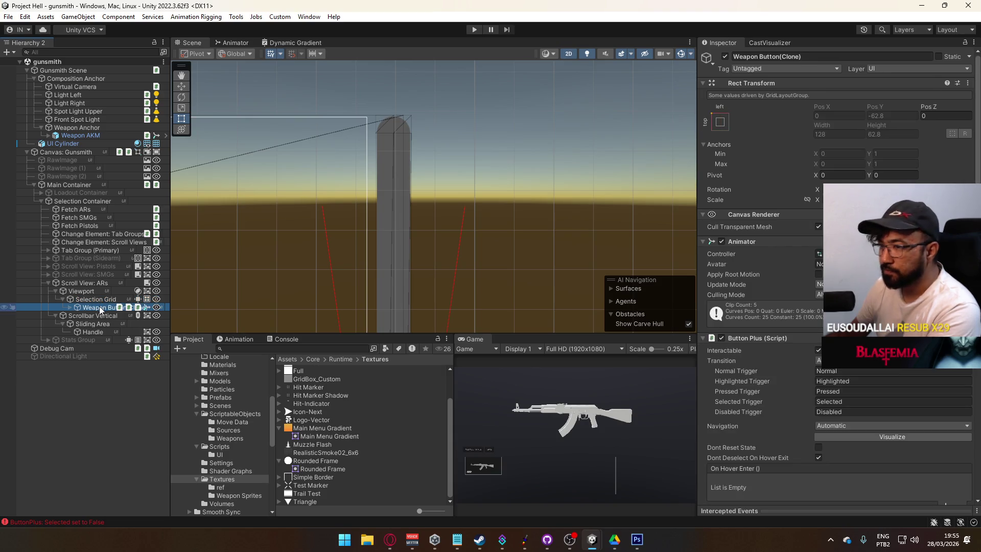
pyautogui.click(94, 283)
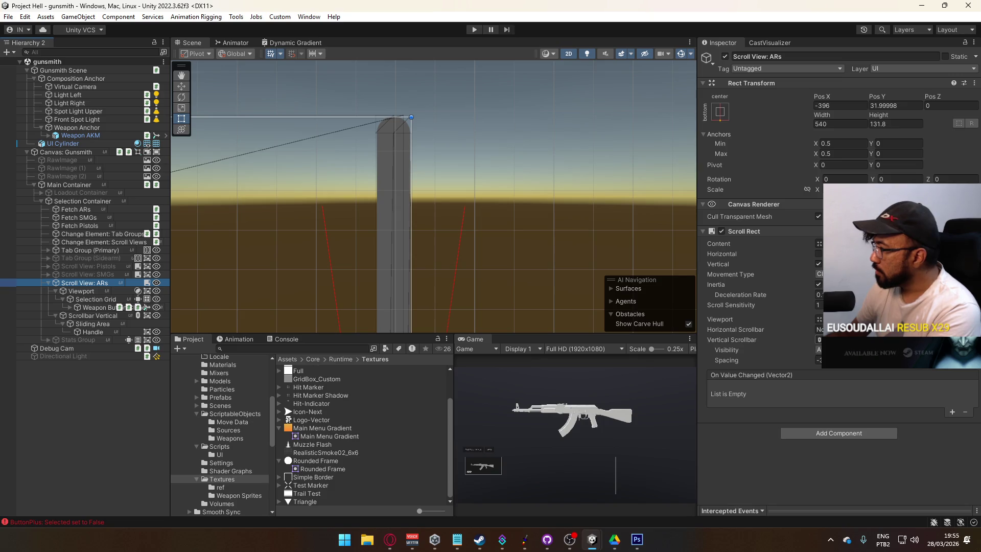
# Step: Check the Scroll Rect's vertical scrollbar link, Visibility and Movement Type options, leaving them unchanged
pyautogui.click(818, 339)
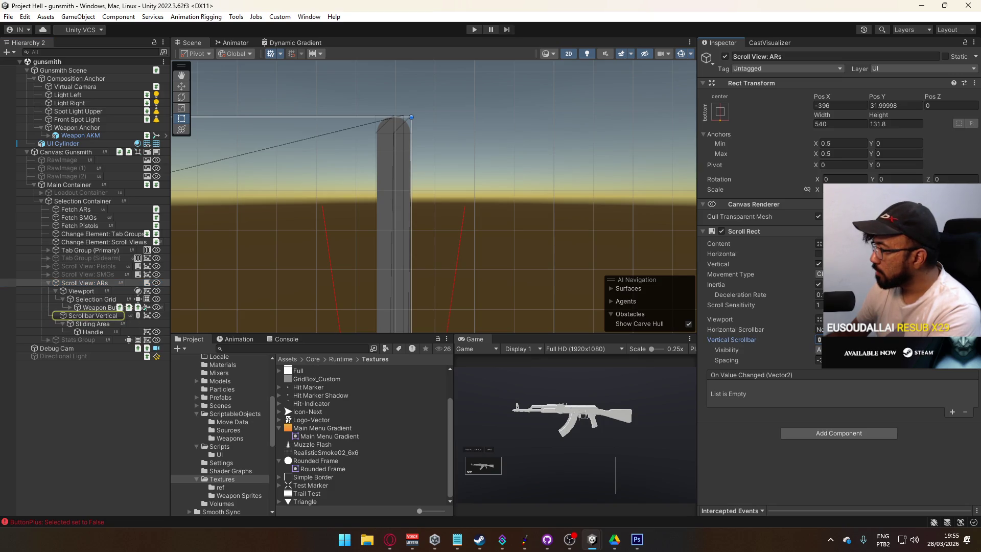
pyautogui.click(818, 350)
pyautogui.click(735, 341)
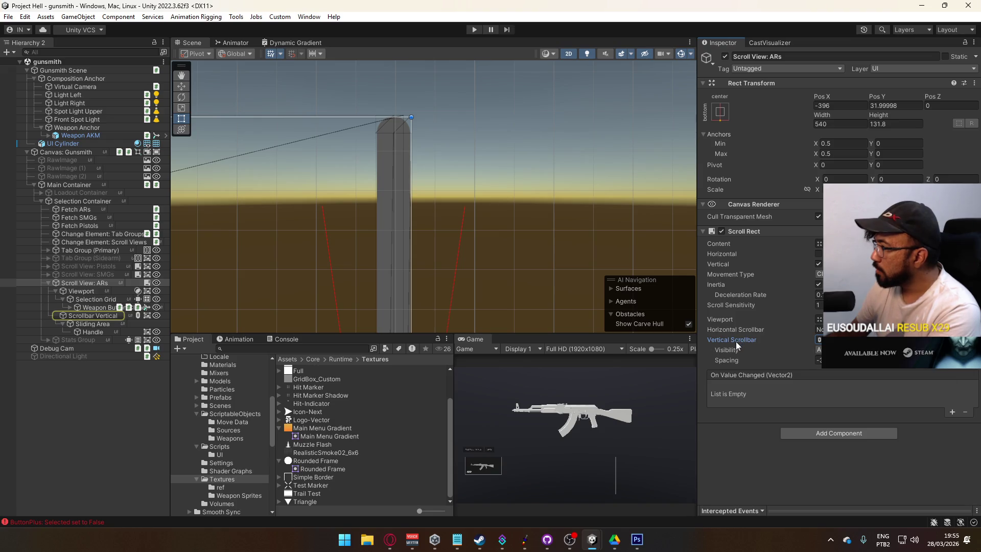
pyautogui.click(820, 274)
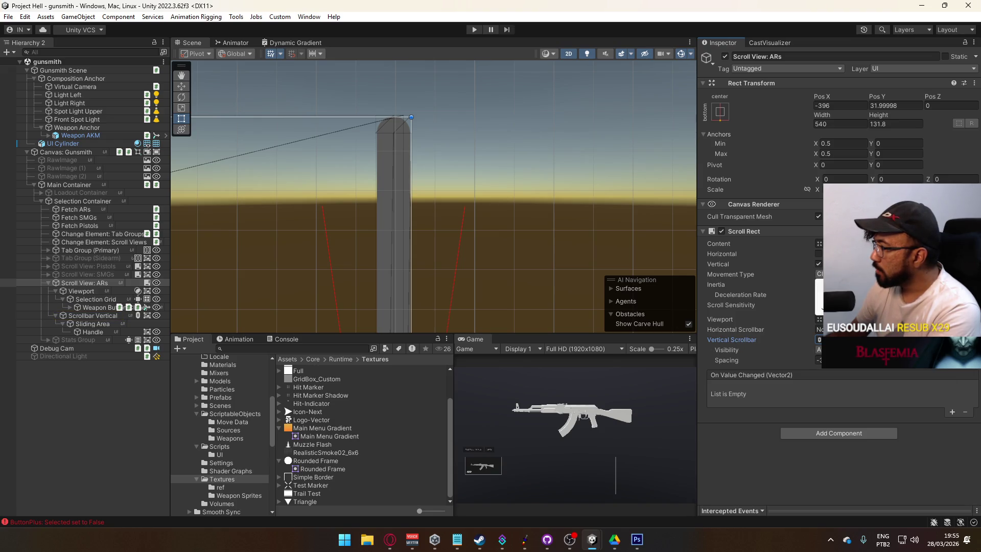
pyautogui.click(737, 438)
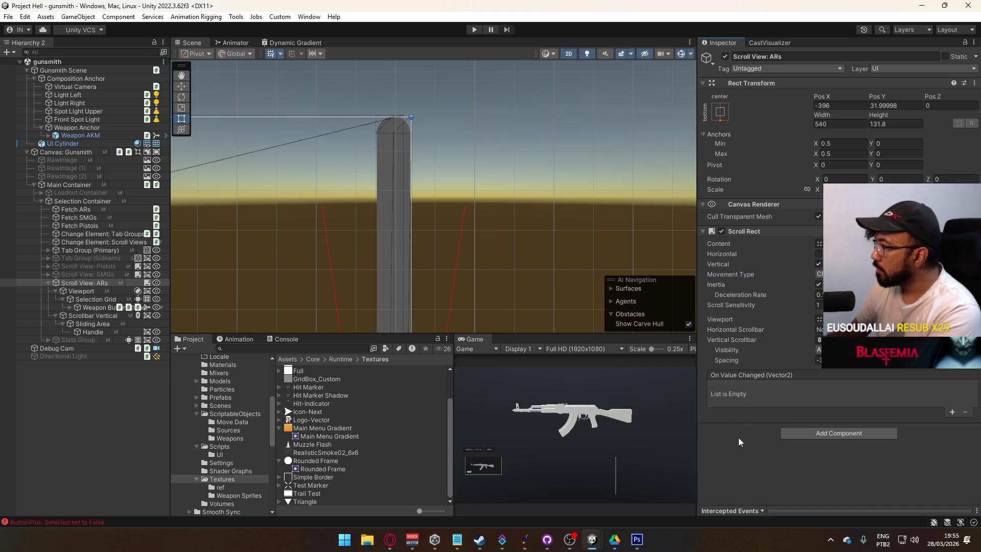
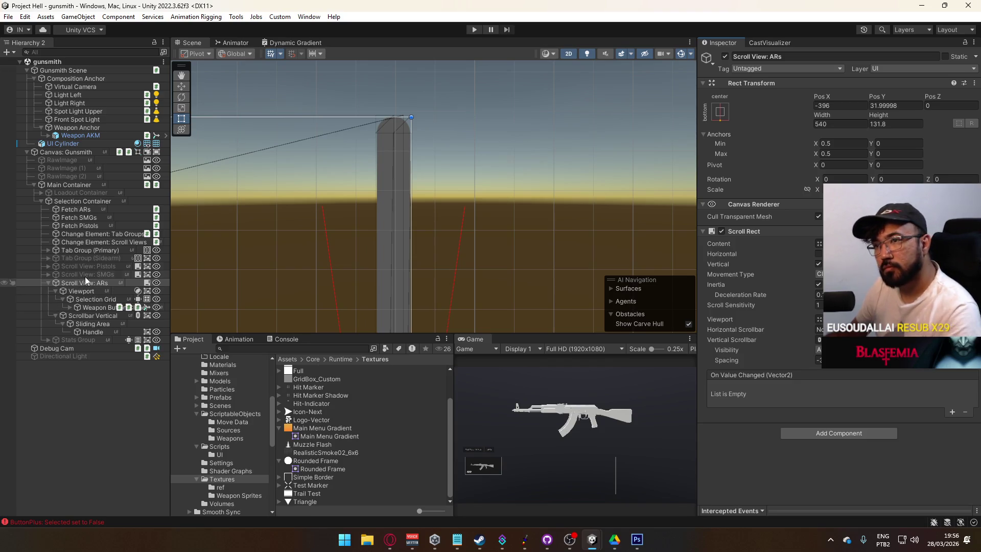
# Step: Deactivate Composition Anchor and UI Cylinder under Gunsmith Scene, saving the scene
pyautogui.click(79, 71)
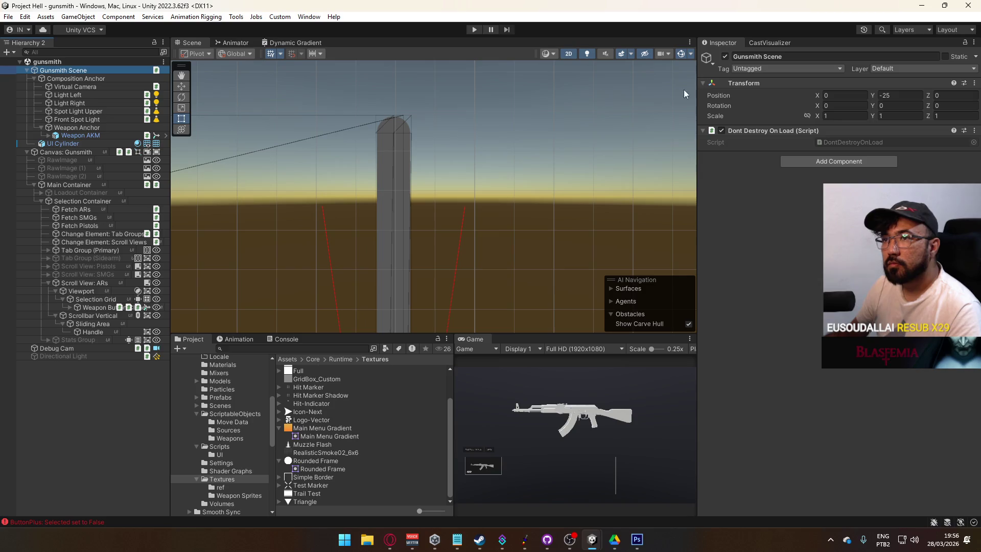
pyautogui.click(729, 58)
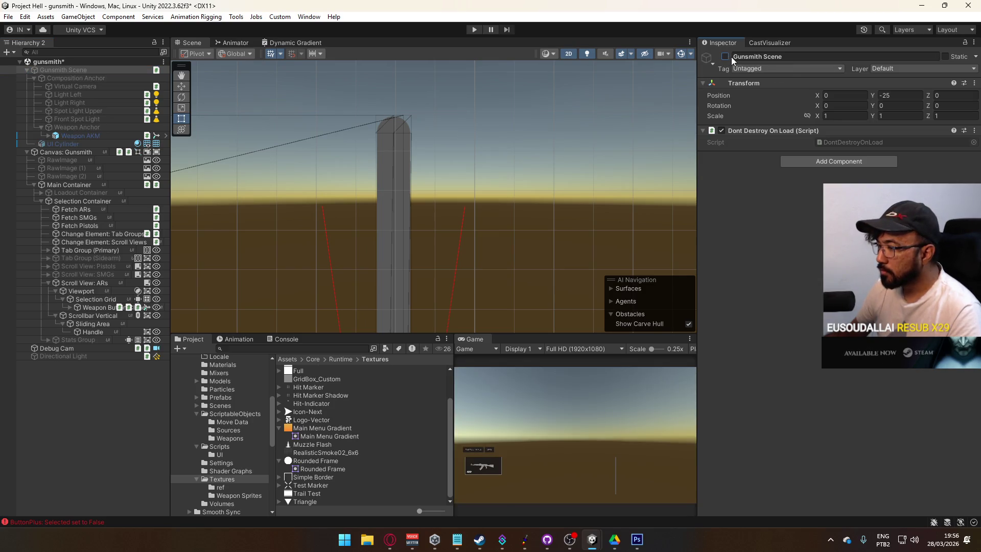
pyautogui.click(32, 76)
pyautogui.hotkey('ctrl', 's')
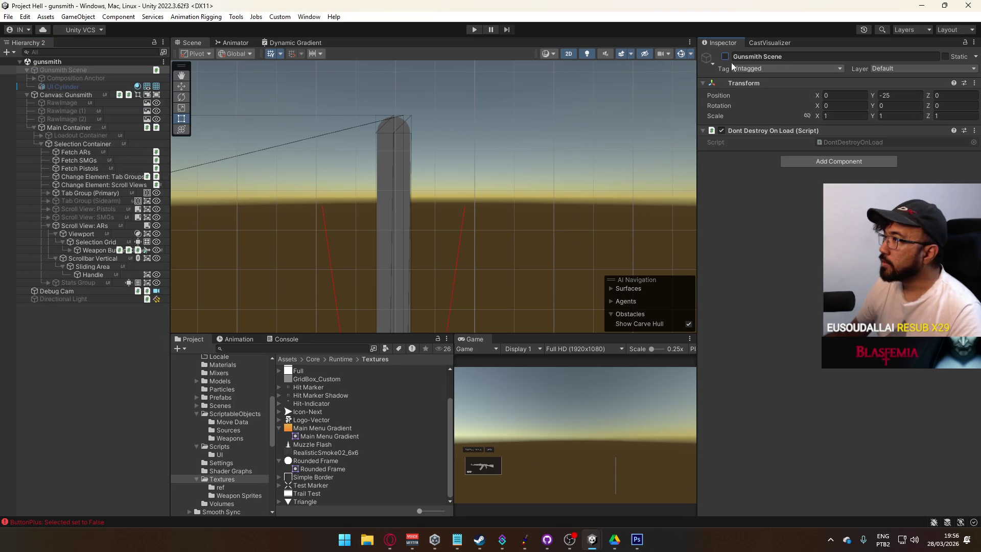
pyautogui.click(724, 57)
pyautogui.click(75, 78)
pyautogui.keyDown('shift'); pyautogui.click(63, 86); pyautogui.keyUp('shift')
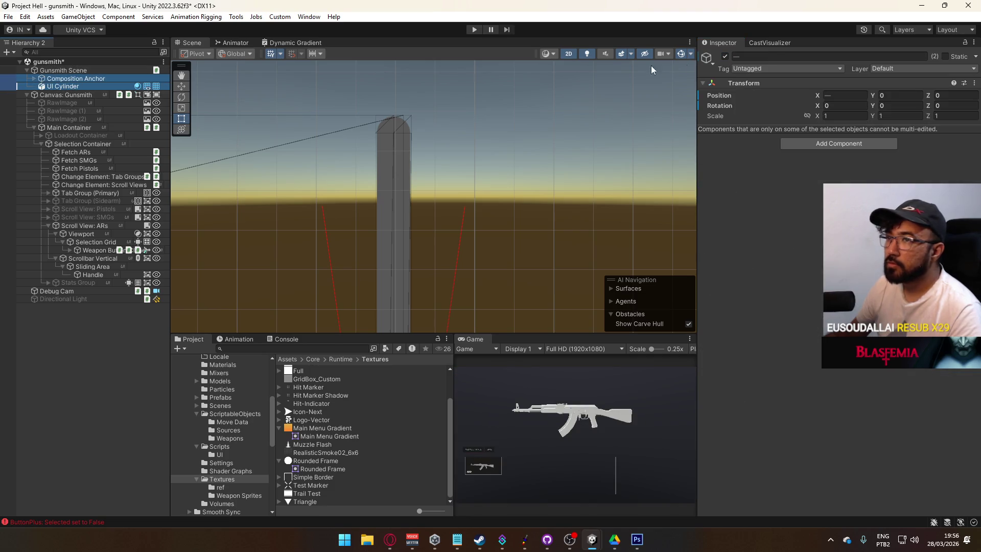
pyautogui.click(724, 56)
# Step: Disable Debug Cam, delete Directional Light, nest Debug Cam under Gunsmith Scene, and save
pyautogui.click(63, 70)
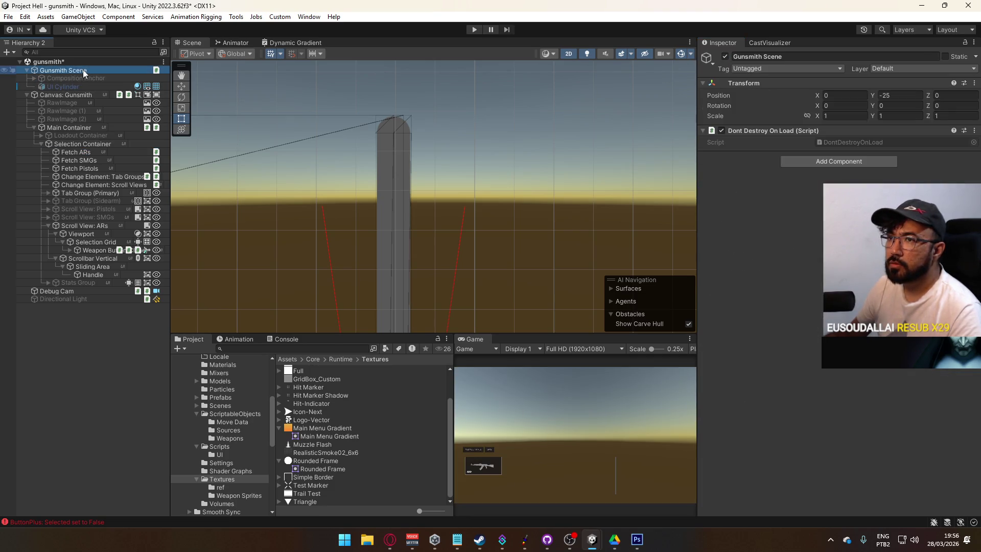
pyautogui.click(61, 291)
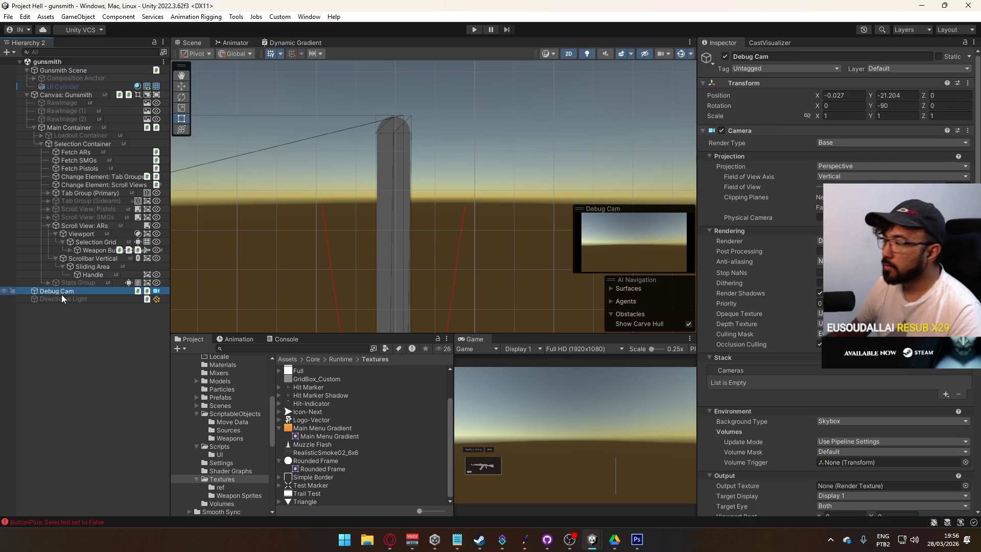
pyautogui.click(726, 55)
pyautogui.click(87, 299)
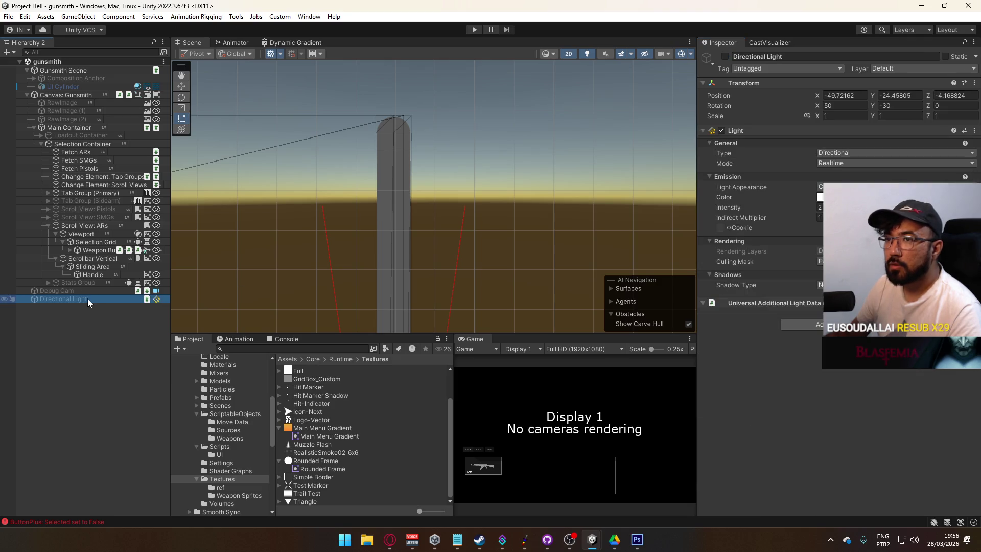
pyautogui.press('Delete')
pyautogui.click(77, 294)
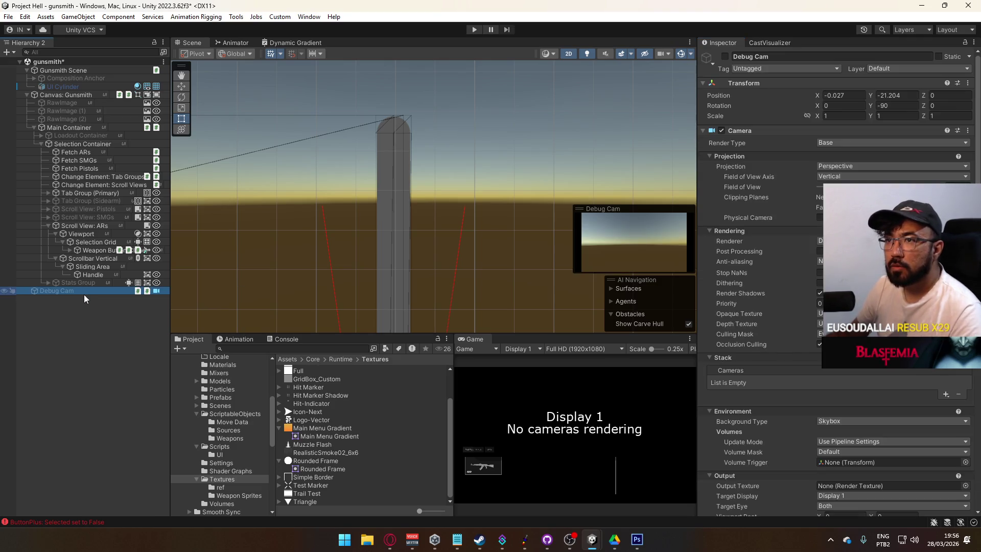
pyautogui.moveTo(77, 69); pyautogui.dragTo(77, 72)
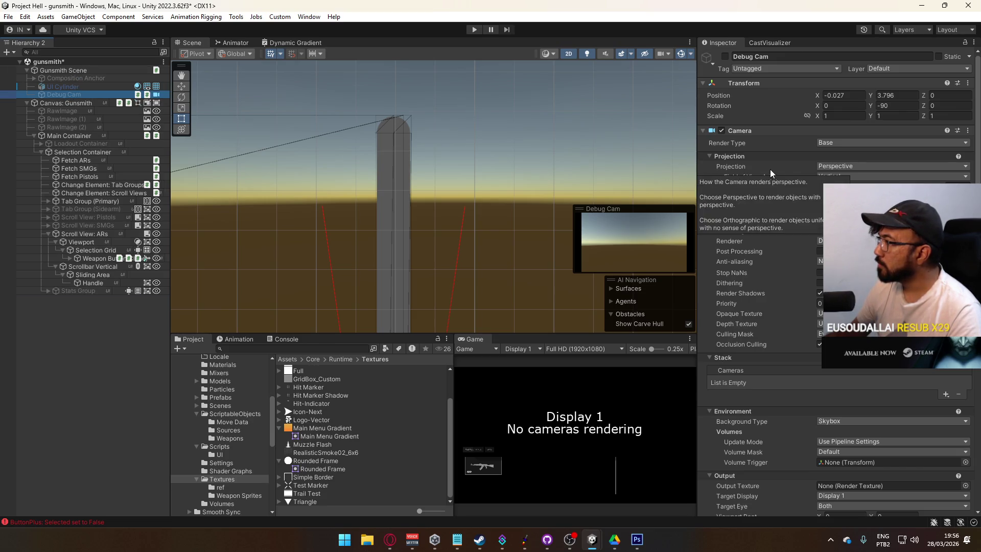
pyautogui.hotkey('ctrl', 's')
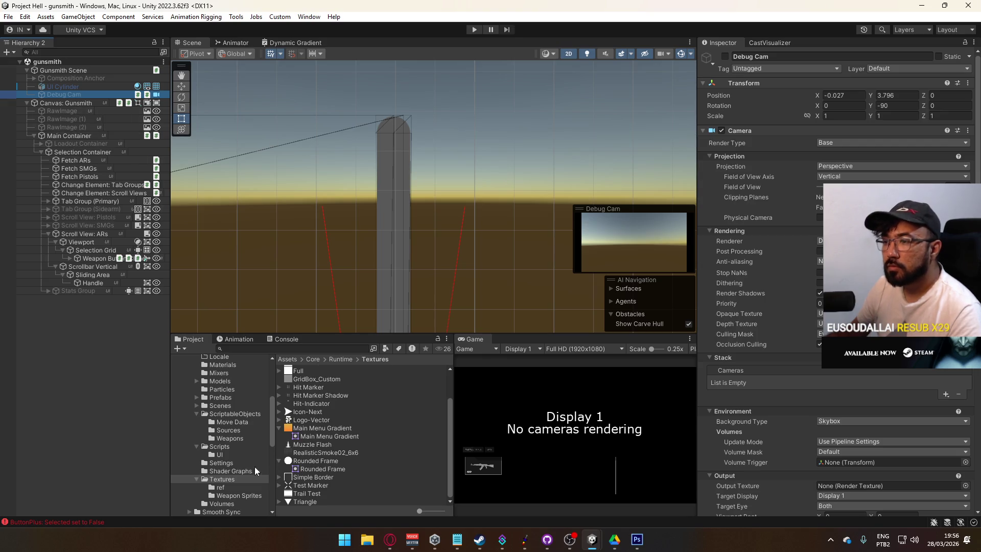
# Step: Hide Selection Container, activate Loadout Container, and open the title scene
pyautogui.click(40, 151)
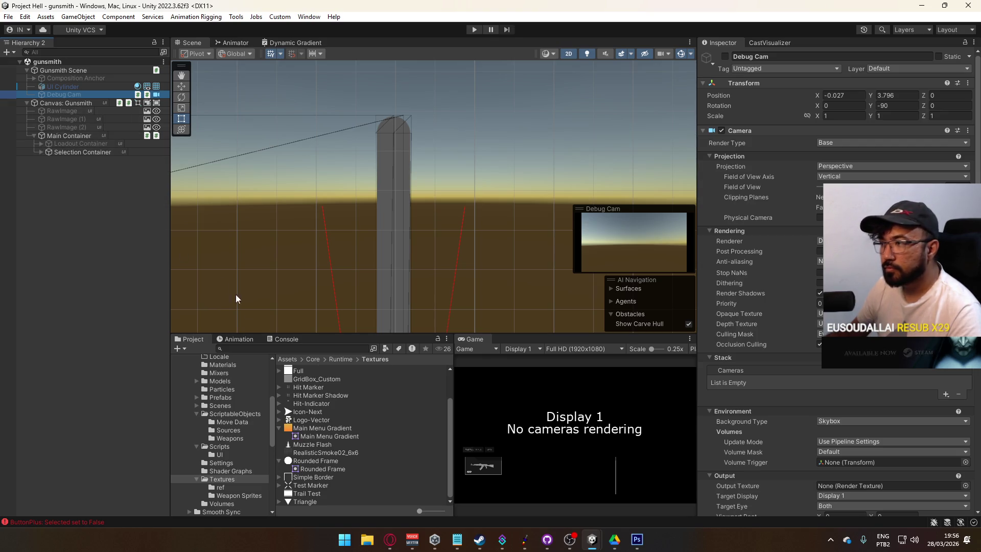
pyautogui.click(81, 152)
pyautogui.click(724, 56)
pyautogui.click(81, 144)
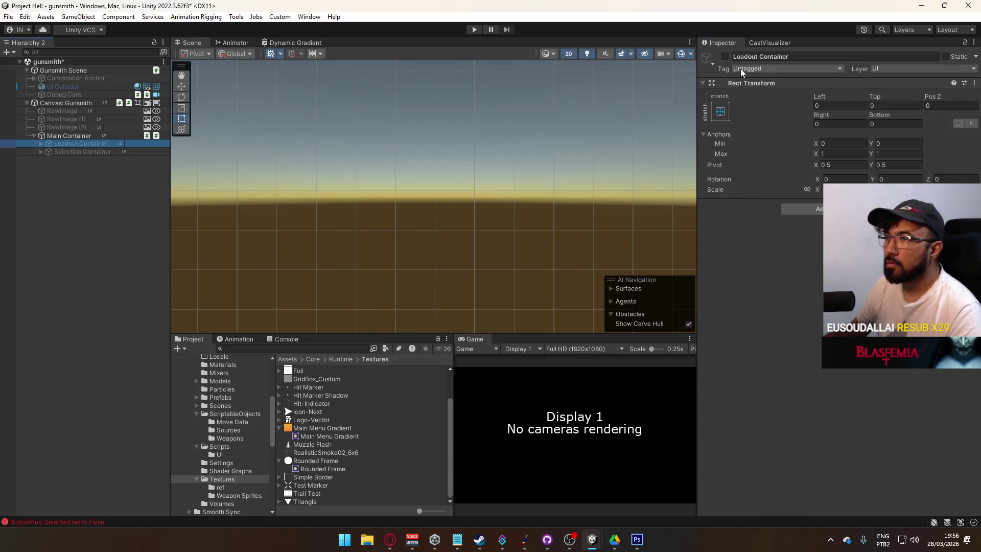
pyautogui.click(725, 56)
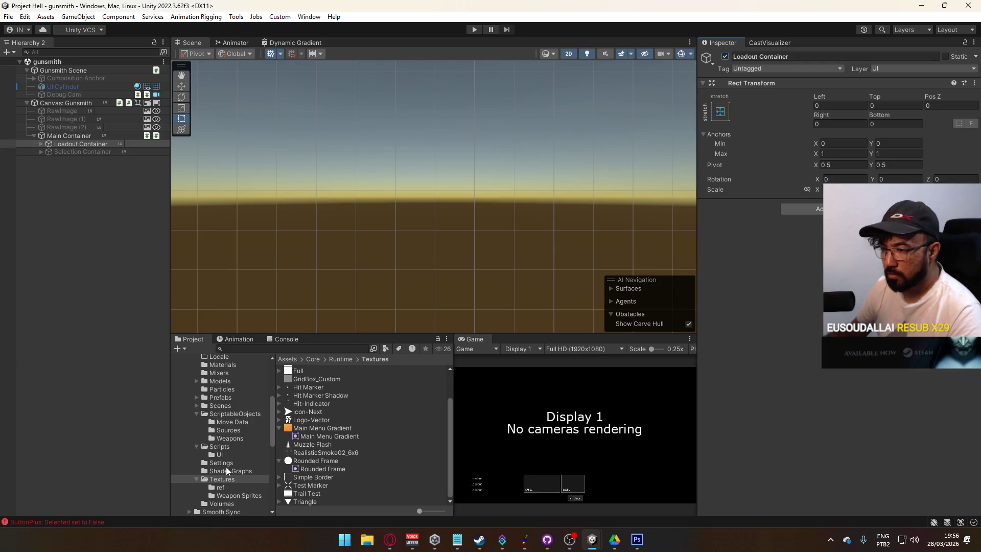
pyautogui.click(221, 405)
pyautogui.doubleClick(311, 426)
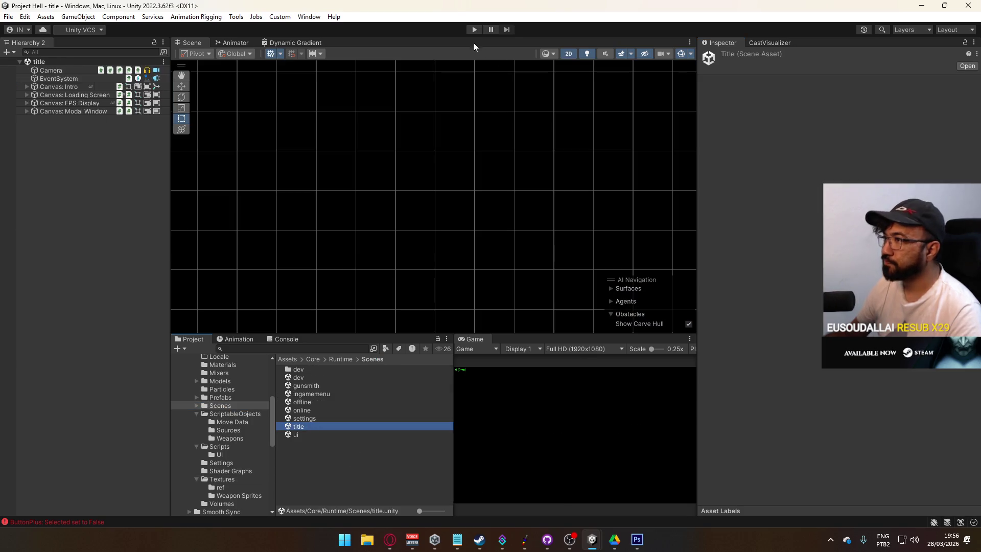
# Step: Play the game with a maximized Game view and host a match from the main menu
pyautogui.click(474, 30)
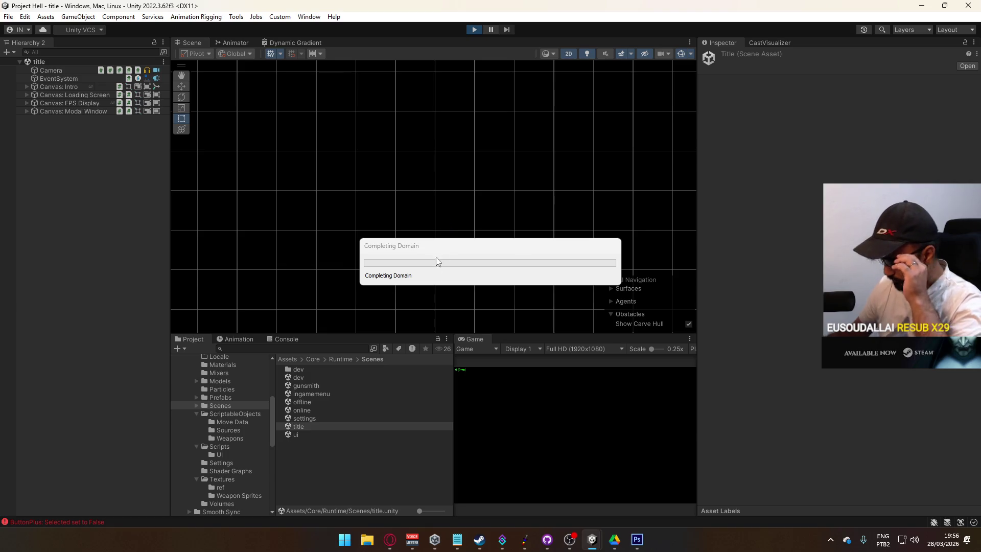
pyautogui.rightClick(467, 339)
pyautogui.click(556, 374)
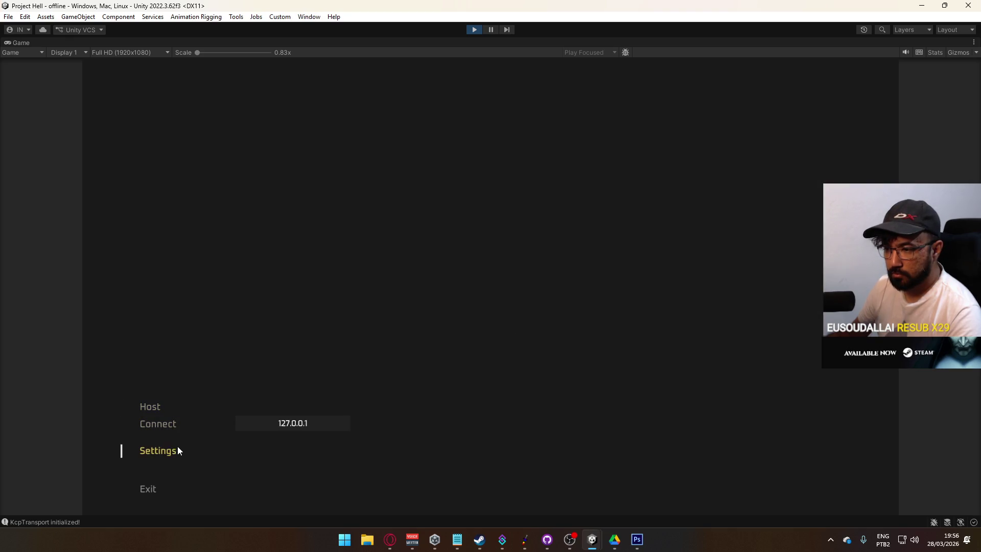
pyautogui.click(154, 408)
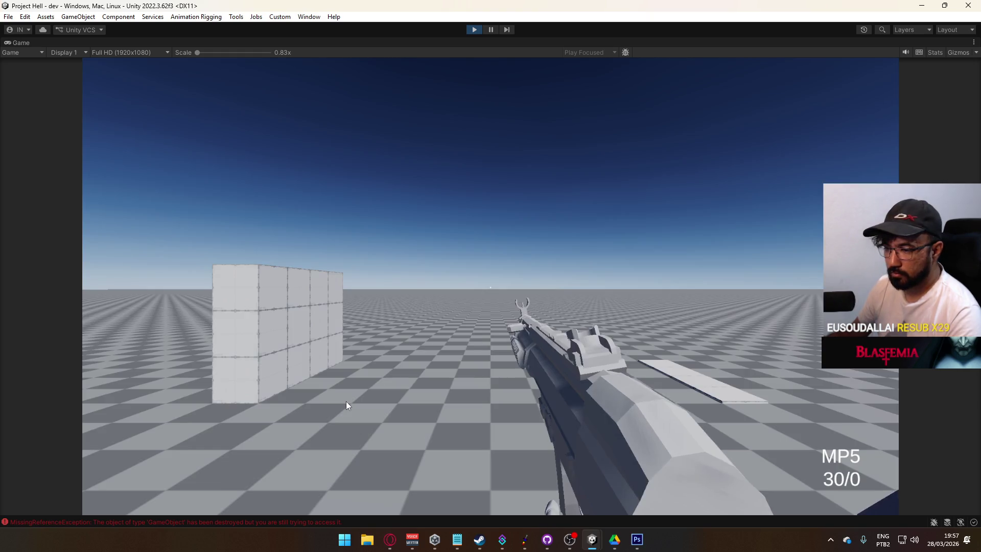
# Step: Restore the normal editor layout and show the MissingReferenceException errors in the Console
pyautogui.press('super')
pyautogui.rightClick(597, 51)
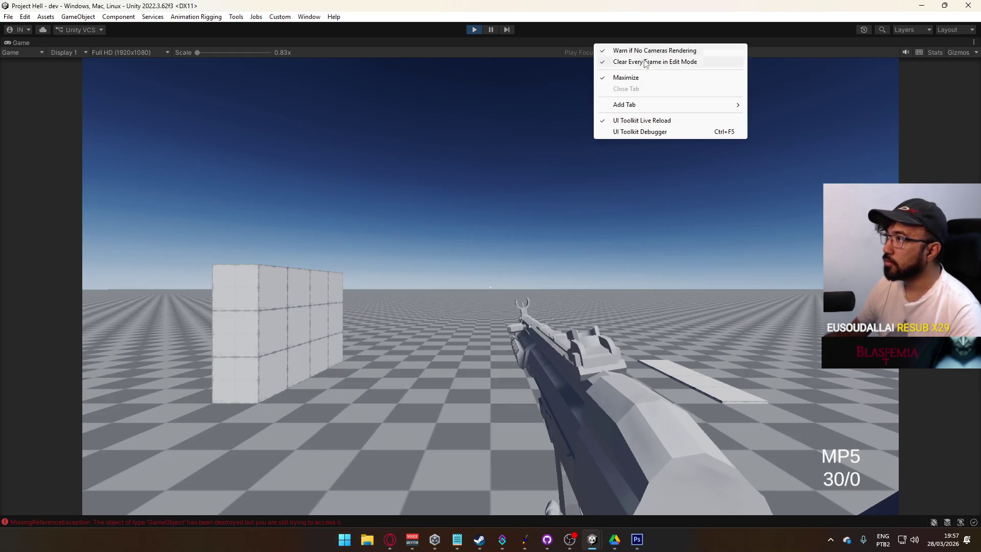
pyautogui.click(624, 79)
pyautogui.click(284, 339)
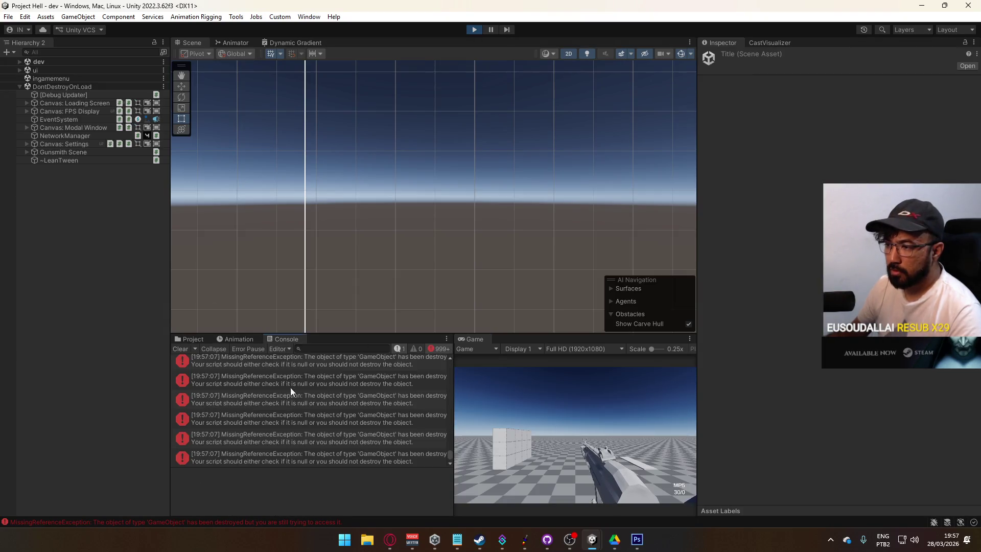
# Step: Inspect a MissingReferenceException's stack trace, viewing LoadoutManager.cs at line 21
pyautogui.scroll(1, 445, 456)
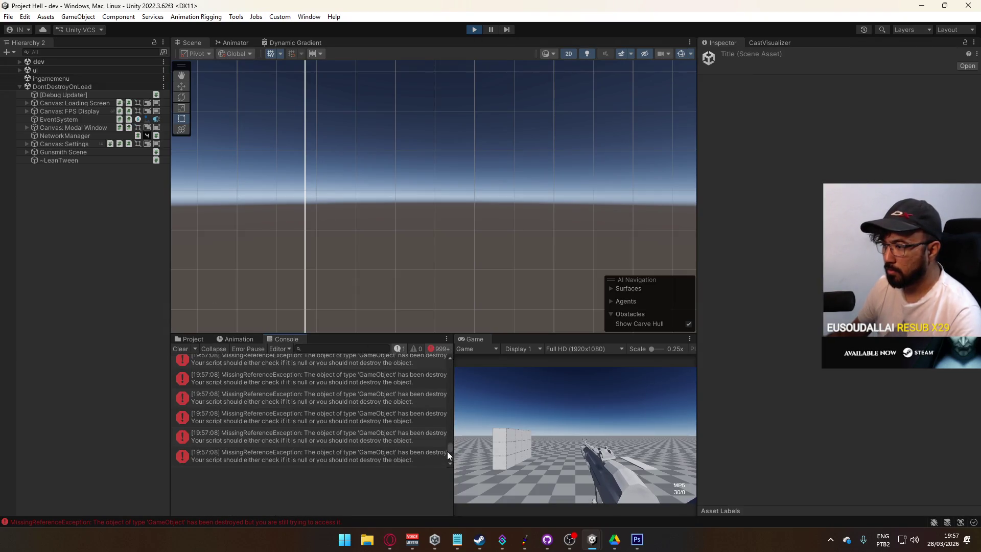
pyautogui.moveTo(449, 443); pyautogui.dragTo(440, 350)
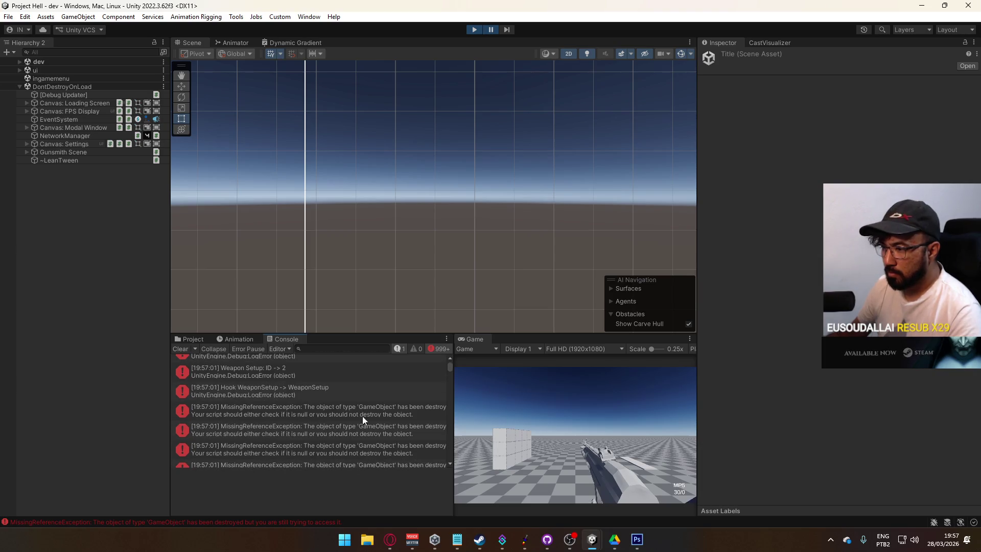
pyautogui.click(341, 404)
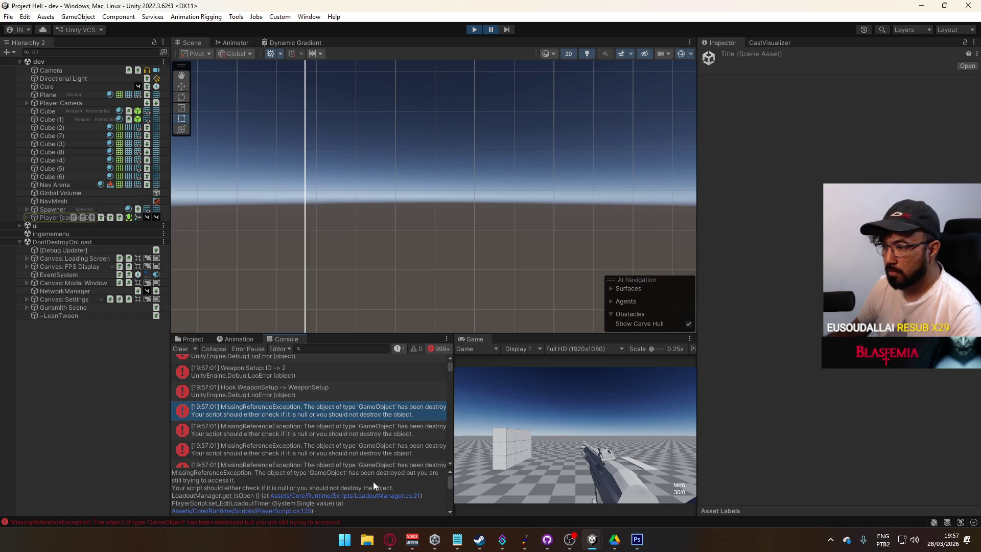
pyautogui.click(374, 498)
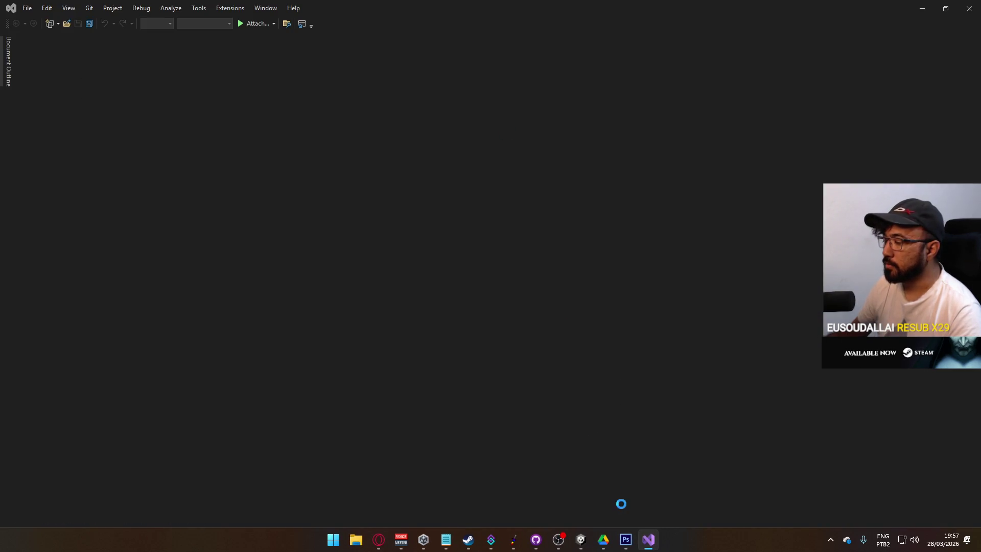
pyautogui.click(588, 545)
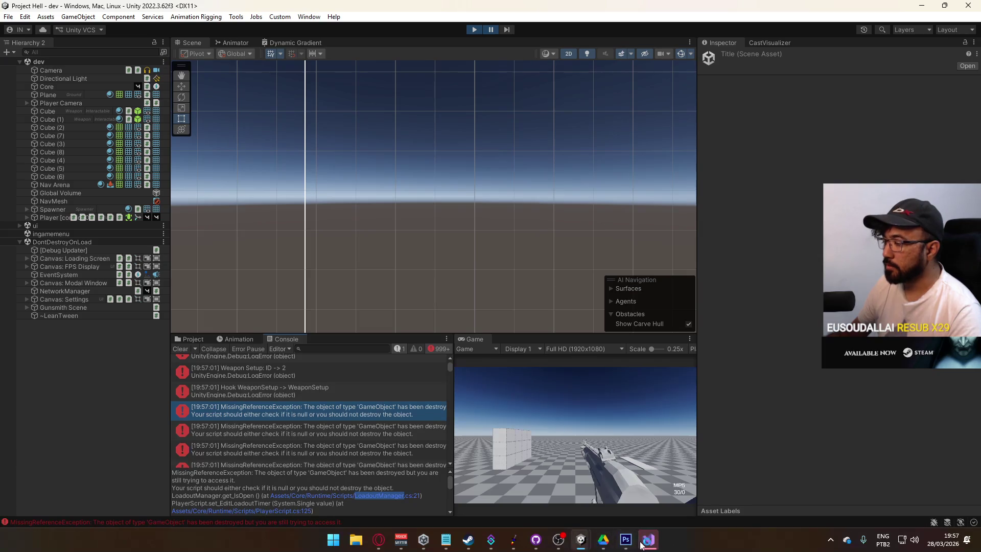
pyautogui.click(647, 541)
pyautogui.click(647, 540)
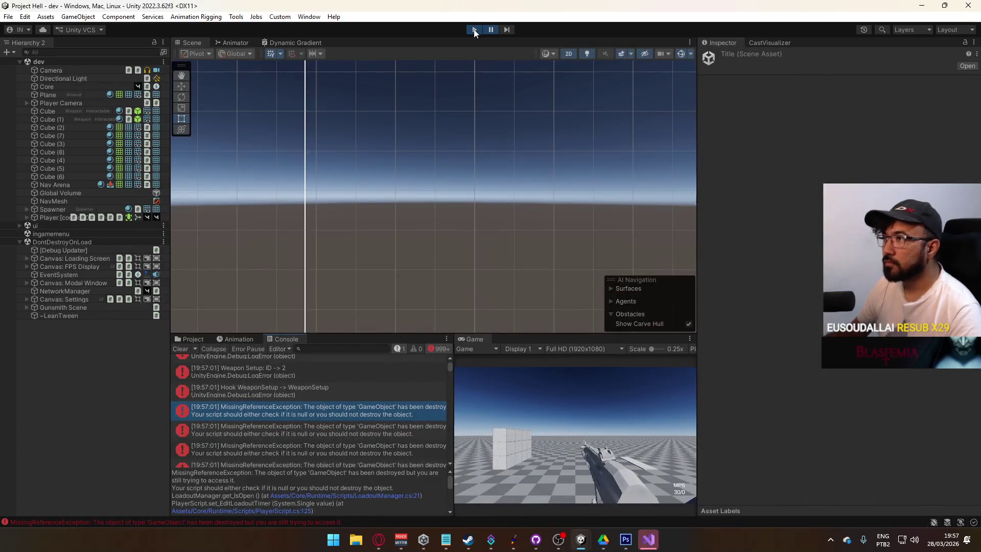
# Step: Stop play, open the gunsmith scene, and enable Canvas: Gunsmith's Loadout Manager and Dont Destroy On Load
pyautogui.click(474, 29)
pyautogui.click(189, 339)
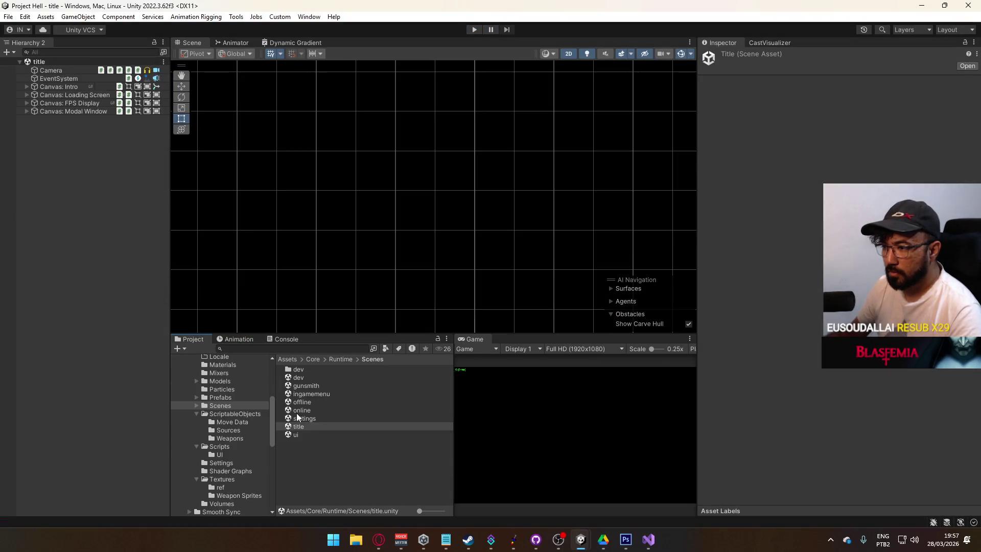
pyautogui.doubleClick(321, 386)
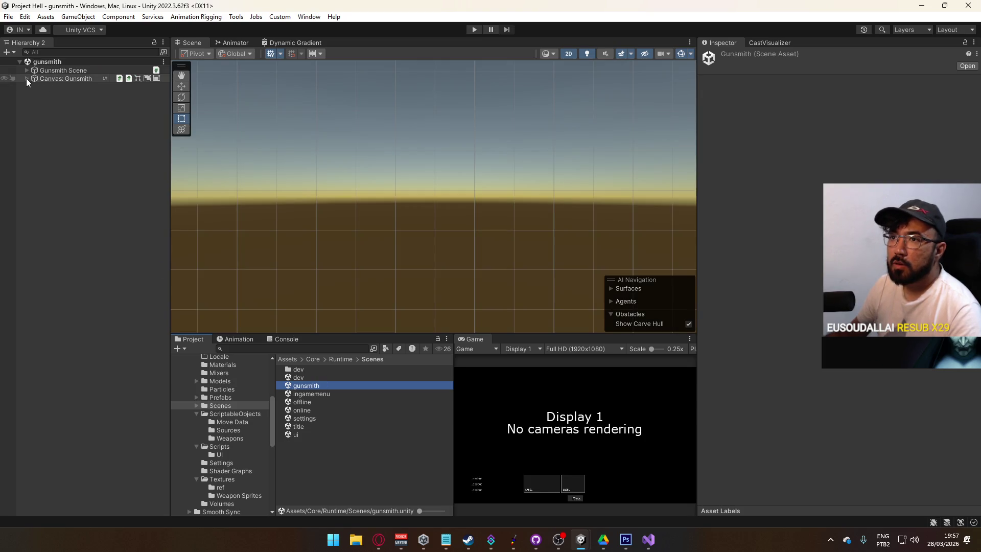
pyautogui.click(27, 78)
pyautogui.click(46, 78)
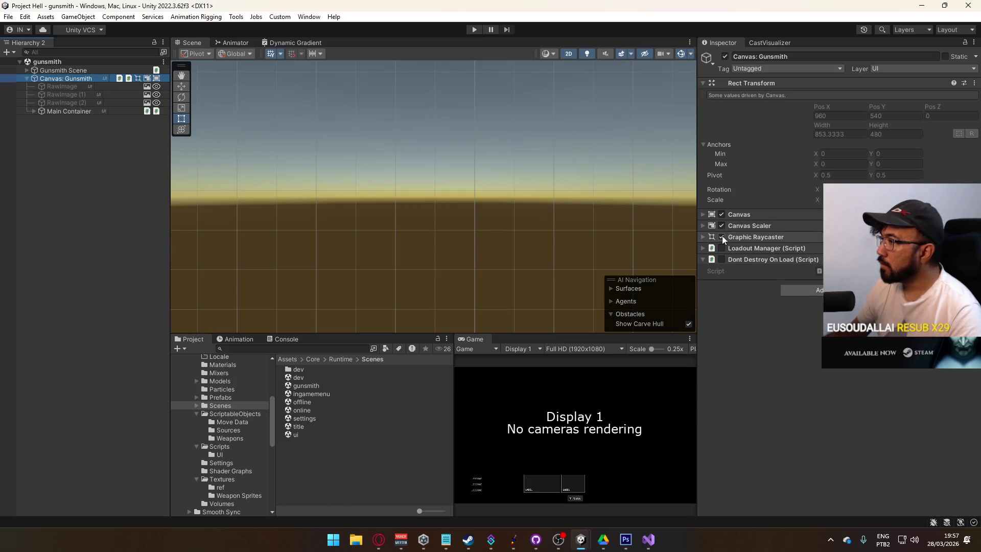
pyautogui.click(721, 248)
pyautogui.click(721, 259)
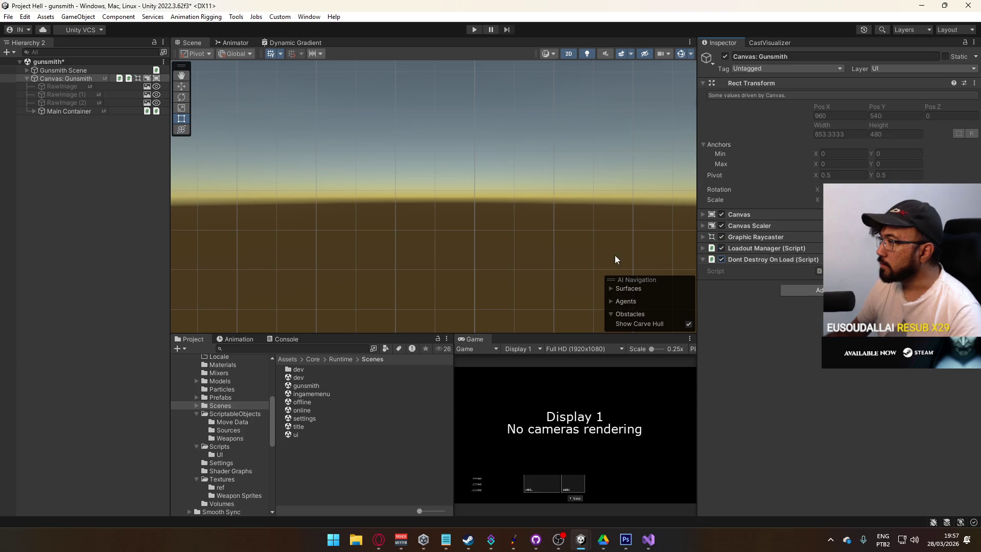
# Step: Save the gunsmith scene, then open the title scene and start play mode
pyautogui.click(61, 111)
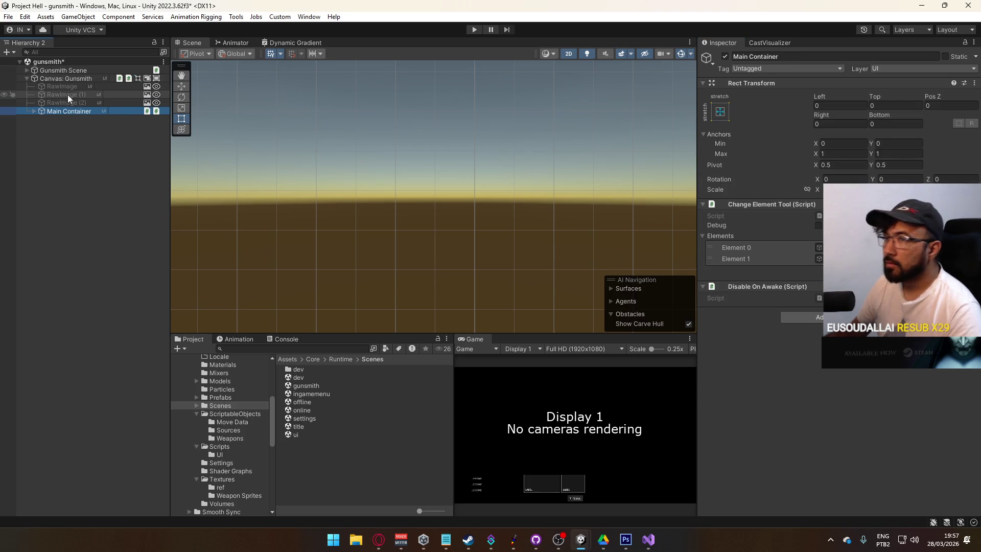
pyautogui.hotkey('ctrl', 's')
pyautogui.doubleClick(299, 427)
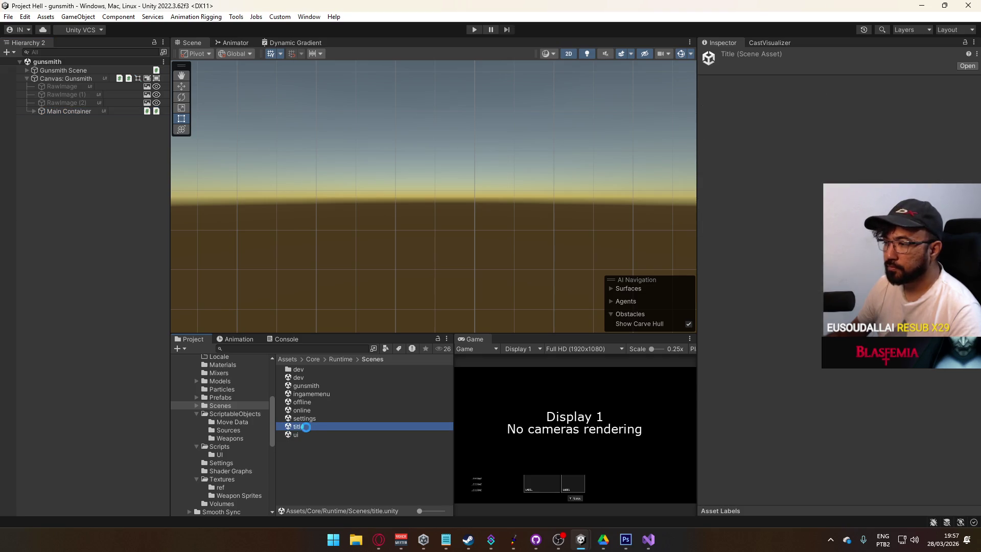
pyautogui.click(474, 28)
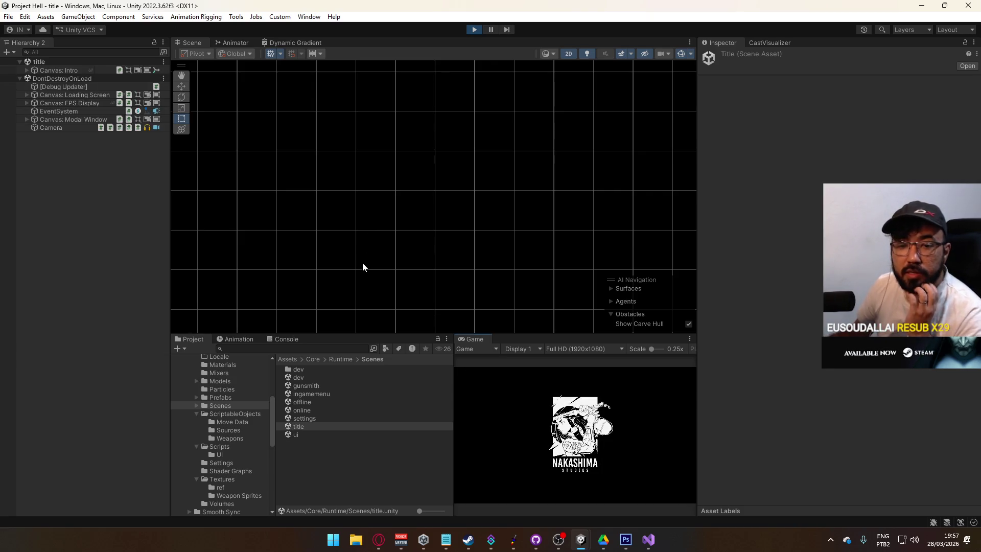
# Step: Host a match in a maximized Game view, check the pistol slot's weapon picker, then stop play
pyautogui.rightClick(486, 339)
pyautogui.click(525, 370)
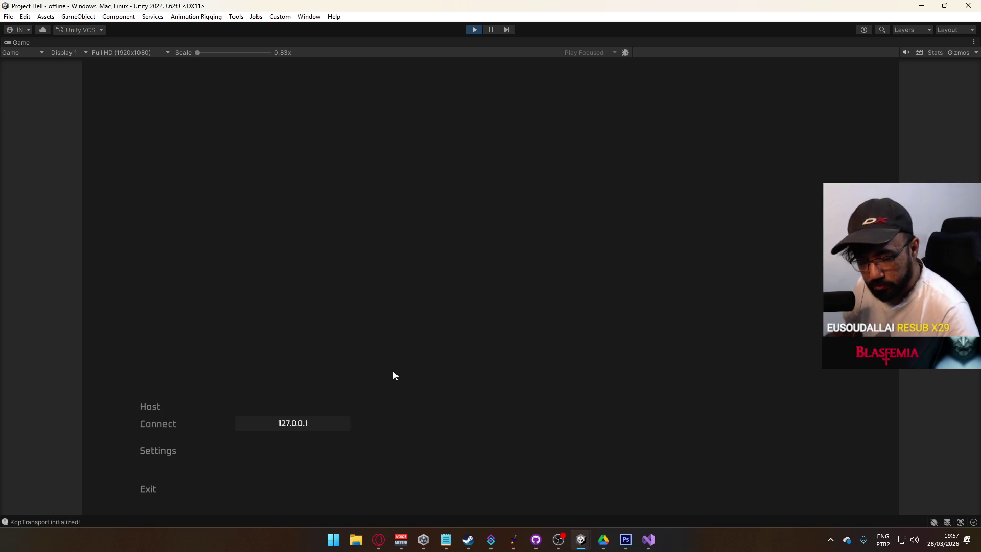
pyautogui.click(158, 407)
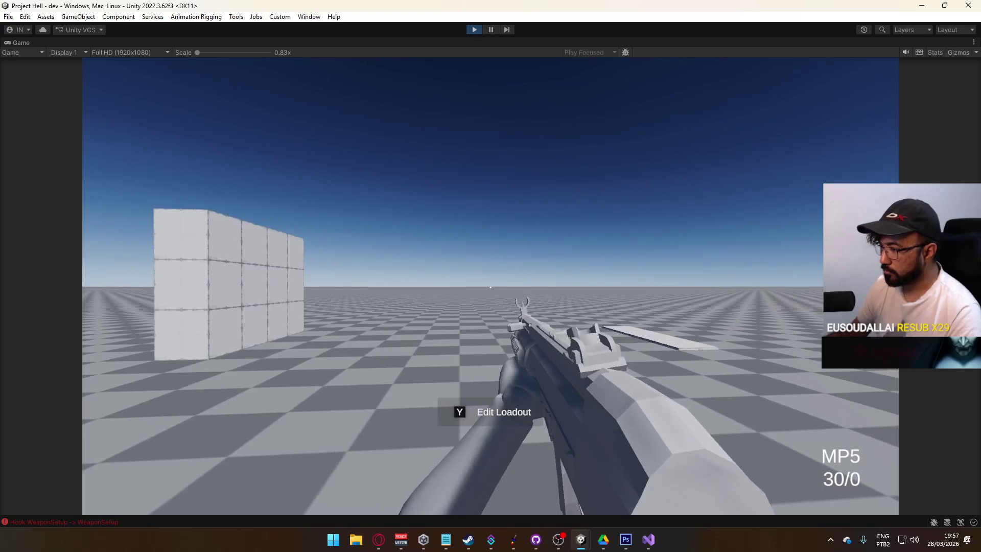
pyautogui.press('y')
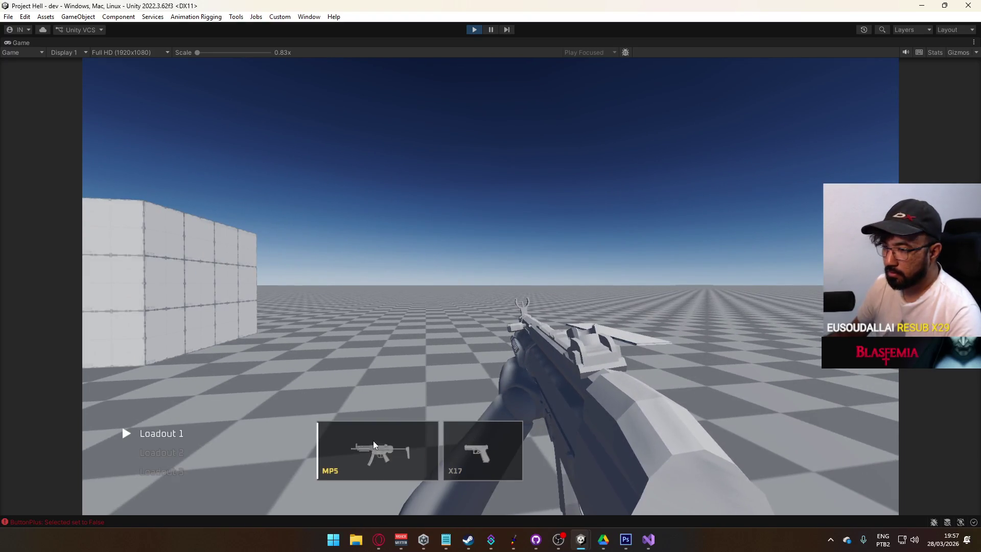
pyautogui.scroll(-1, 171, 466)
pyautogui.scroll(-1, 172, 466)
pyautogui.scroll(2, 171, 460)
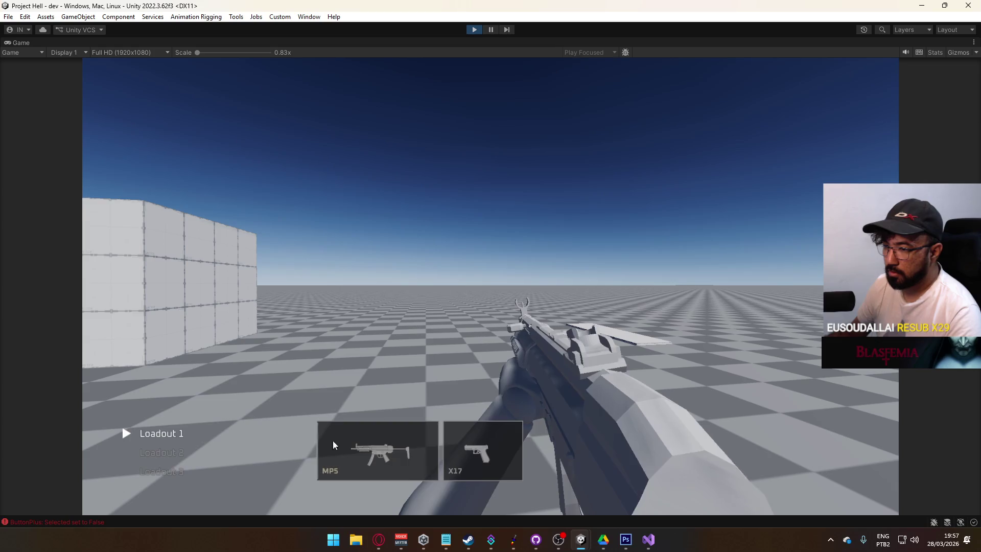
pyautogui.click(333, 444)
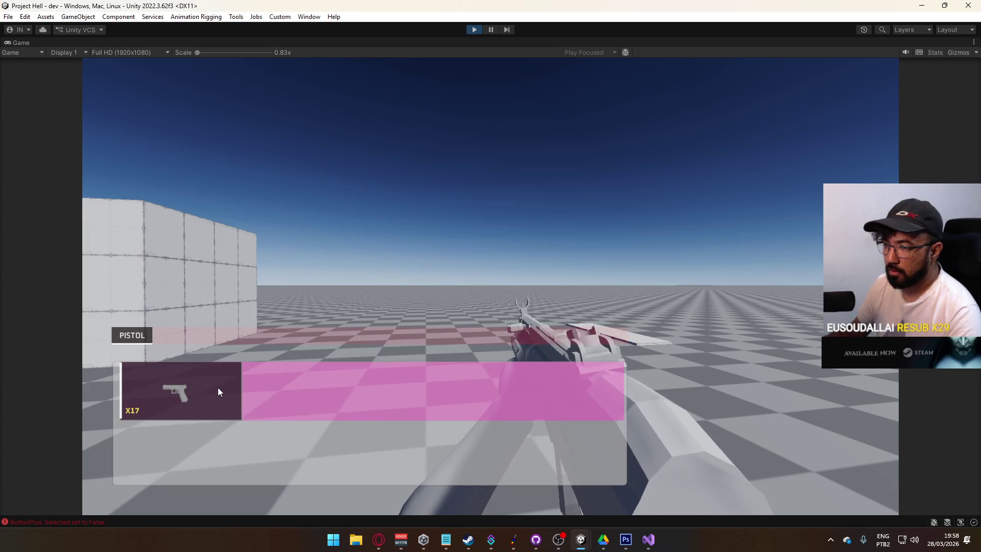
pyautogui.click(182, 376)
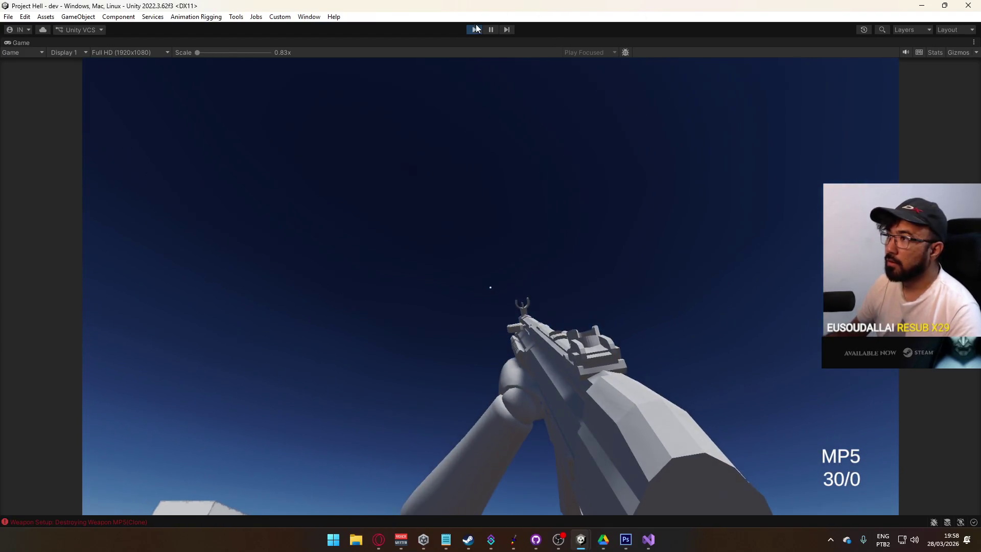
pyautogui.click(474, 29)
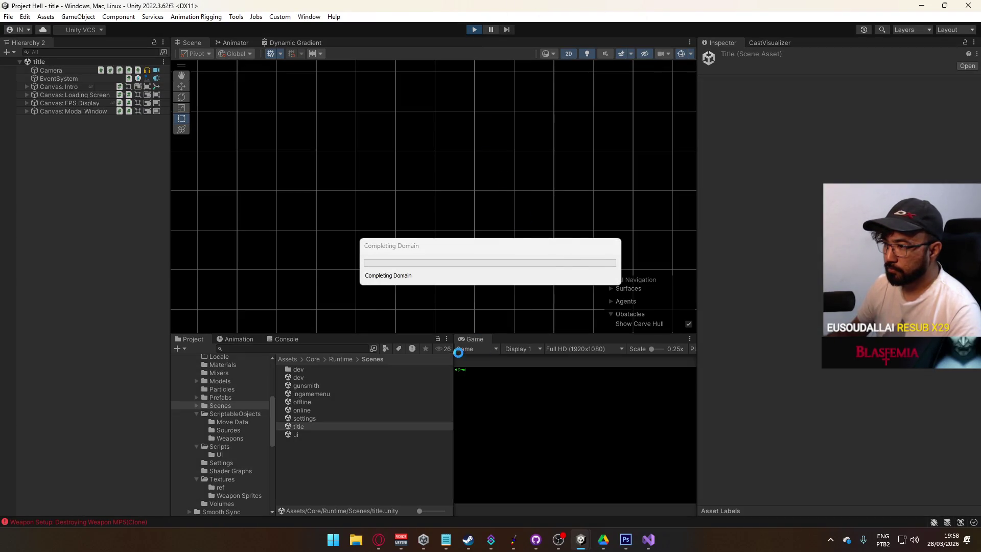
# Step: Replay, open the MP5 slot's weapon picker on the ASSAULT RIFLE tab showing the AKM, and restore the layout
pyautogui.rightClick(471, 339)
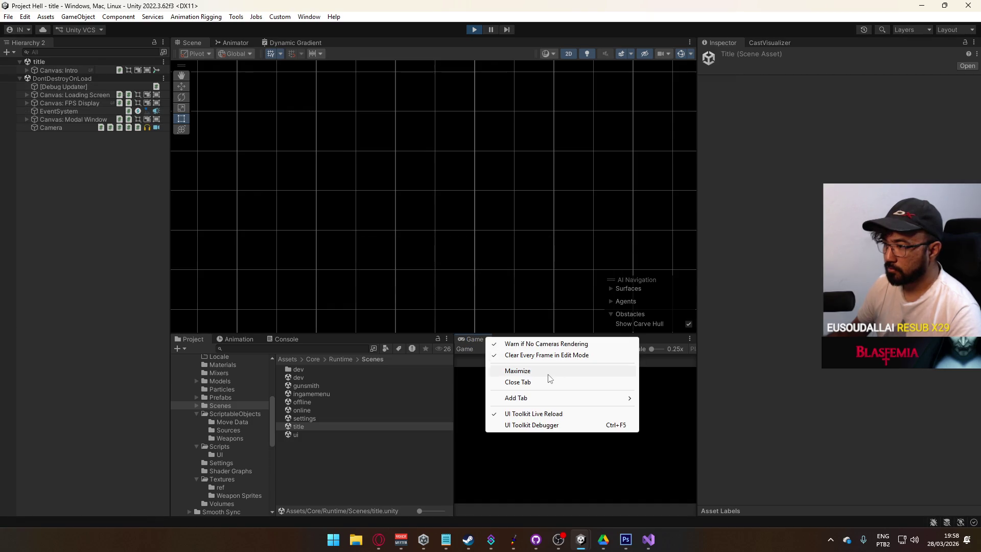
pyautogui.click(503, 367)
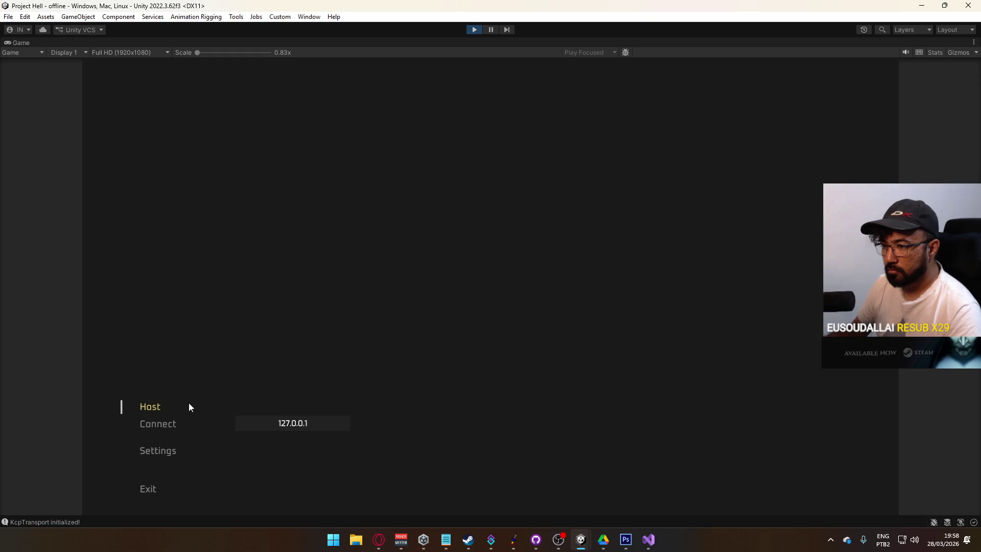
pyautogui.click(188, 403)
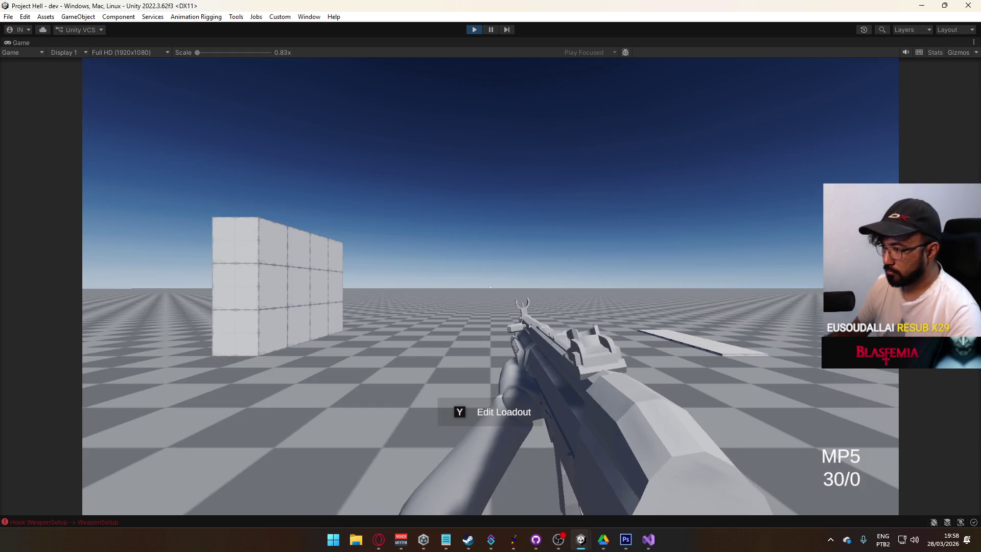
pyautogui.press('b')
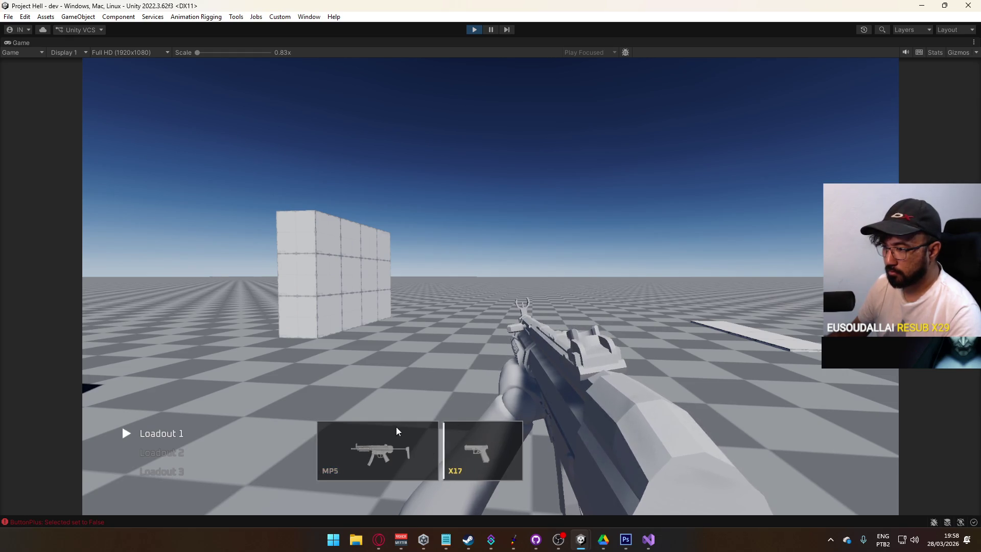
pyautogui.press('Right')
pyautogui.press('Left')
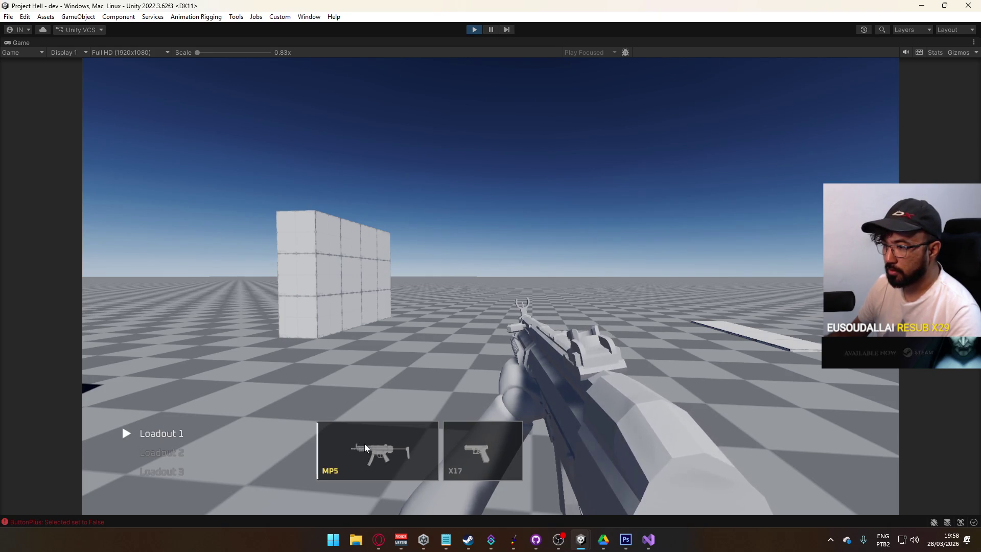
pyautogui.click(364, 444)
pyautogui.click(167, 341)
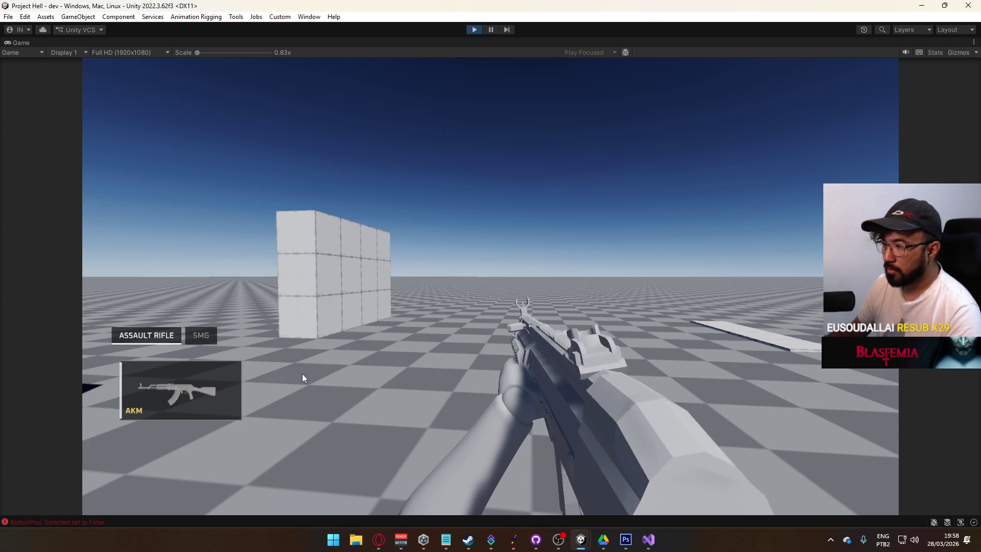
pyautogui.press('super')
pyautogui.rightClick(524, 41)
pyautogui.click(585, 75)
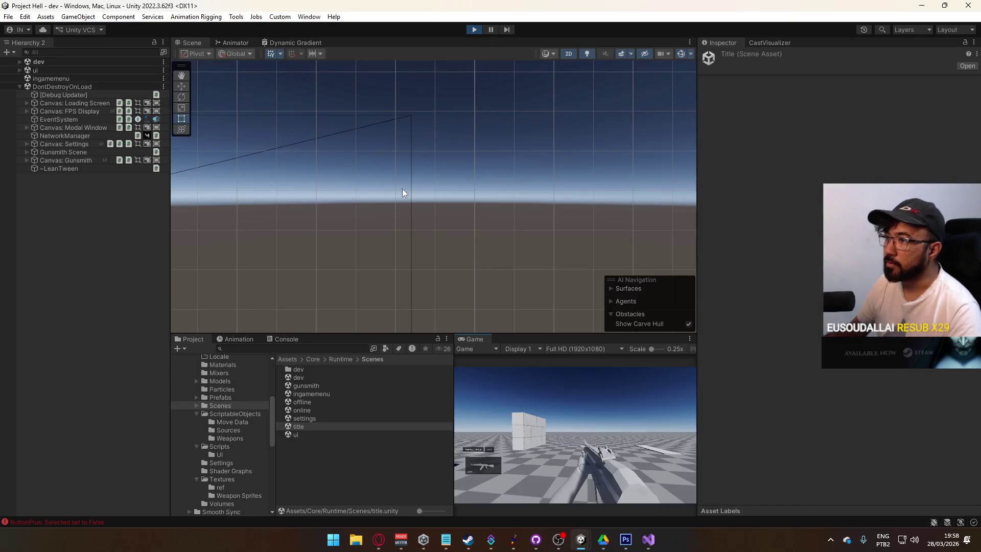
# Step: Zoom the Scene view and select the weapon sprite in the assault-rifle grid
pyautogui.press('super')
pyautogui.press('super')
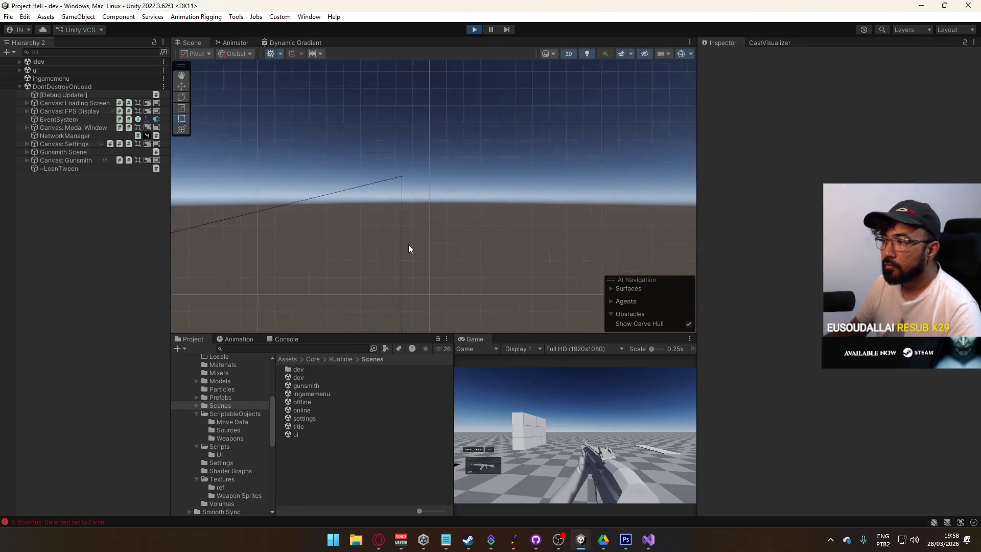
pyautogui.scroll(-8, 379, 207)
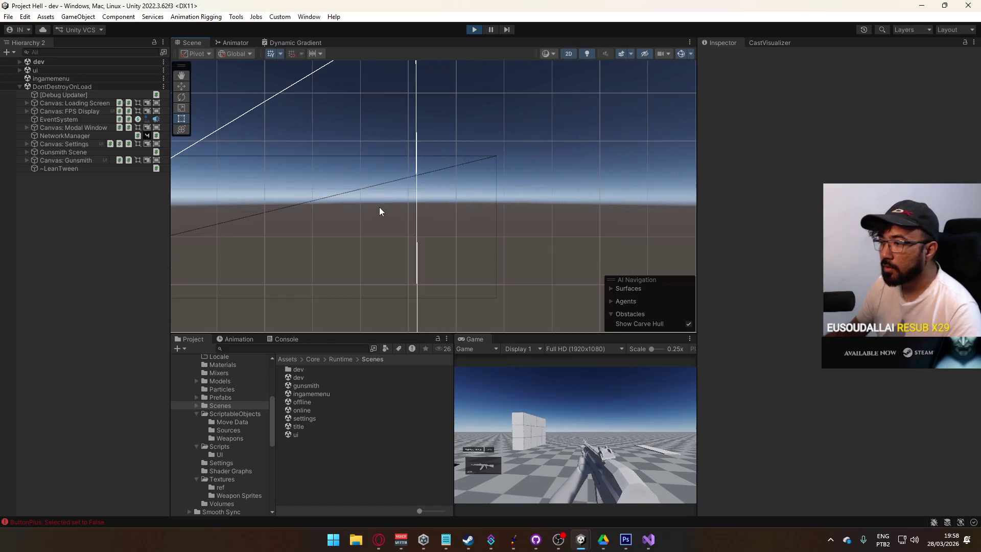
pyautogui.click(377, 210)
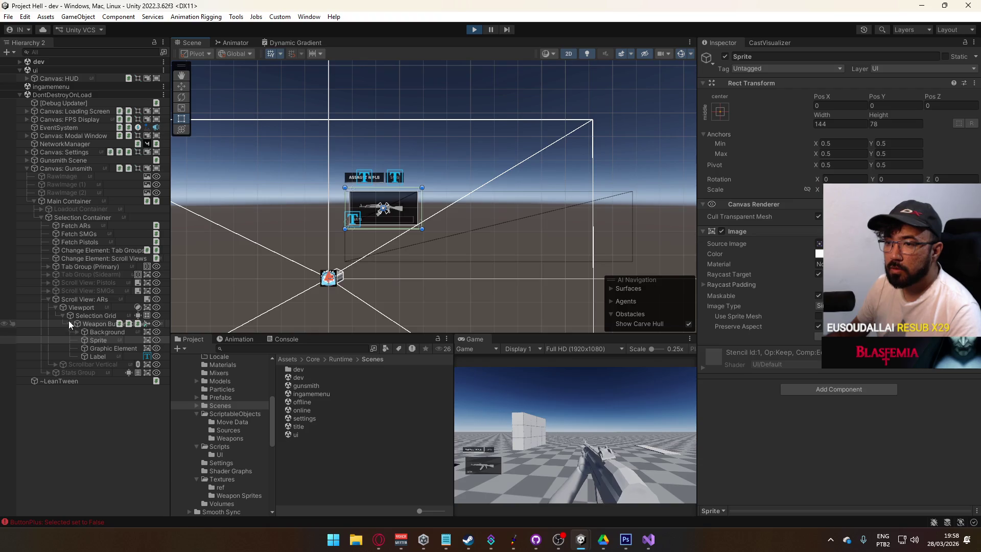
pyautogui.click(69, 324)
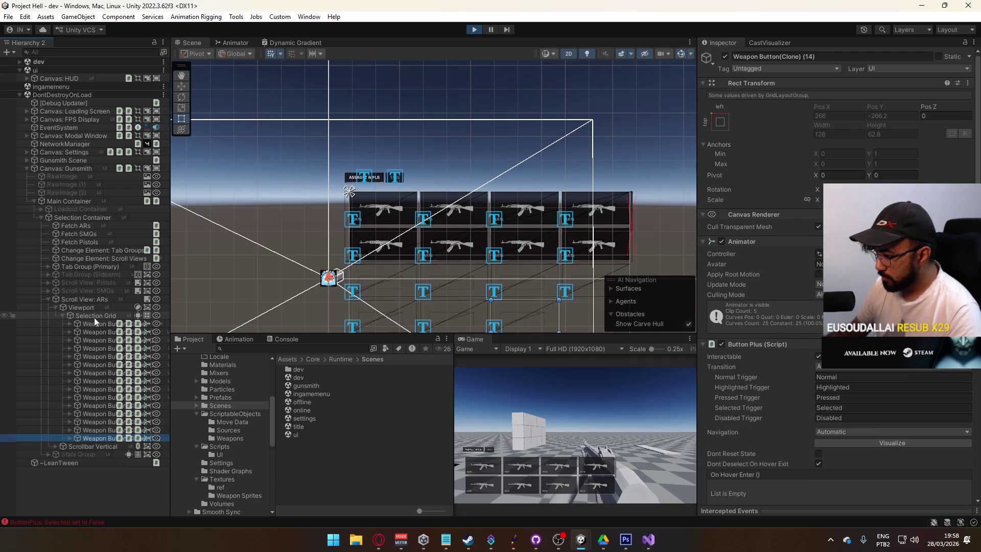
# Step: Test scrolling the grid in a maximized Game view, restore the layout, and select Scrollbar Vertical
pyautogui.rightClick(467, 338)
pyautogui.click(495, 372)
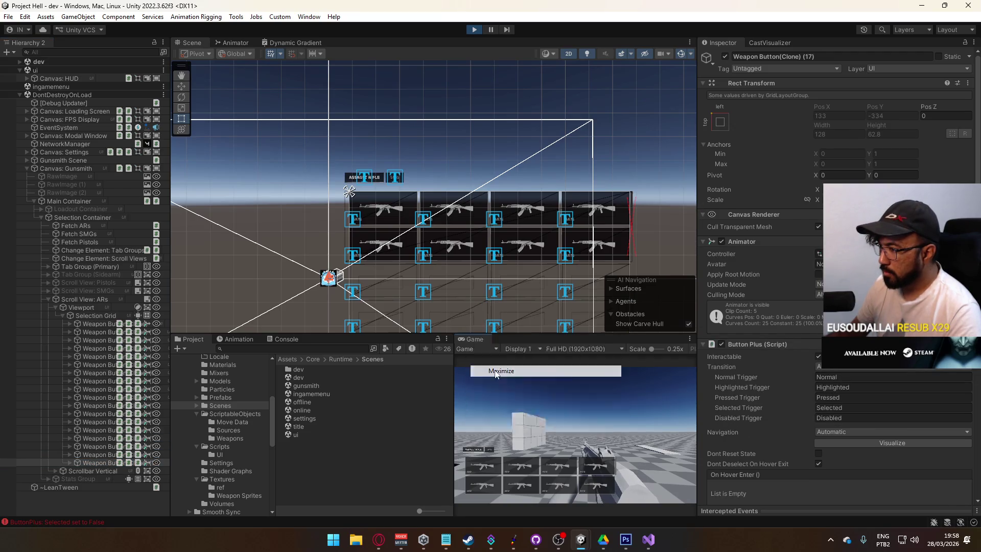
pyautogui.moveTo(627, 381)
pyautogui.mouseDown()
pyautogui.moveTo(628, 465)
pyautogui.moveTo(626, 379)
pyautogui.moveTo(633, 453)
pyautogui.moveTo(636, 376)
pyautogui.mouseUp()
pyautogui.press('super')
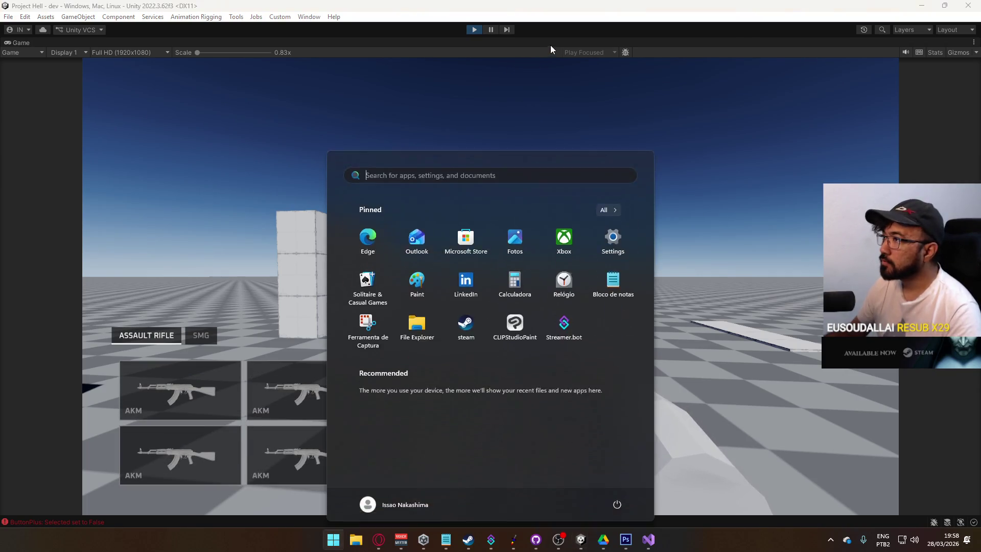
pyautogui.click(550, 49)
pyautogui.rightClick(572, 45)
pyautogui.click(606, 78)
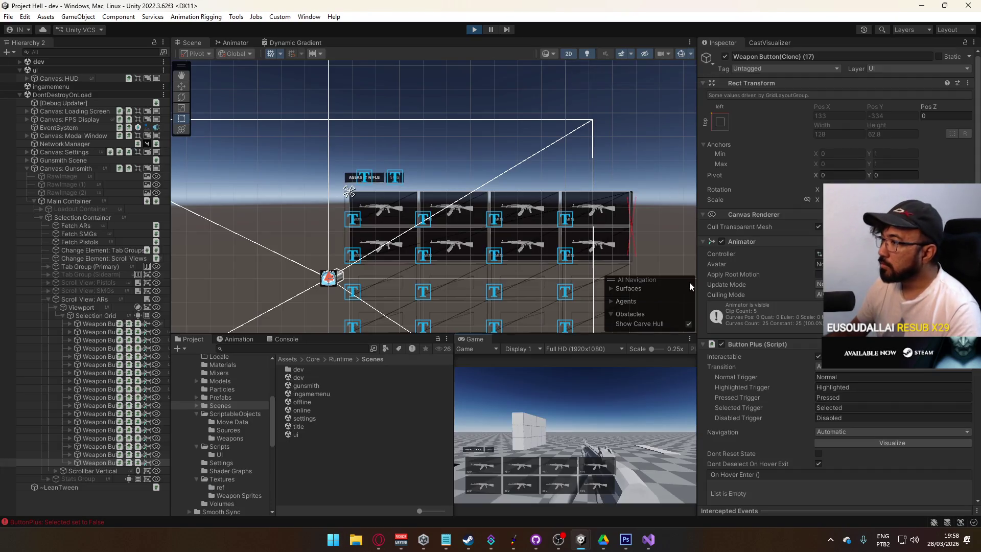
pyautogui.click(117, 471)
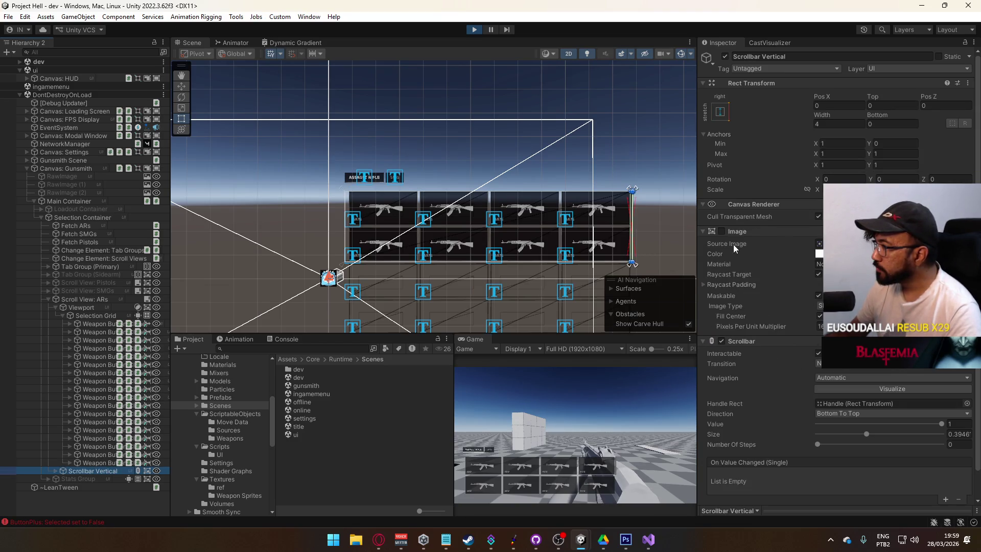
# Step: Lighten the scrollbar Handle image's colour to grey 9A9A9A
pyautogui.click(55, 471)
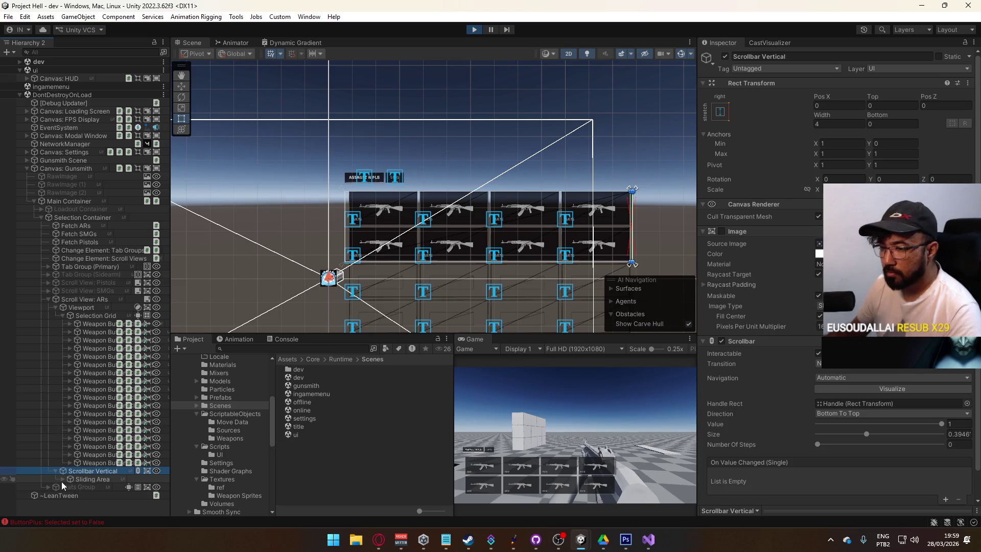
pyautogui.click(63, 479)
pyautogui.click(85, 487)
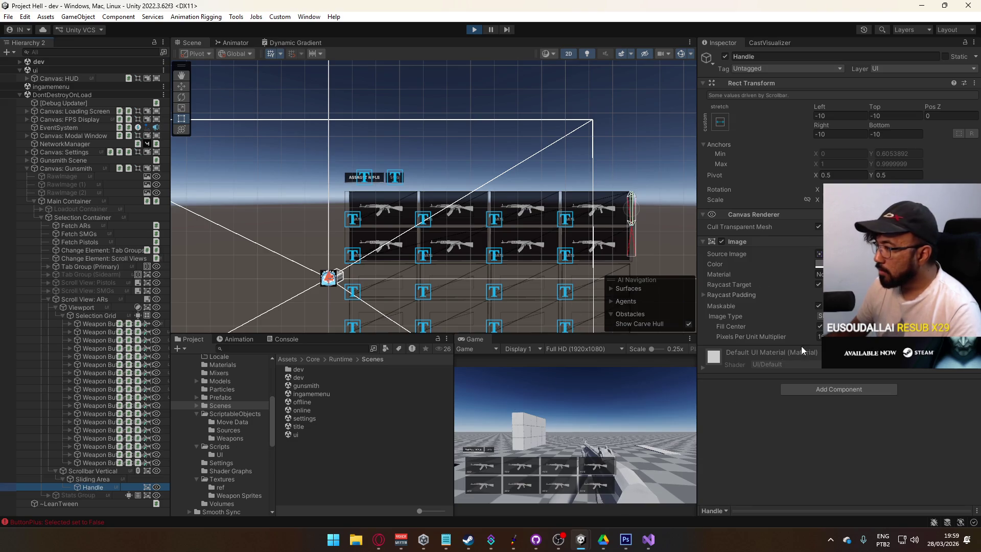
pyautogui.click(899, 264)
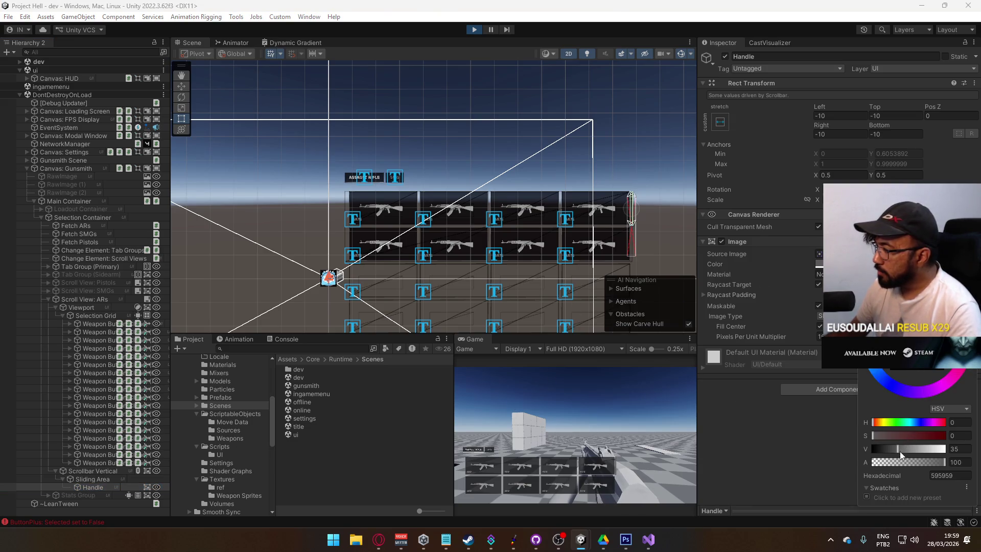
pyautogui.moveTo(900, 452); pyautogui.dragTo(912, 449)
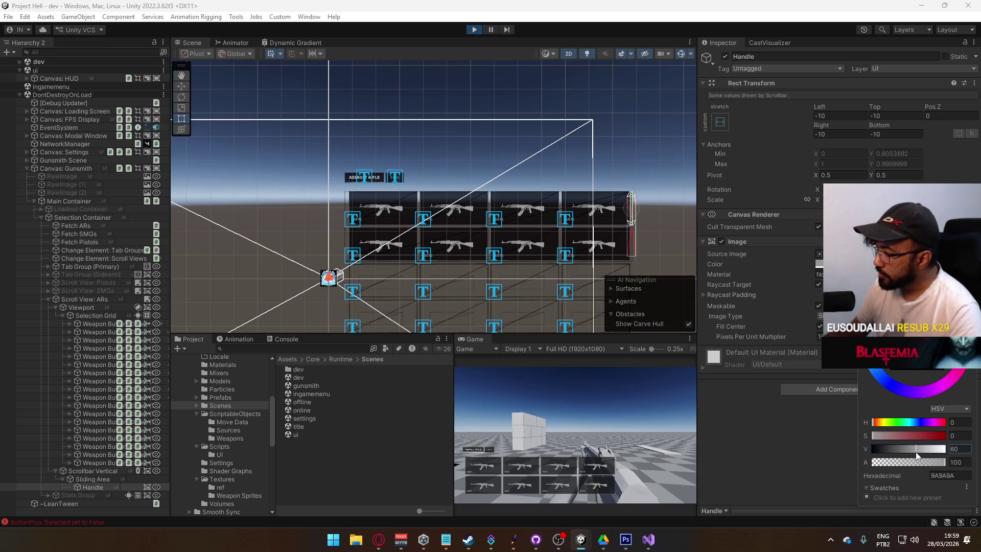
# Step: Close the Game view tab so the Project panel expands
pyautogui.rightClick(477, 339)
pyautogui.click(542, 384)
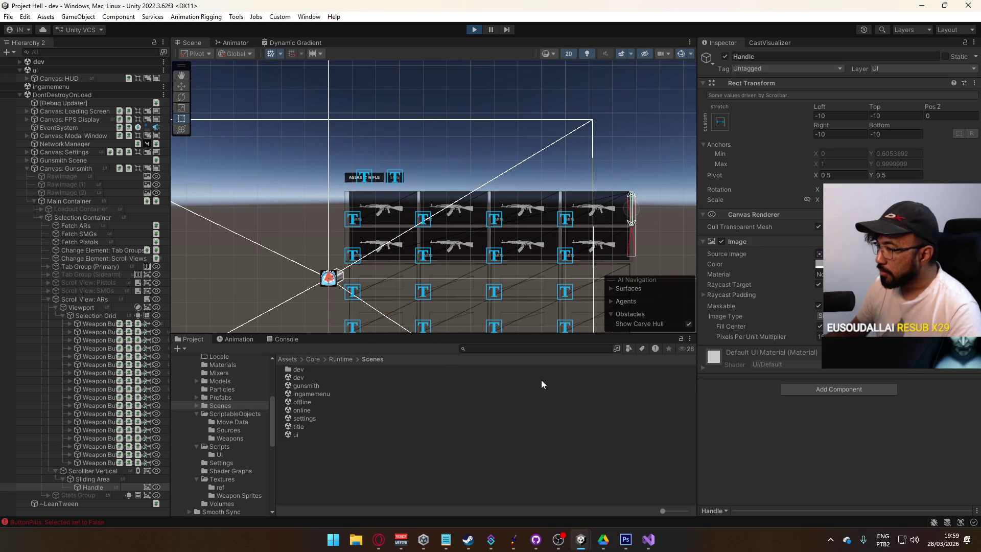
pyautogui.click(309, 17)
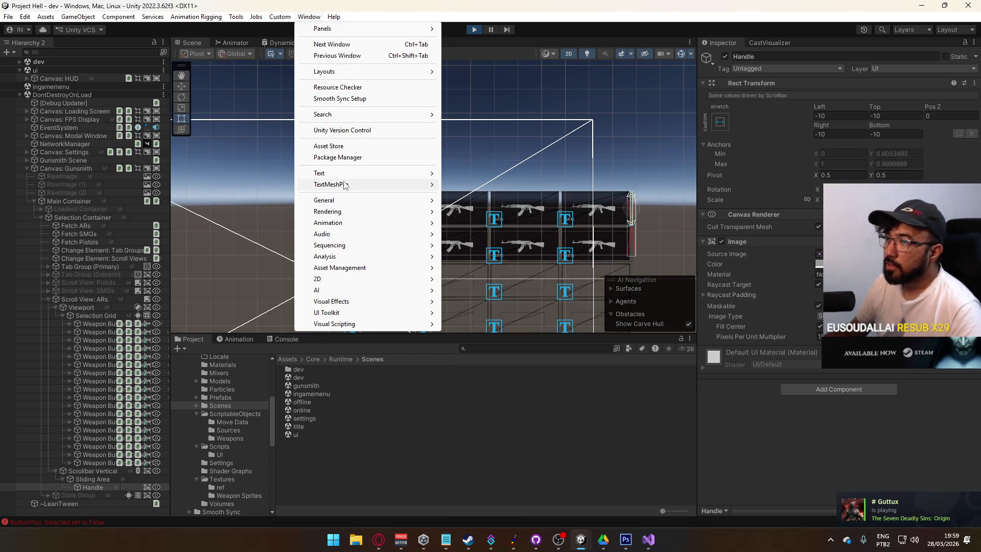
# Step: Reopen the Game view via Window > General > Game
pyautogui.moveTo(349, 206)
pyautogui.click(443, 197)
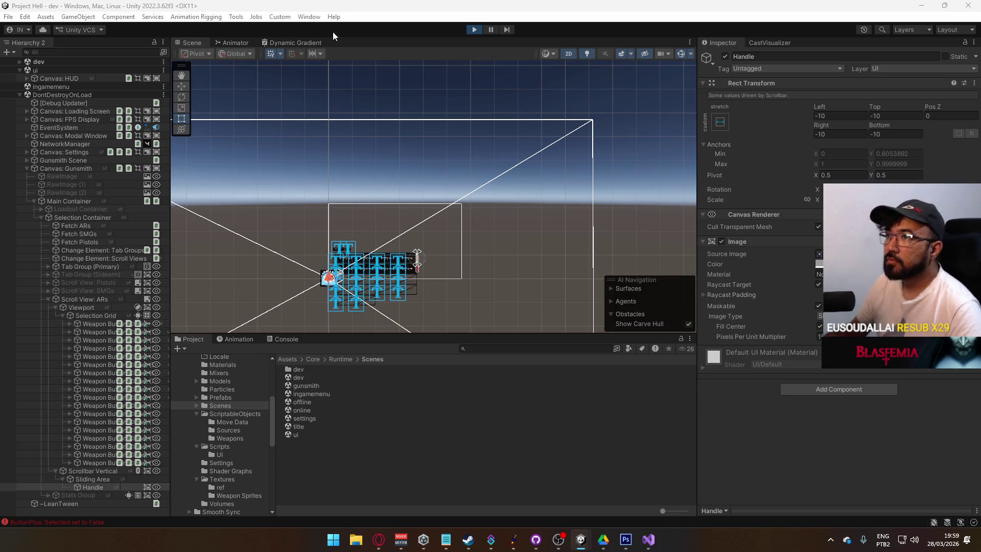
pyautogui.click(311, 17)
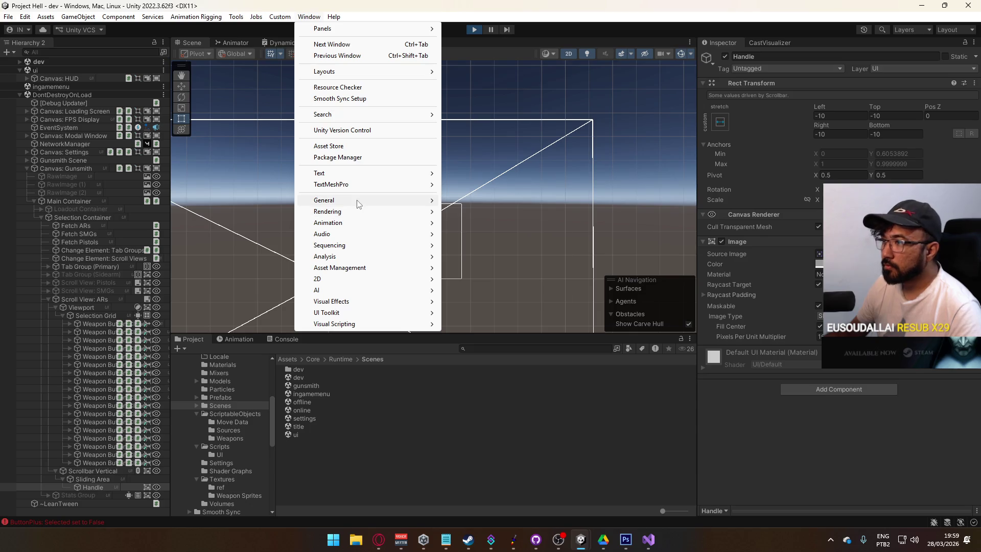
pyautogui.moveTo(356, 201)
pyautogui.click(485, 213)
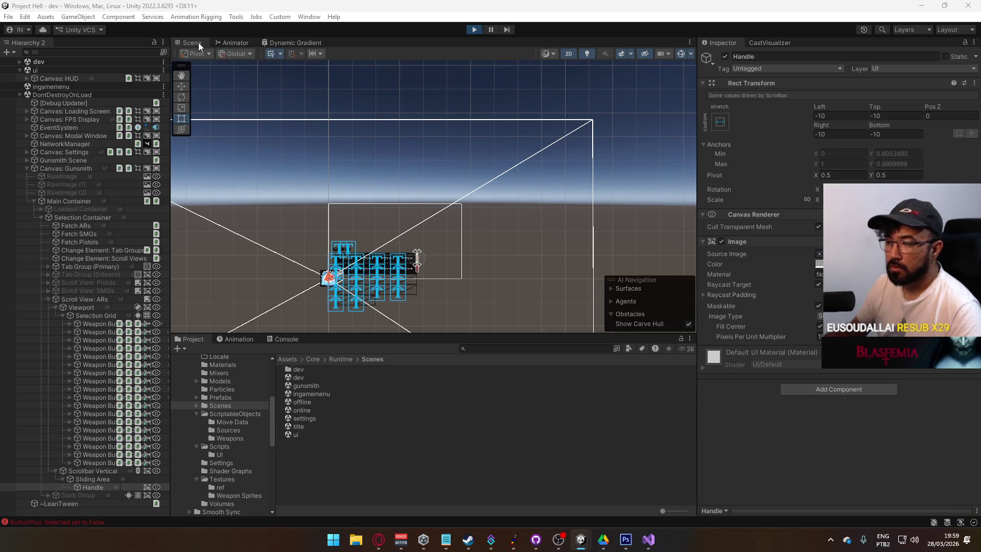
pyautogui.click(313, 18)
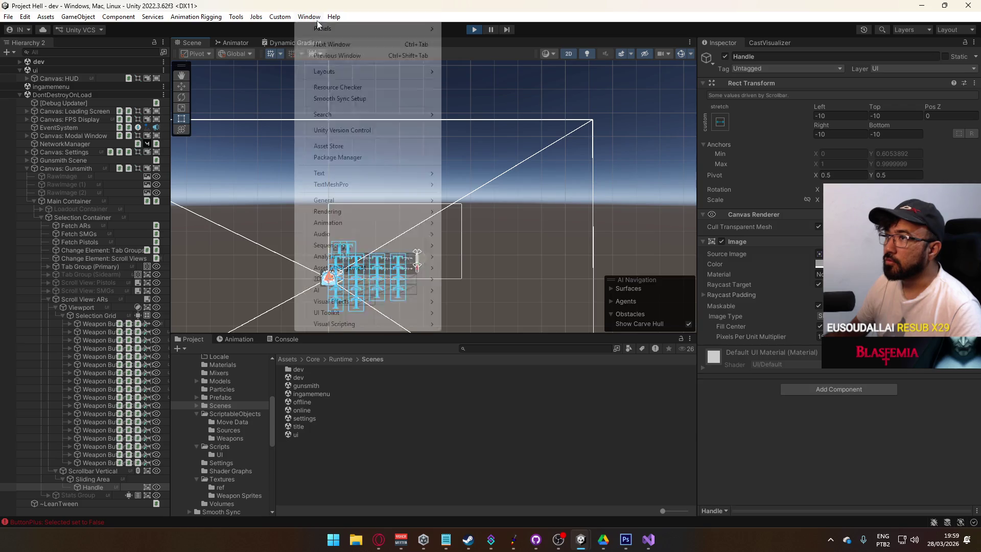
pyautogui.moveTo(352, 204)
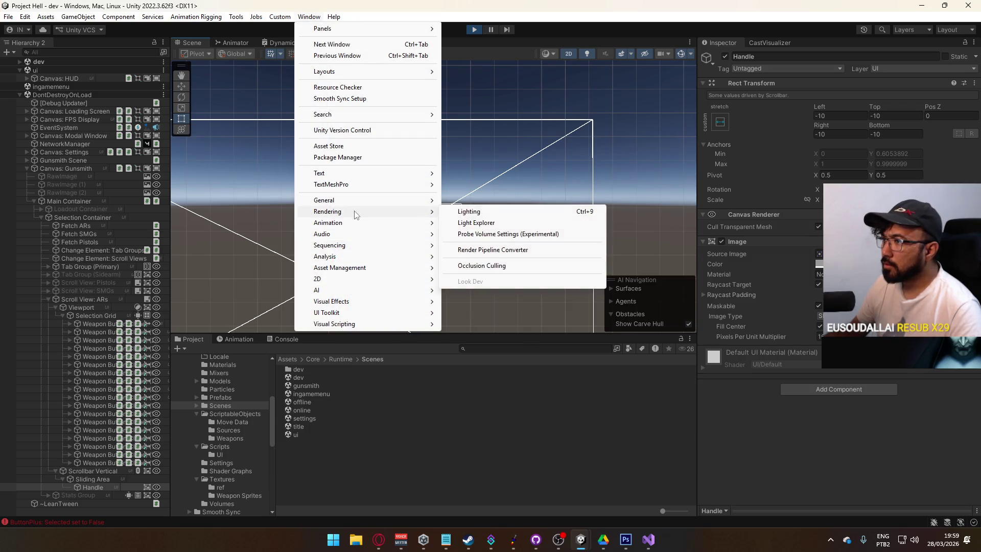
pyautogui.click(484, 212)
pyautogui.scroll(-2, 513, 243)
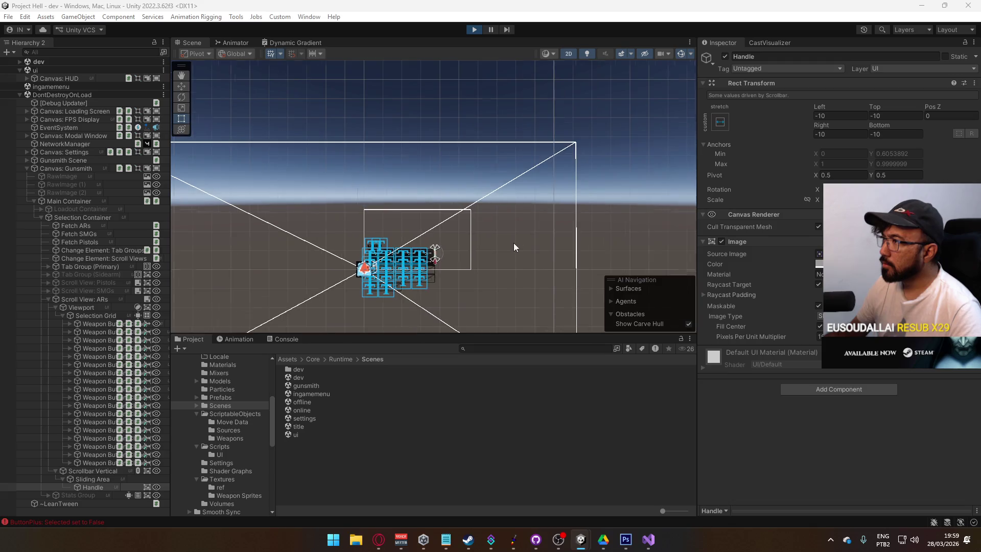
# Step: Turn off the 2D toggle, dock the Game window beside Project, and stop play mode
pyautogui.click(567, 53)
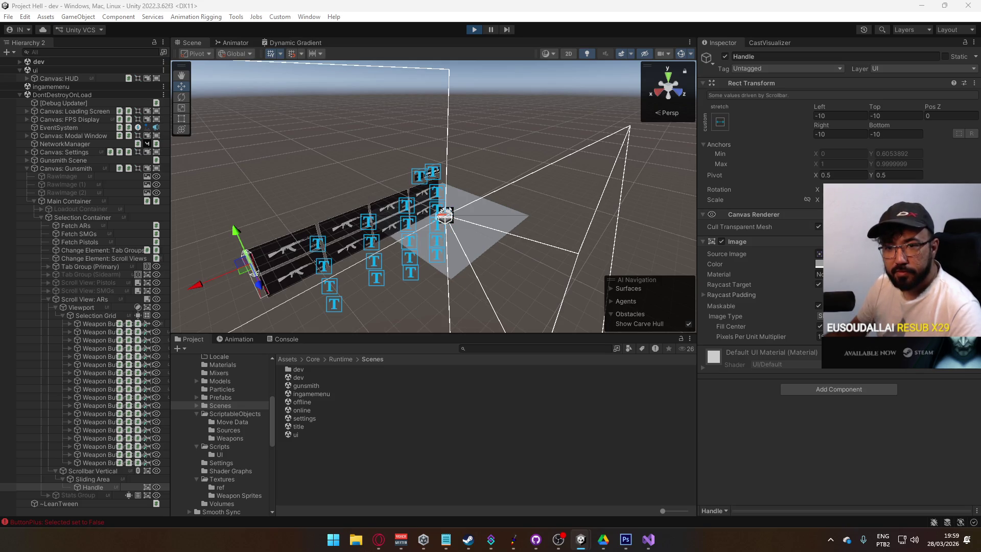
pyautogui.moveTo(6, 146)
pyautogui.mouseDown()
pyautogui.moveTo(356, 223)
pyautogui.moveTo(522, 372)
pyautogui.moveTo(490, 359)
pyautogui.moveTo(581, 381)
pyautogui.moveTo(681, 375)
pyautogui.moveTo(697, 414)
pyautogui.moveTo(688, 412)
pyautogui.mouseUp()
pyautogui.hotkey('ctrl', 'p')
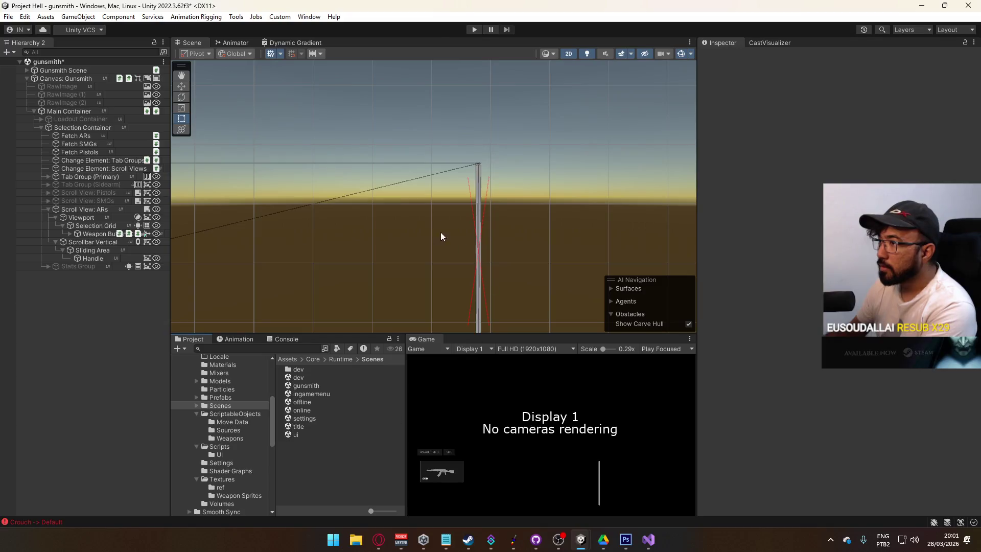
# Step: Switch the Scene view to Shaded draw mode and select the Selection Grid
pyautogui.click(545, 53)
pyautogui.click(591, 72)
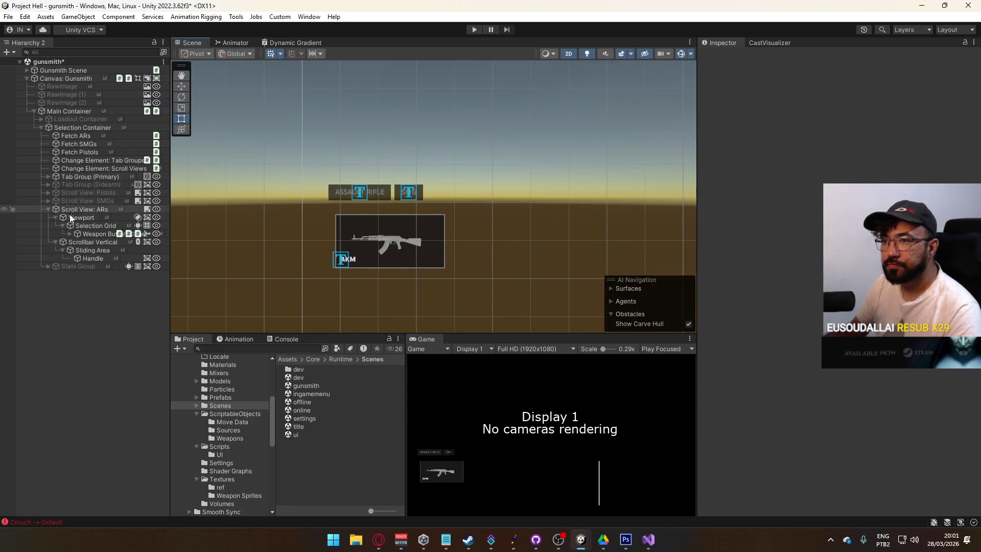
pyautogui.click(84, 225)
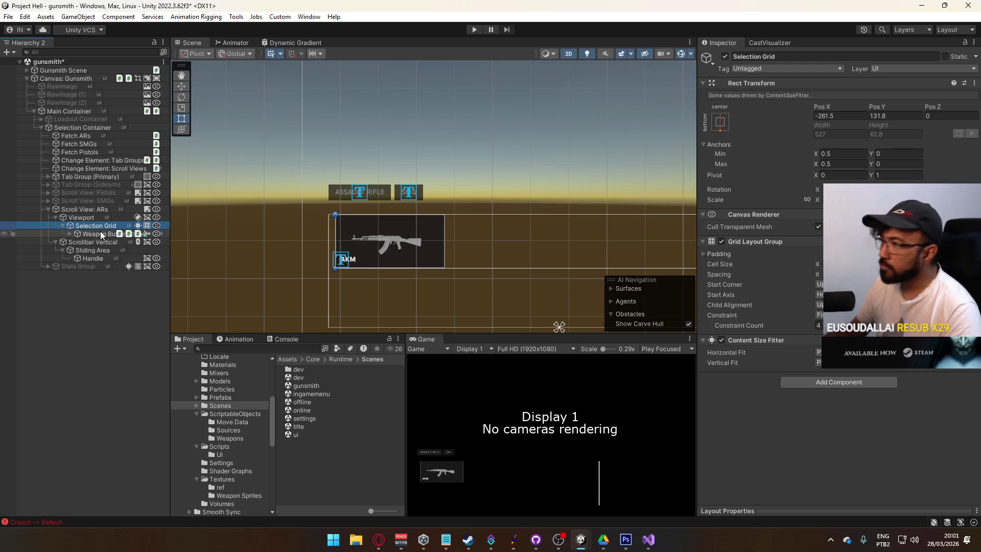
pyautogui.moveTo(825, 113); pyautogui.dragTo(706, 121)
pyautogui.hotkey('ctrl', 'z')
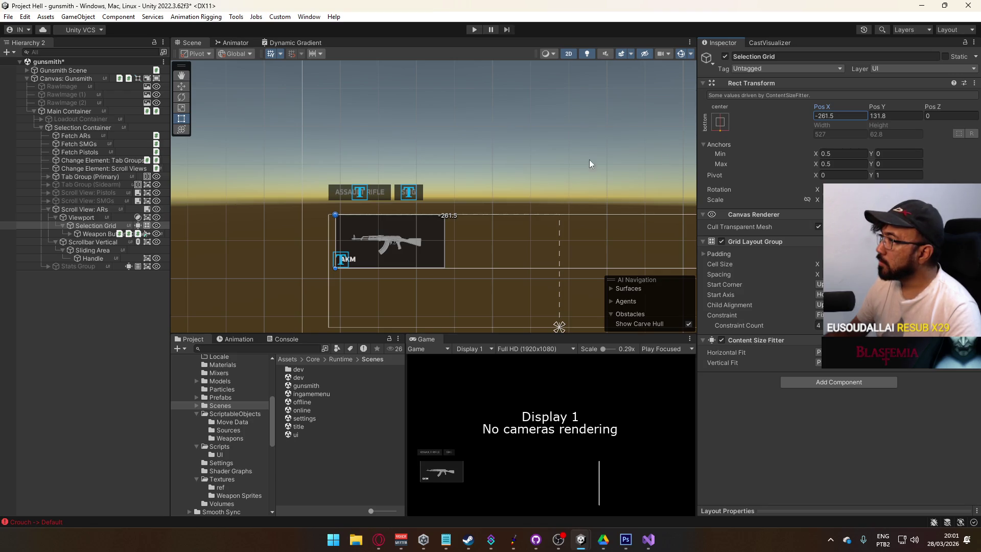
# Step: Anchor the Selection Grid top-left with Pos X 0 and Pos Y 0
pyautogui.click(720, 121)
pyautogui.click(752, 203)
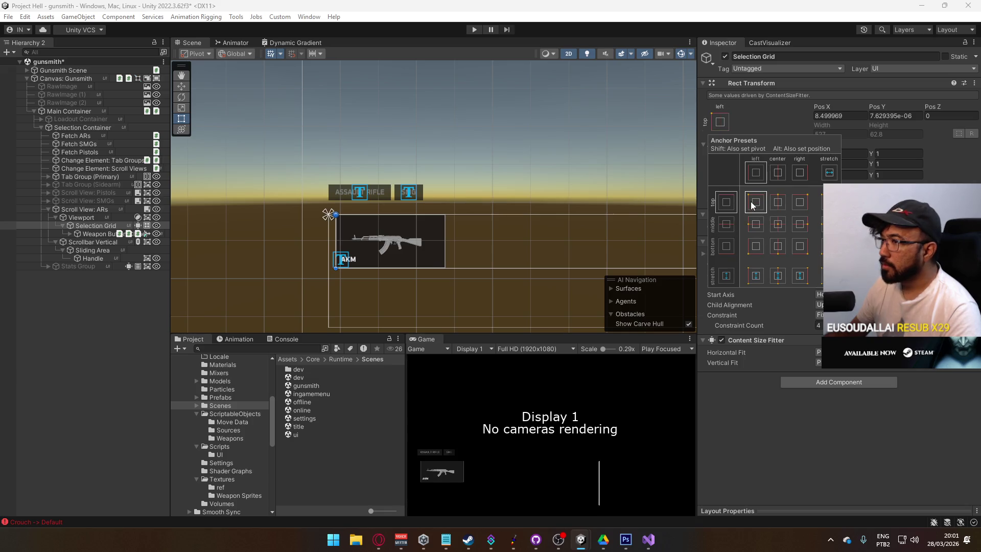
pyautogui.click(845, 116)
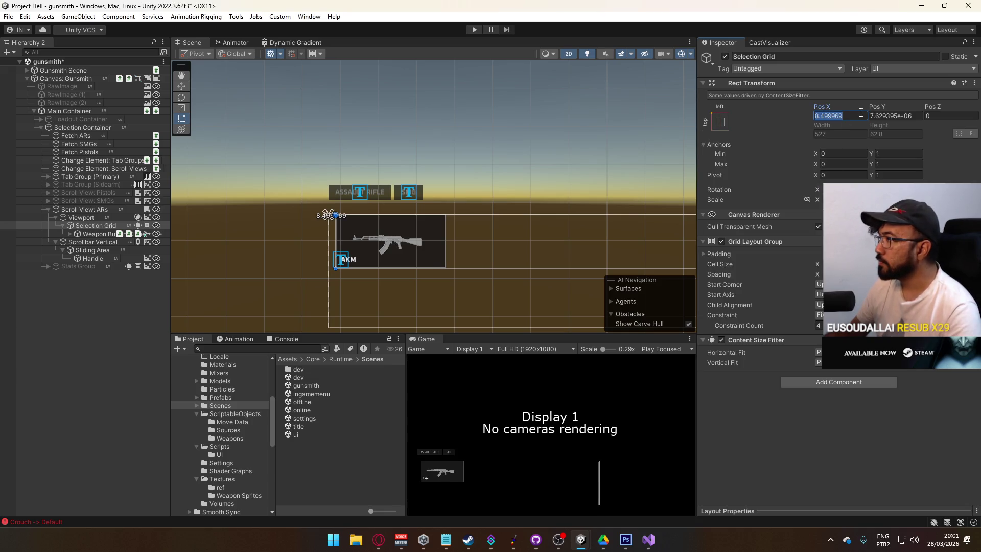
pyautogui.write('0')
pyautogui.click(890, 116)
pyautogui.write('0')
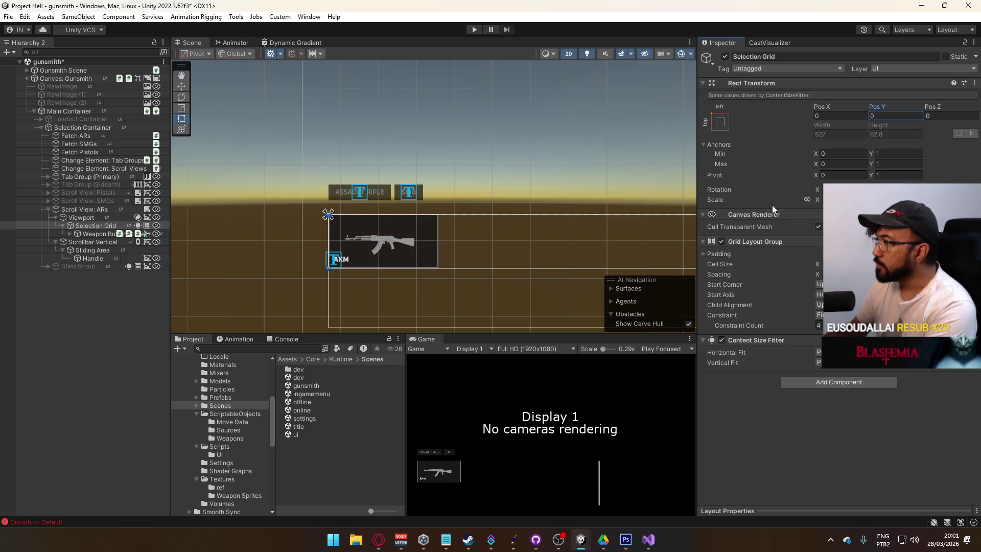
pyautogui.moveTo(467, 251)
pyautogui.mouseDown()
pyautogui.moveTo(317, 137)
pyautogui.moveTo(259, 188)
pyautogui.moveTo(467, 213)
pyautogui.mouseUp()
pyautogui.scroll(1, 435, 236)
pyautogui.scroll(1, 436, 236)
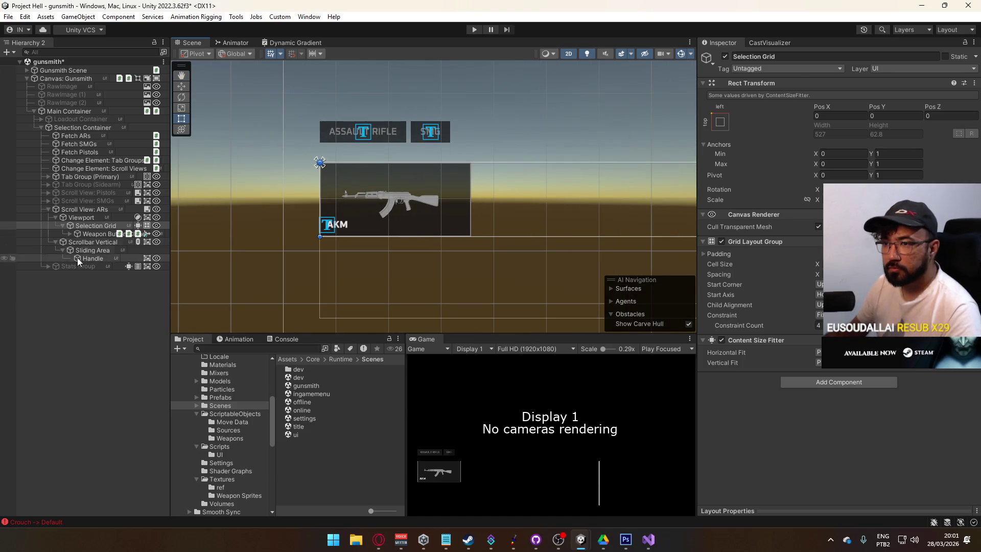
# Step: Inspect the Selection Grid's Weapon Button(Clone), then select Scroll View: ARs
pyautogui.keyDown('ctrl'); pyautogui.click(53, 228); pyautogui.keyUp('ctrl')
pyautogui.click(63, 225)
pyautogui.click(81, 227)
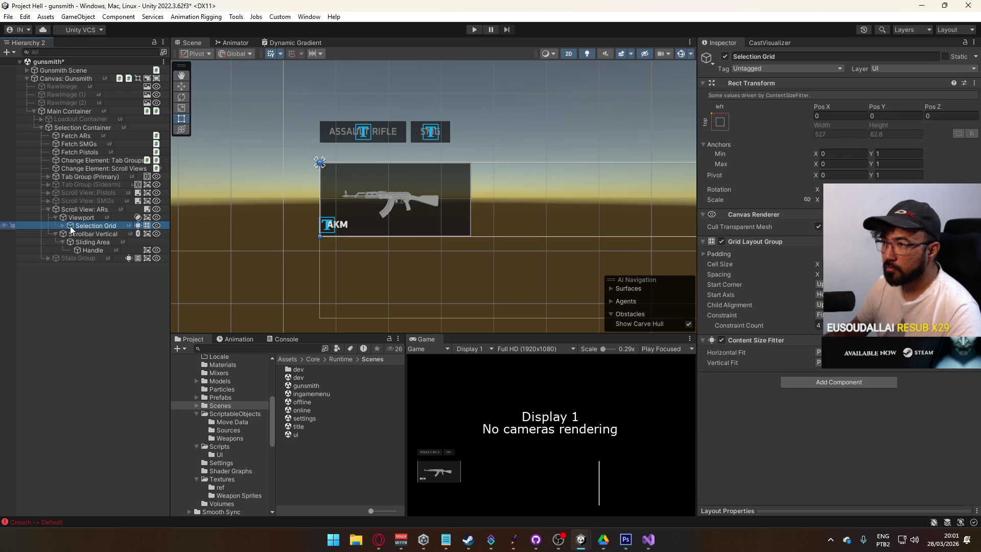
pyautogui.click(62, 226)
pyautogui.click(82, 233)
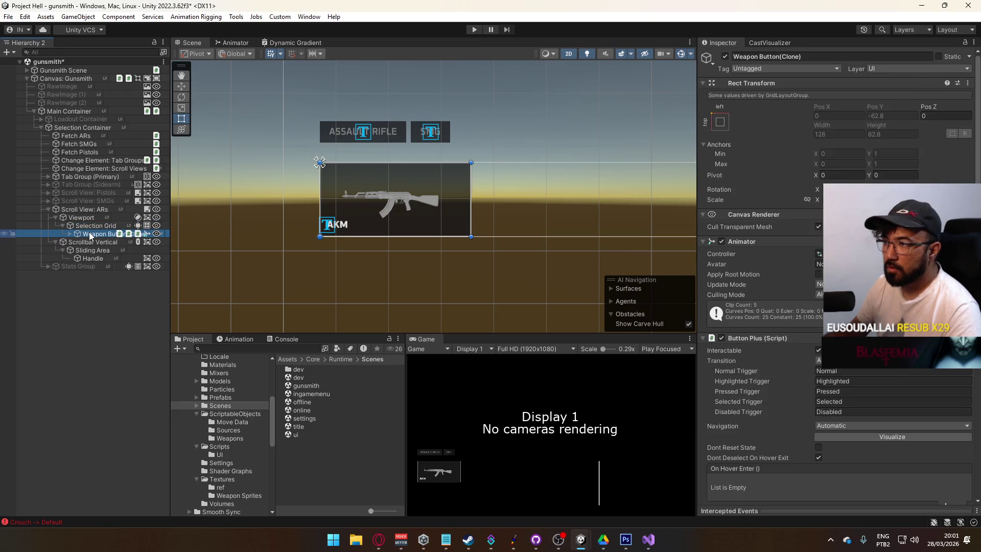
pyautogui.click(62, 225)
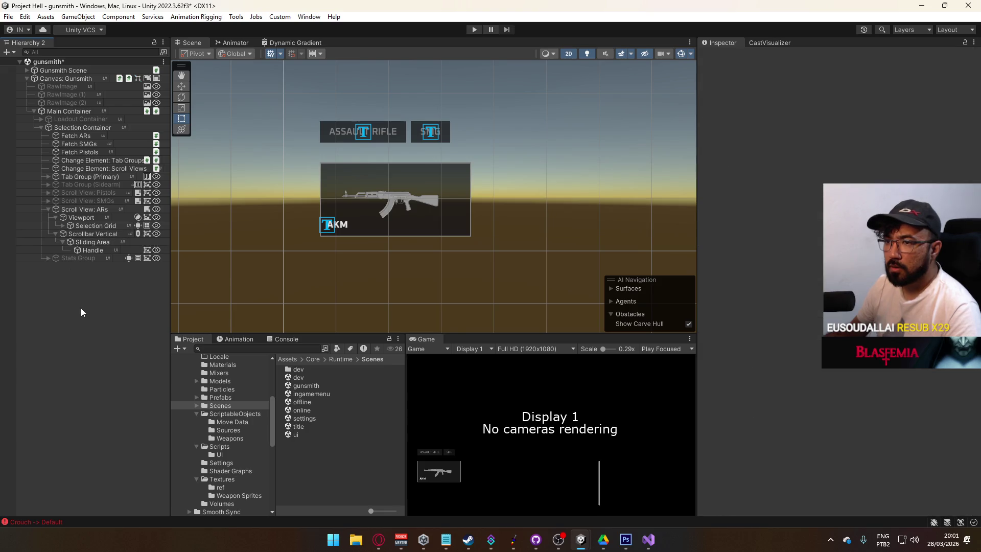
pyautogui.click(85, 209)
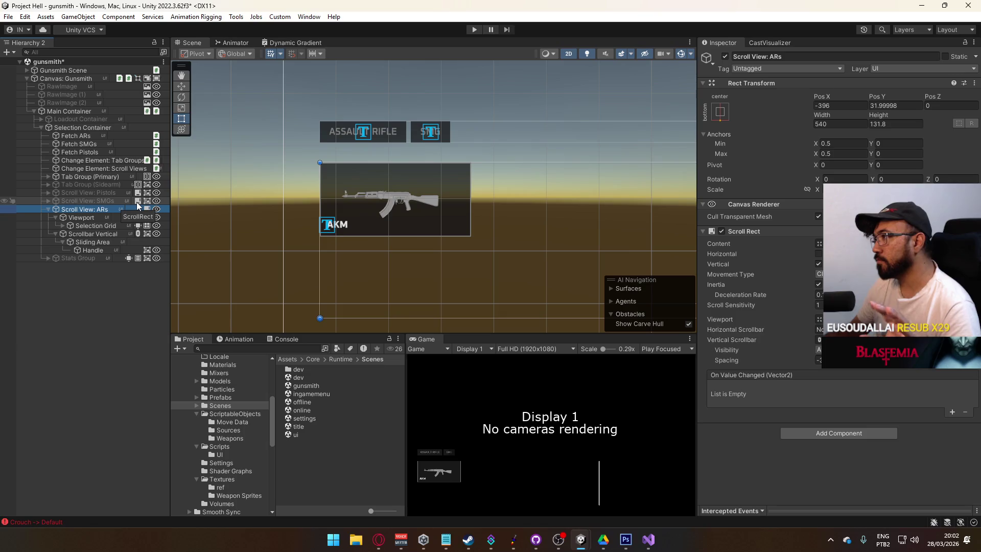
# Step: Activate Loadout Container with Alt+Shift+A and select its first Loadout Button
pyautogui.click(41, 119)
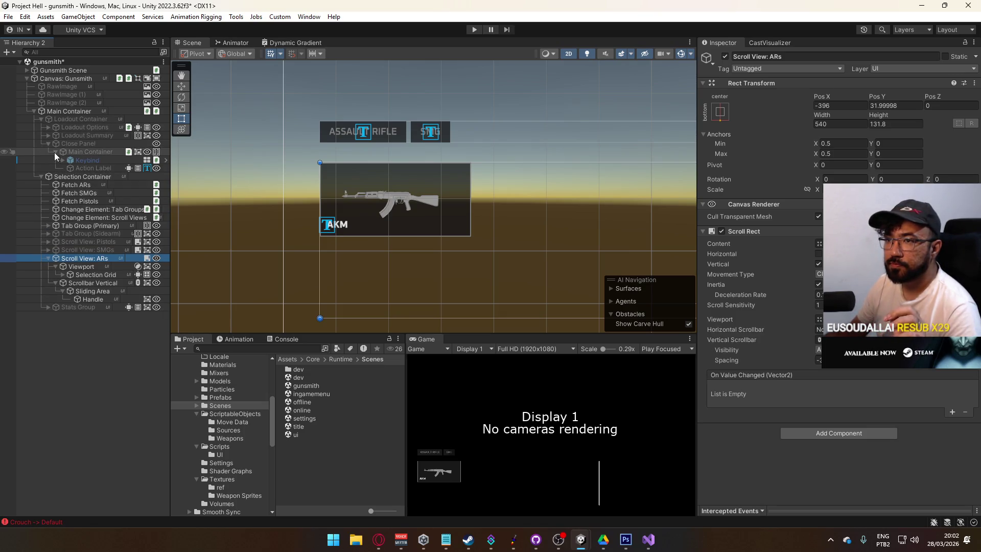
pyautogui.click(45, 130)
pyautogui.click(48, 127)
pyautogui.click(77, 144)
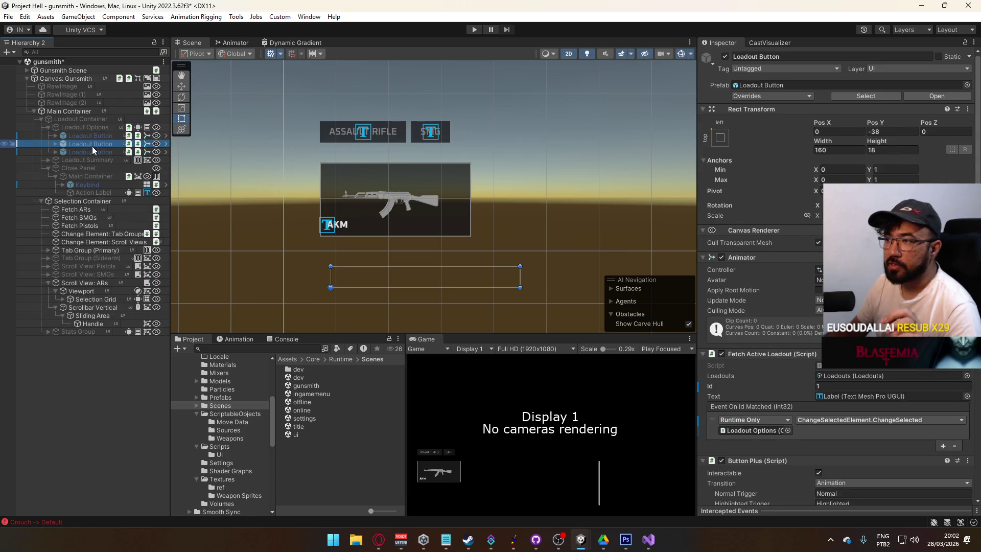
pyautogui.click(84, 125)
pyautogui.click(83, 120)
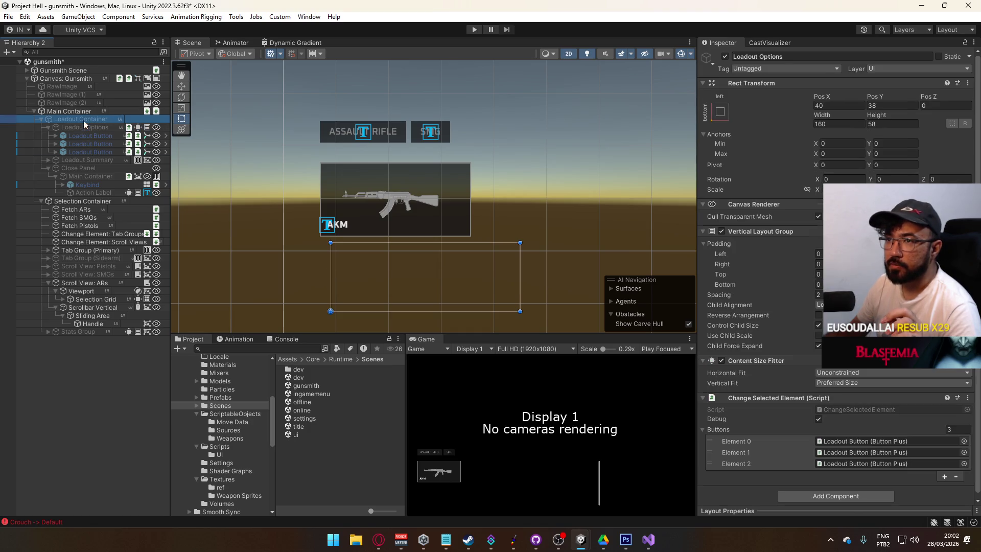
pyautogui.hotkey('alt', 'shift', 'a')
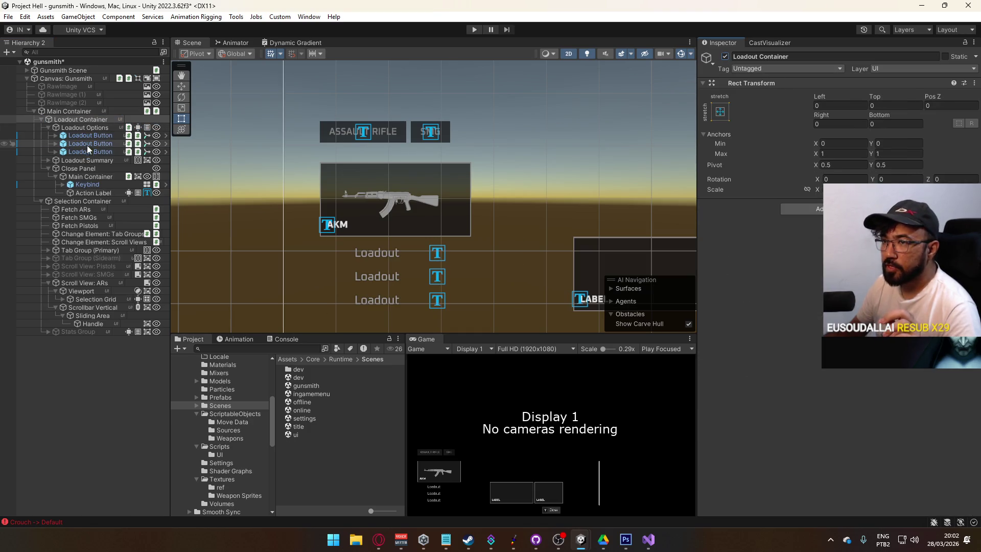
pyautogui.click(97, 136)
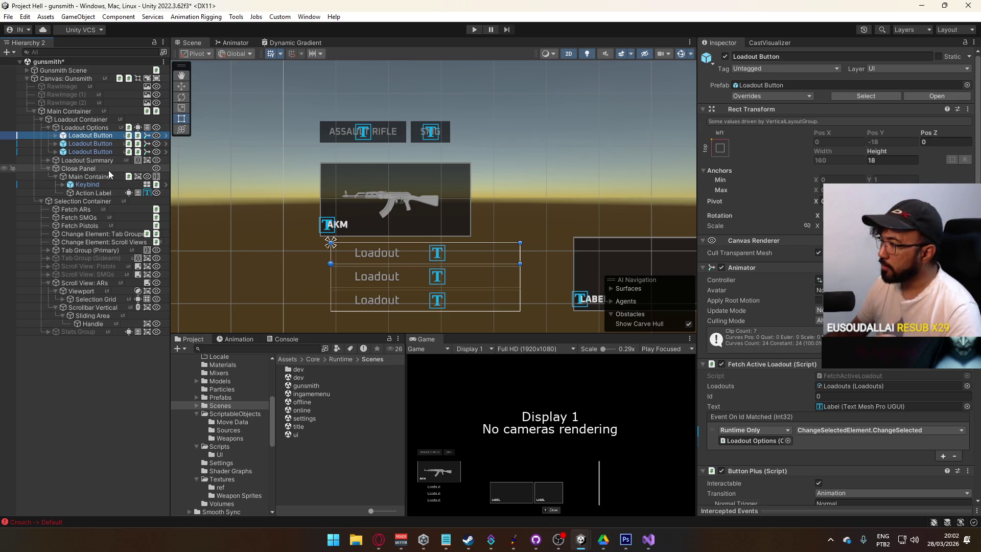
# Step: Apply the first Loadout Button Label's Font Asset to the 'Loadout Button' prefab
pyautogui.click(55, 136)
pyautogui.click(83, 152)
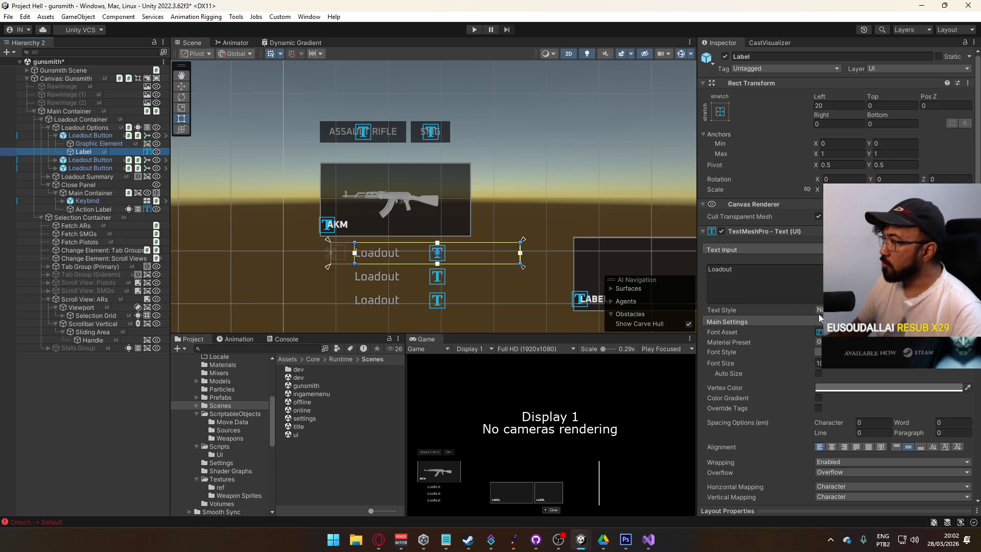
pyautogui.click(967, 331)
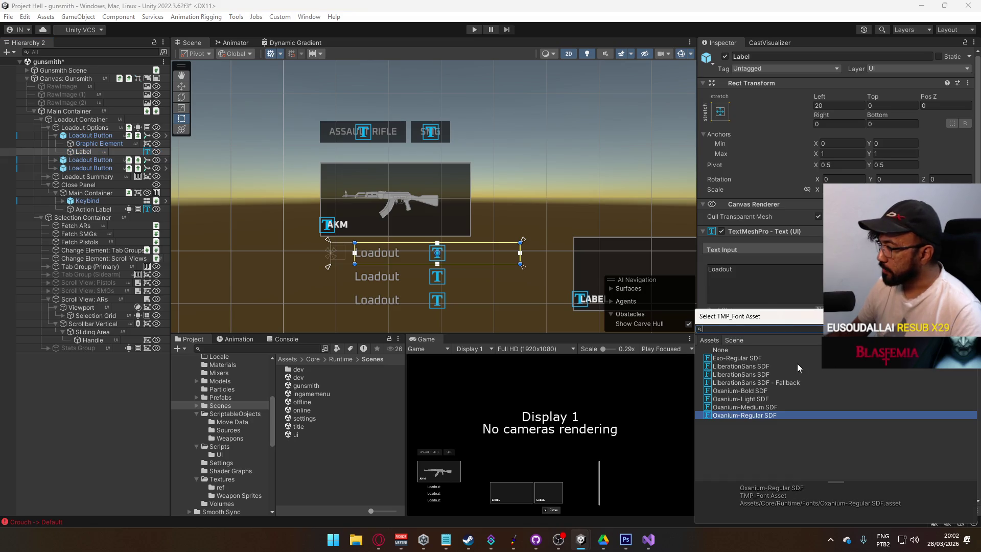
pyautogui.press('Escape')
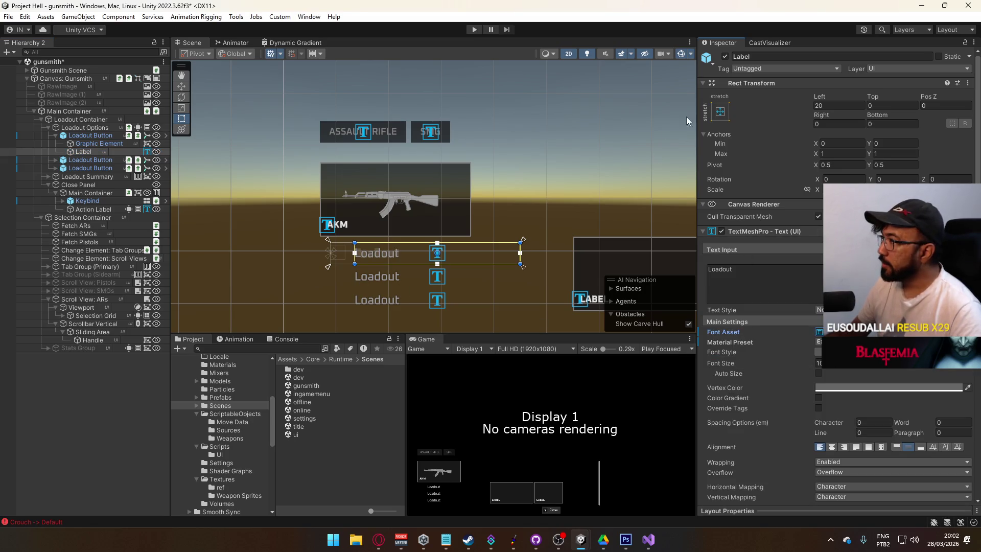
pyautogui.rightClick(731, 333)
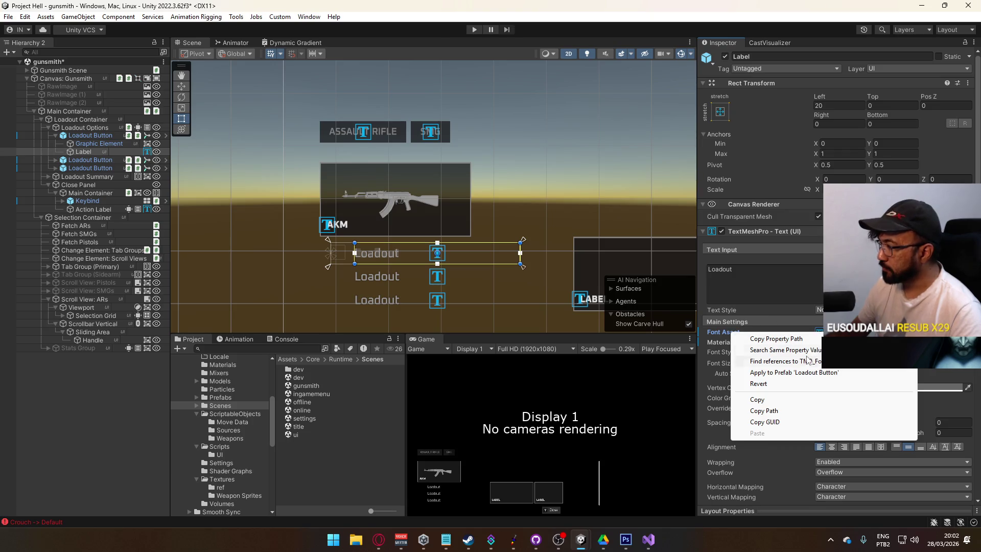
pyautogui.click(789, 374)
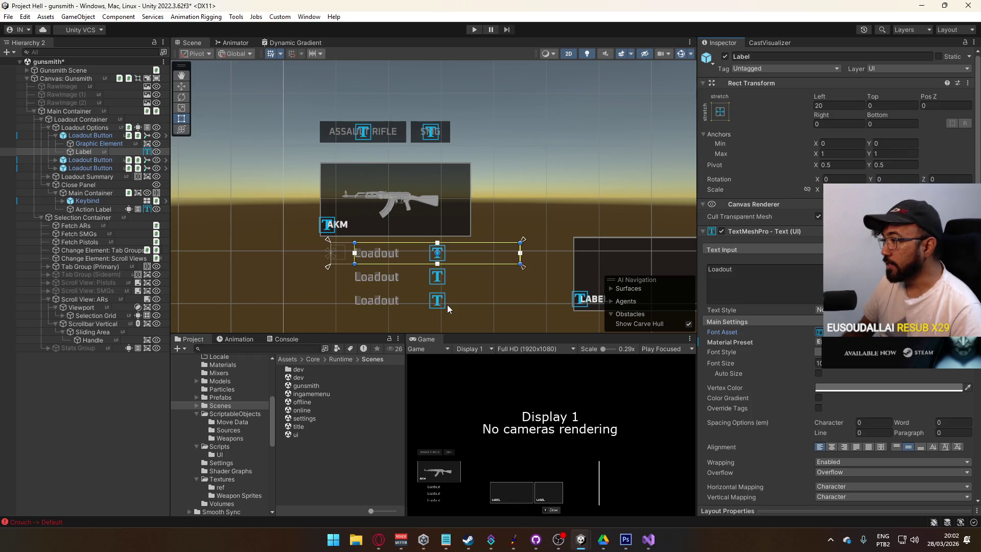
pyautogui.hotkey('ctrl', 'z')
pyautogui.hotkey('ctrl', 'z')
pyautogui.hotkey('ctrl', 'z')
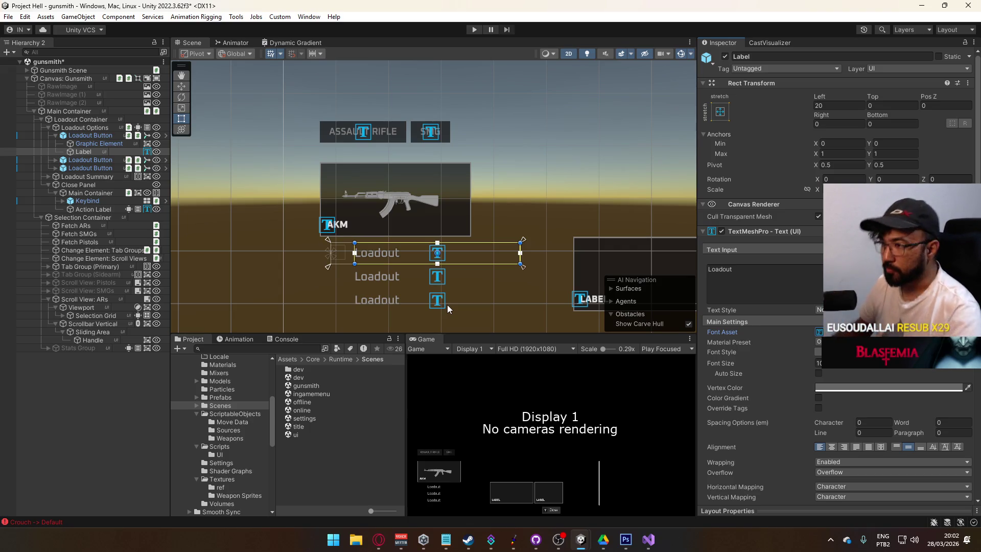
pyautogui.moveTo(446, 304); pyautogui.dragTo(408, 257)
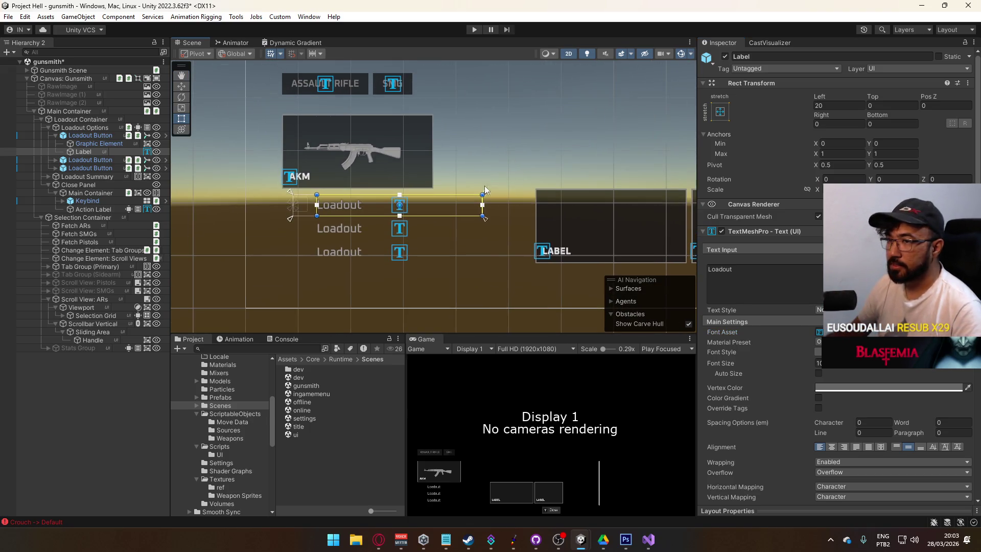
# Step: Deactivate Loadout Options, then select Scroll View: ARs and pan the scene to the AKM card
pyautogui.click(80, 126)
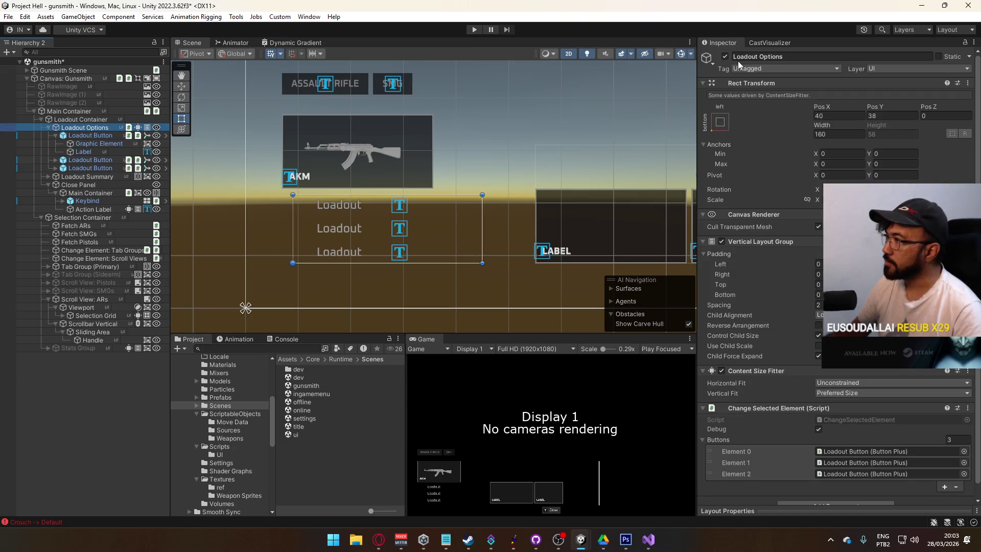
pyautogui.click(724, 57)
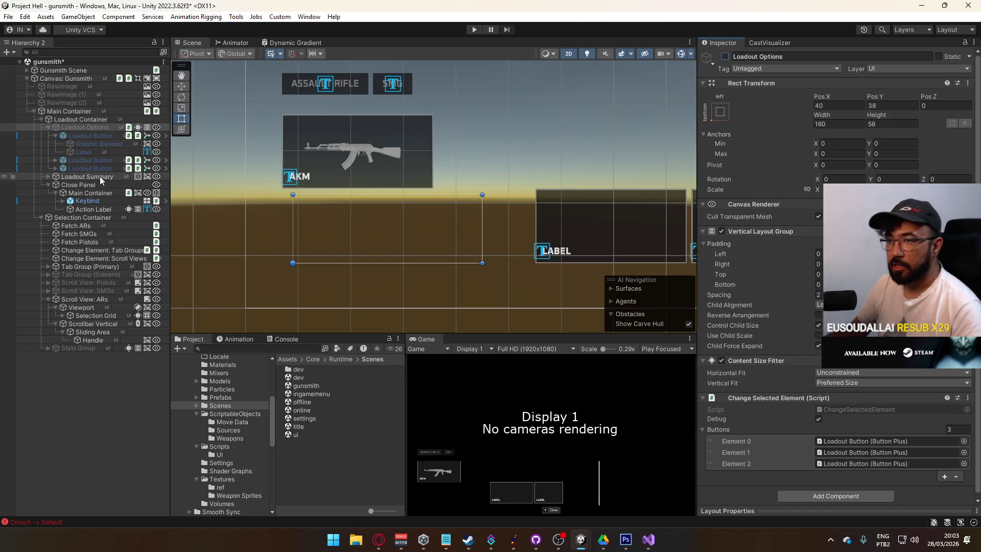
pyautogui.click(106, 299)
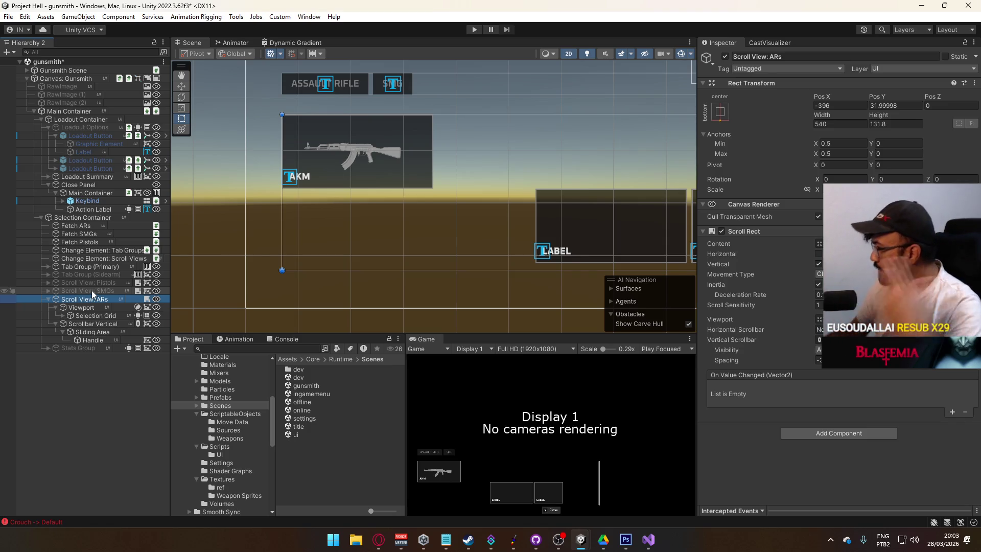
pyautogui.moveTo(399, 234)
pyautogui.mouseDown()
pyautogui.moveTo(204, 247)
pyautogui.moveTo(431, 249)
pyautogui.mouseUp()
pyautogui.moveTo(513, 179)
pyautogui.mouseDown()
pyautogui.moveTo(292, 243)
pyautogui.moveTo(399, 215)
pyautogui.moveTo(445, 221)
pyautogui.mouseUp()
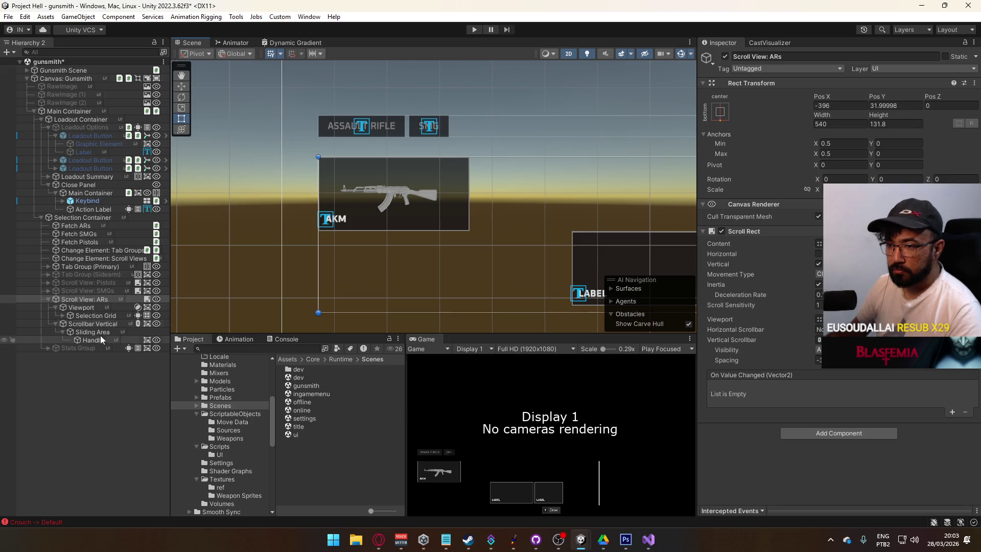
# Step: Delete Weapon Button(Clone) and rename Scroll View: ARs to 'Scroll View: Weapon Category'
pyautogui.click(63, 315)
pyautogui.click(102, 323)
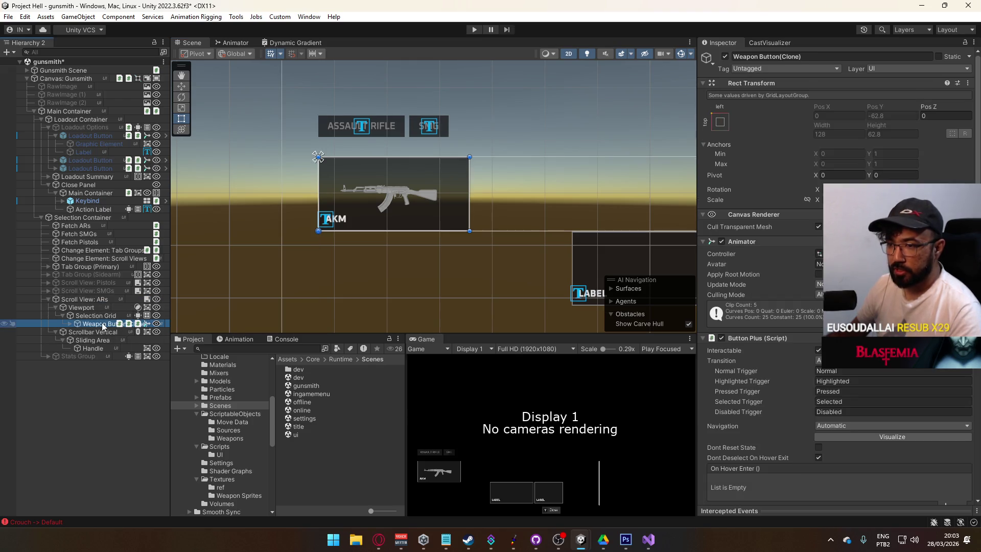
pyautogui.press('Delete')
pyautogui.click(95, 303)
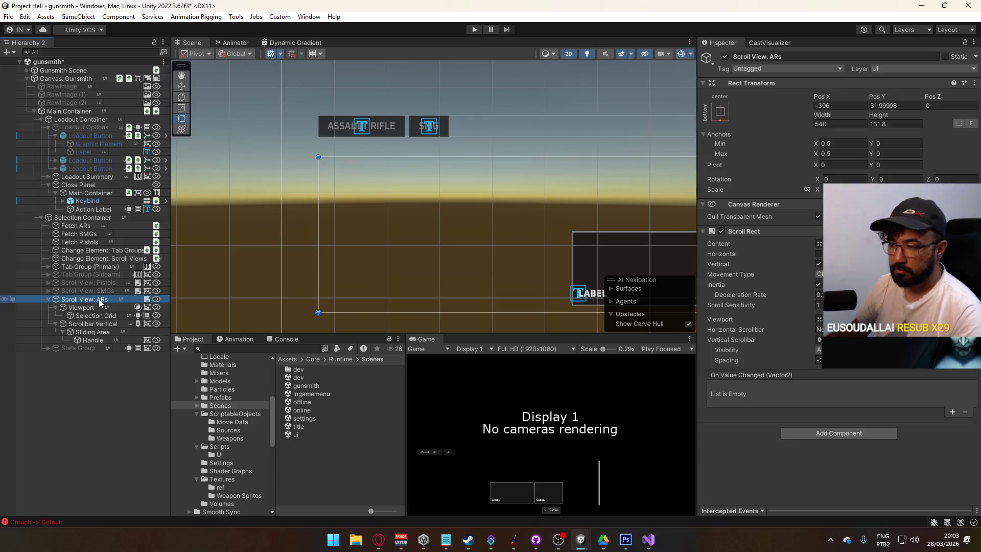
pyautogui.click(94, 300)
pyautogui.doubleClick(102, 299)
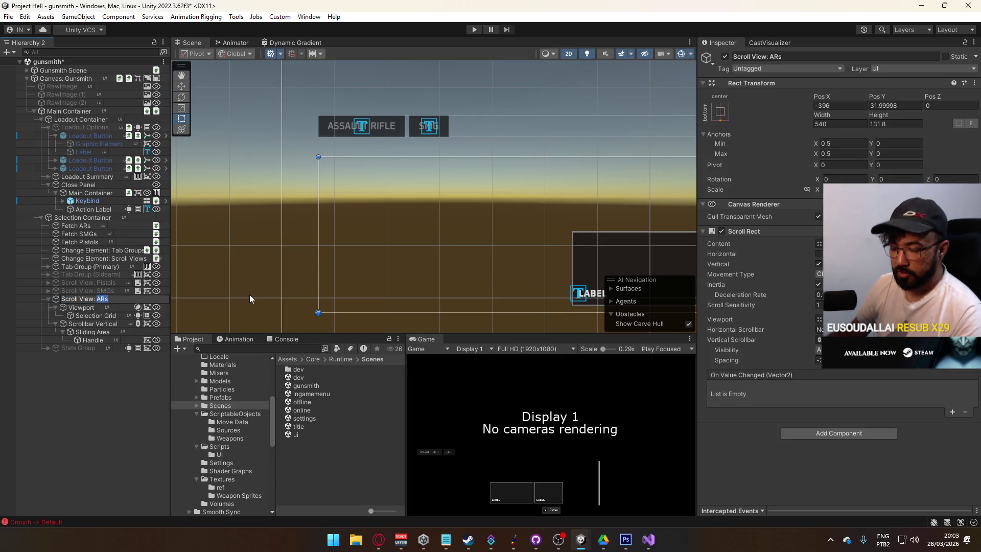
pyautogui.write('Weapo')
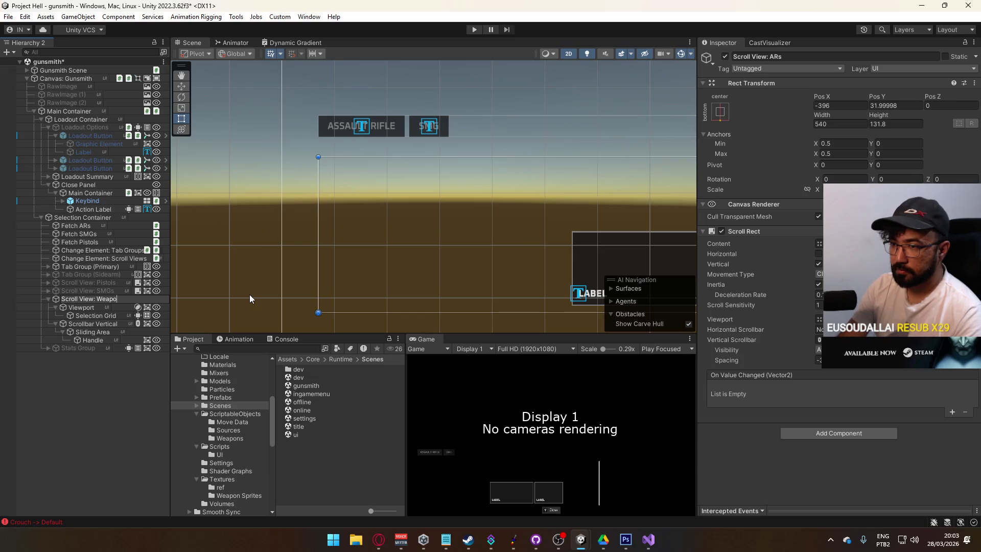
pyautogui.write('n Category')
pyautogui.press('Return')
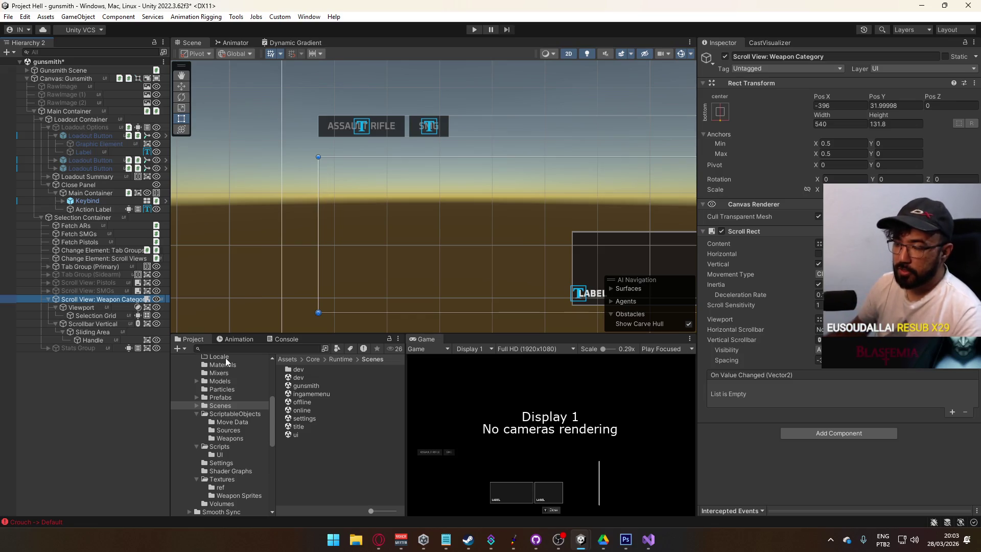
# Step: Make it a prefab named 'Scroll View Weapon Category' and move it into Prefabs/UI
pyautogui.scroll(4, 229, 409)
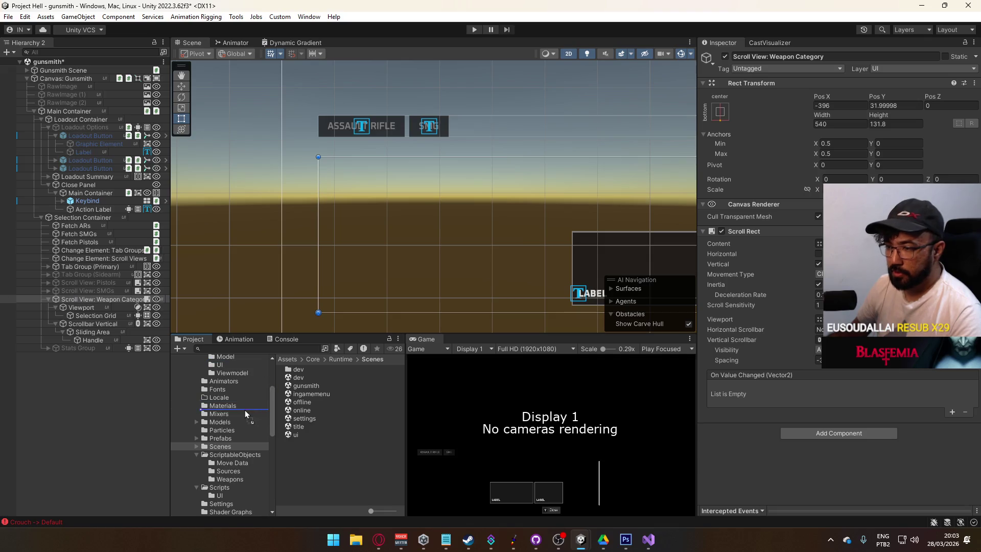
pyautogui.moveTo(228, 439); pyautogui.dragTo(228, 437)
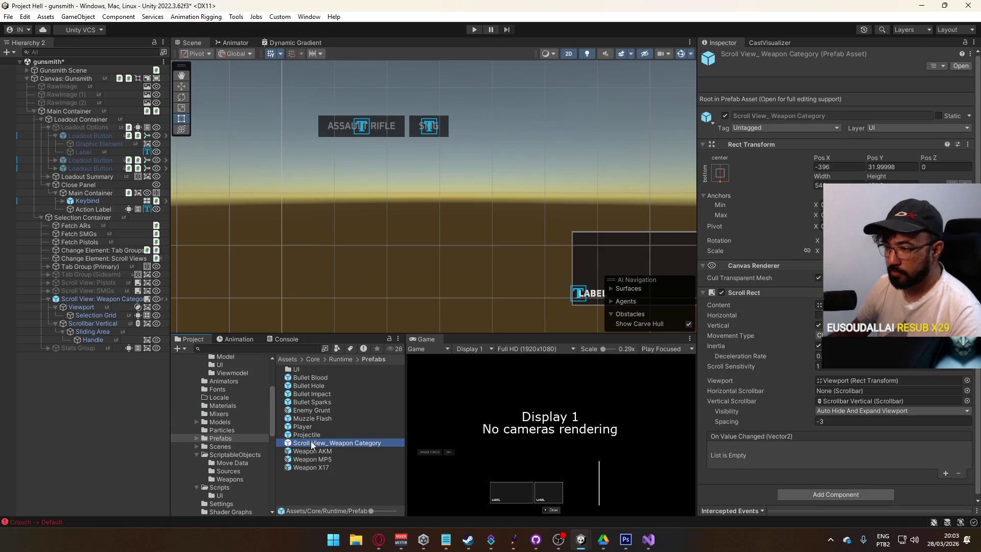
pyautogui.click(332, 444)
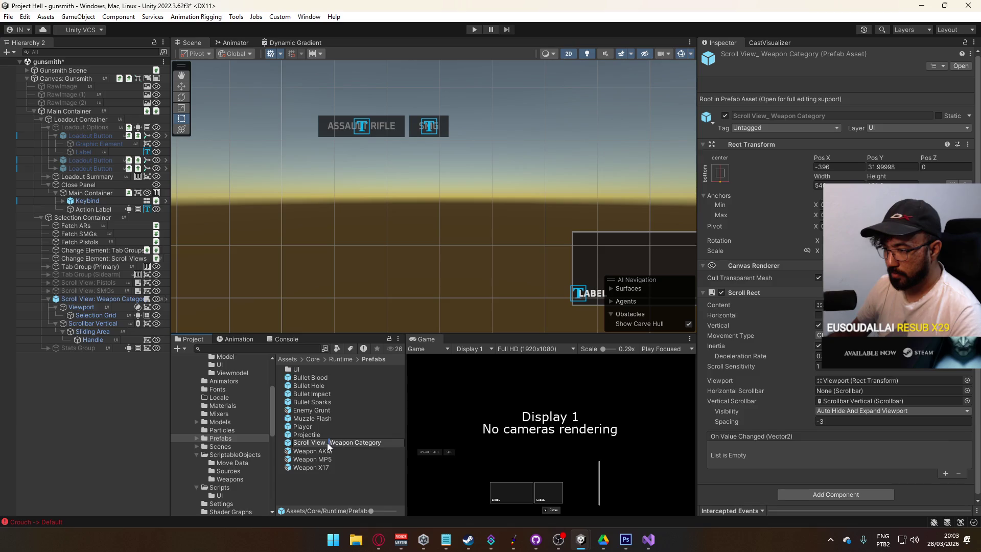
pyautogui.press('BackSpace')
pyautogui.press('Return')
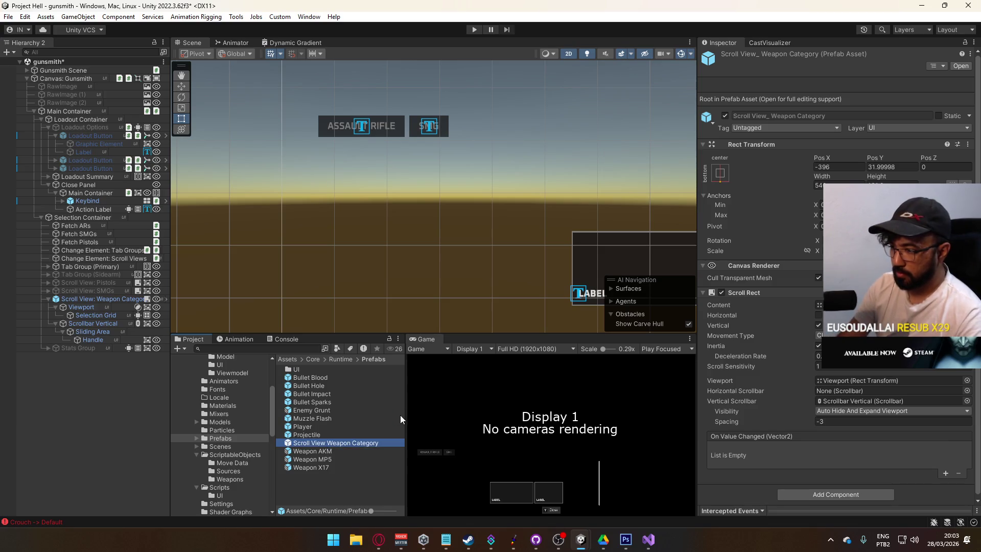
pyautogui.moveTo(338, 445)
pyautogui.mouseDown()
pyautogui.moveTo(311, 406)
pyautogui.moveTo(308, 369)
pyautogui.mouseUp()
pyautogui.doubleClick(309, 369)
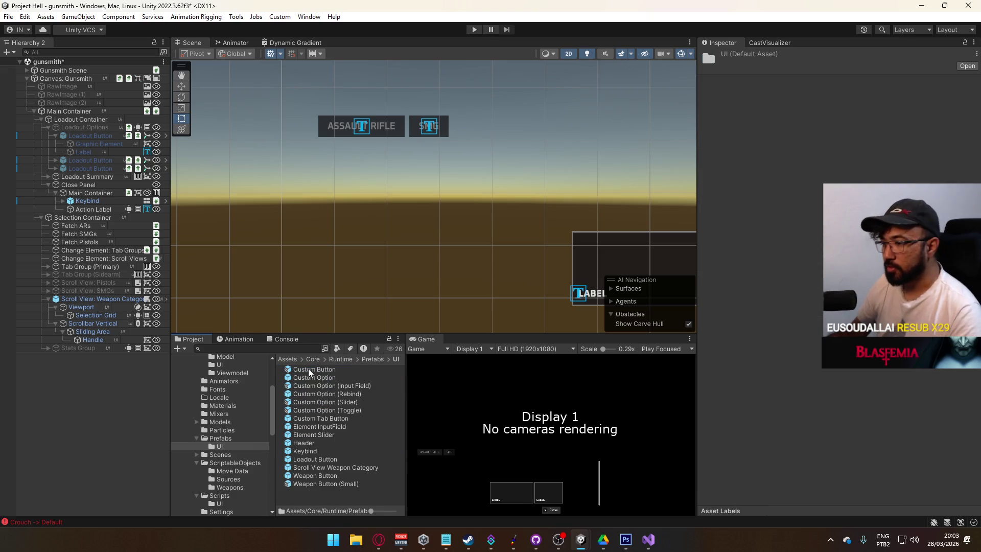
pyautogui.click(112, 301)
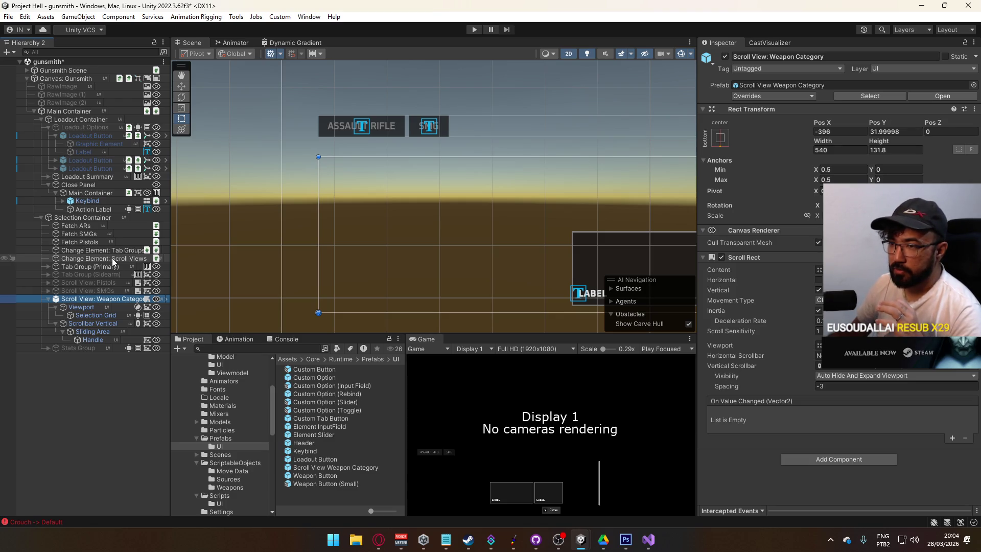
# Step: Tick Fetch on Fetch ARs' Fetch Weapons By Category component to load the AKM button
pyautogui.click(106, 228)
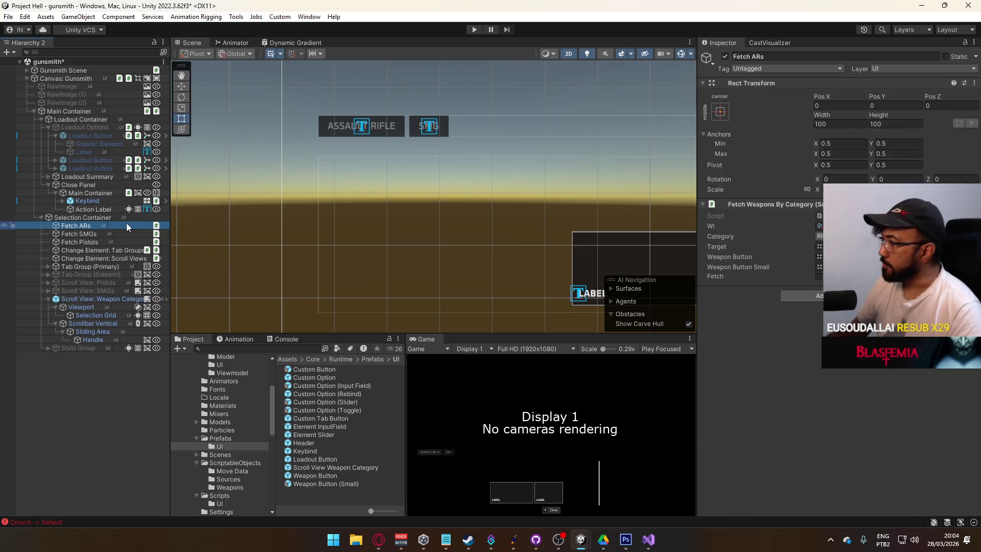
pyautogui.click(818, 276)
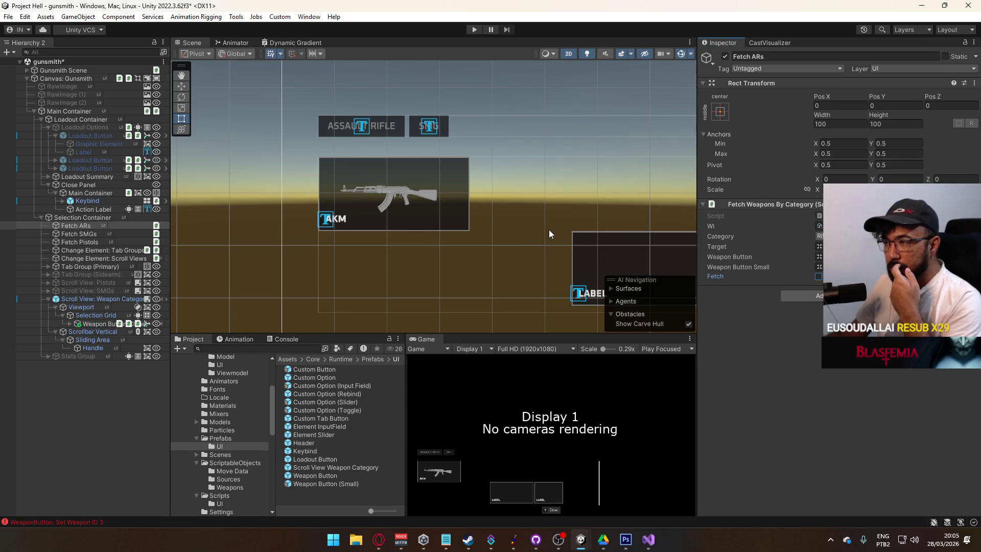
pyautogui.moveTo(548, 234)
pyautogui.mouseDown()
pyautogui.moveTo(370, 195)
pyautogui.moveTo(324, 211)
pyautogui.moveTo(339, 231)
pyautogui.mouseUp()
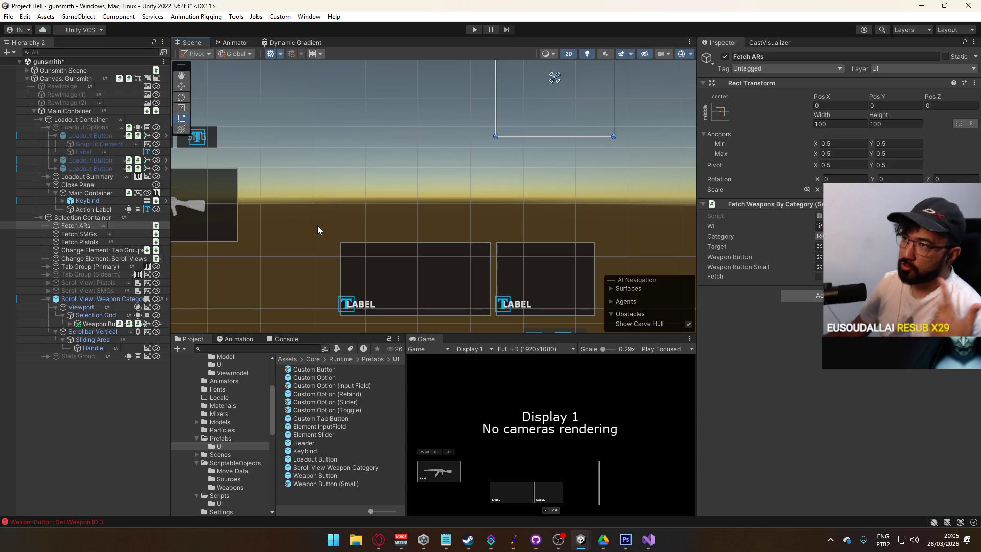
pyautogui.moveTo(278, 249); pyautogui.dragTo(435, 220)
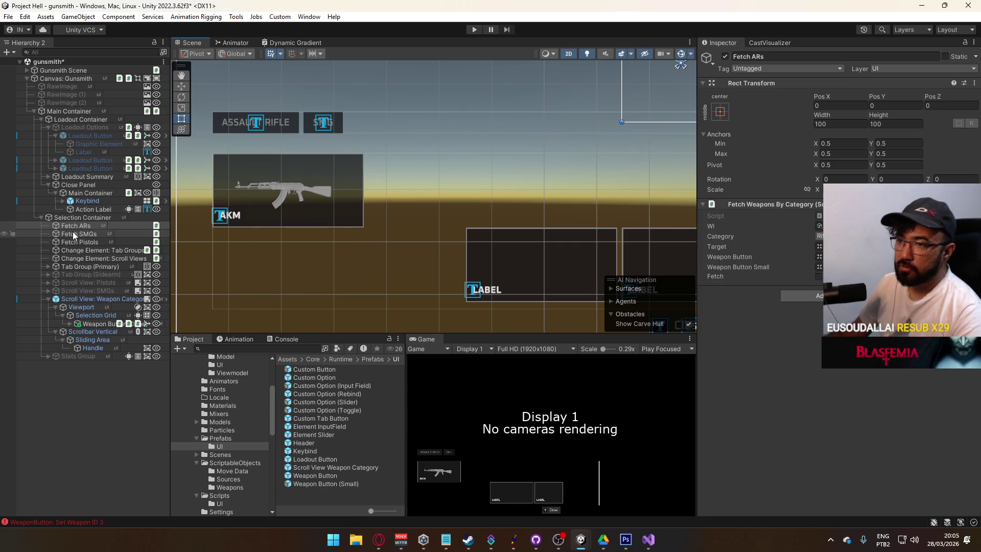
pyautogui.scroll(-2, 377, 220)
pyautogui.moveTo(397, 219)
pyautogui.mouseDown()
pyautogui.moveTo(546, 189)
pyautogui.moveTo(514, 202)
pyautogui.mouseUp()
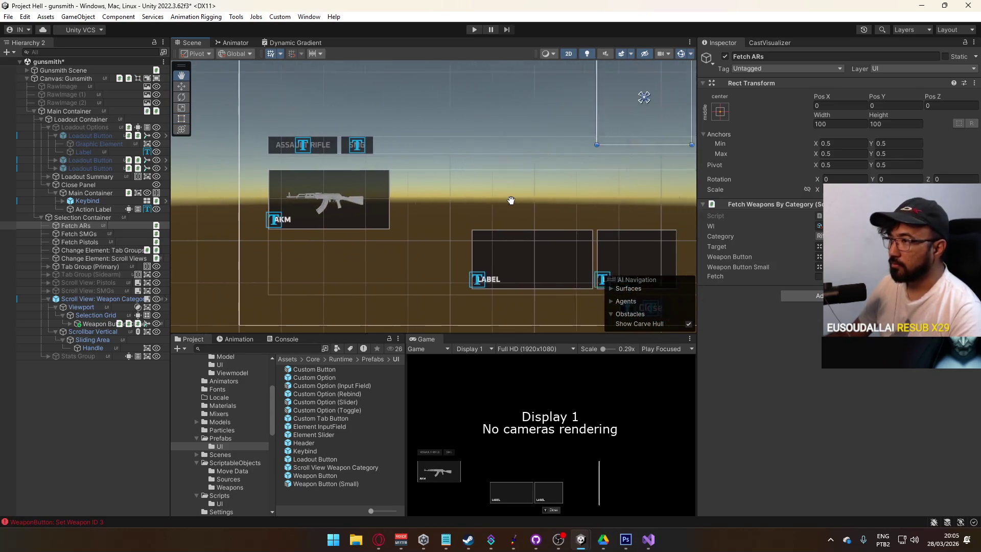
pyautogui.press('t')
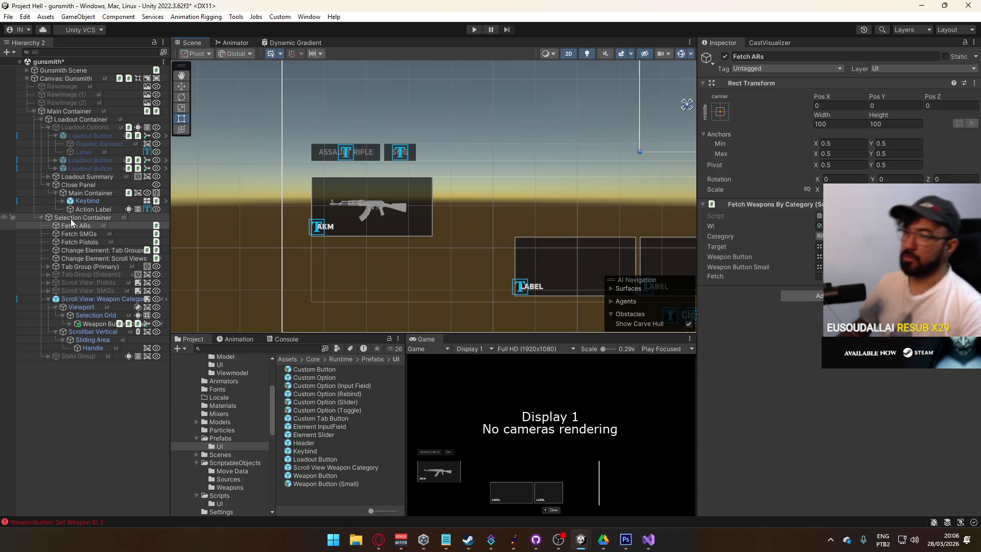
pyautogui.click(82, 234)
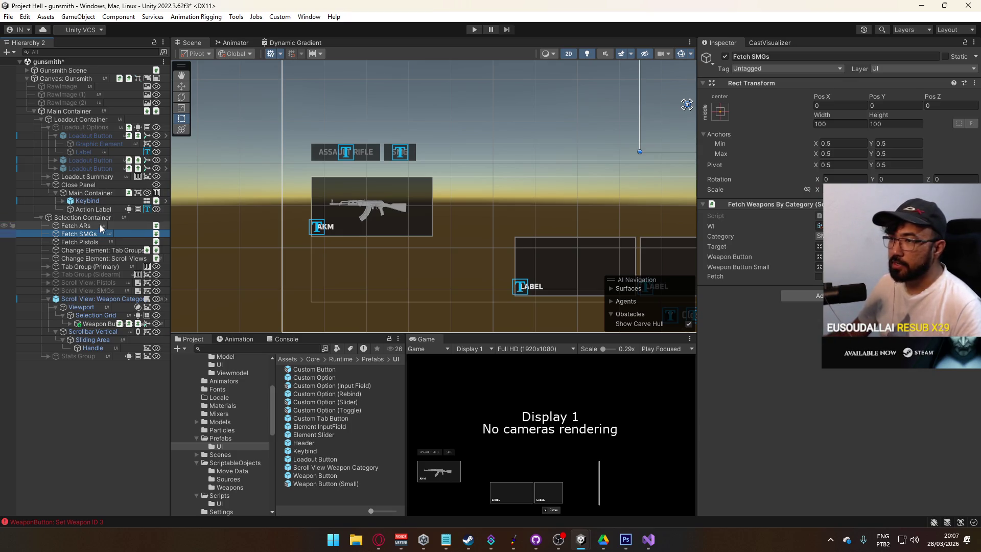
# Step: Rename Scroll View: Weapon Category back to 'Scroll View: ARs'
pyautogui.click(92, 242)
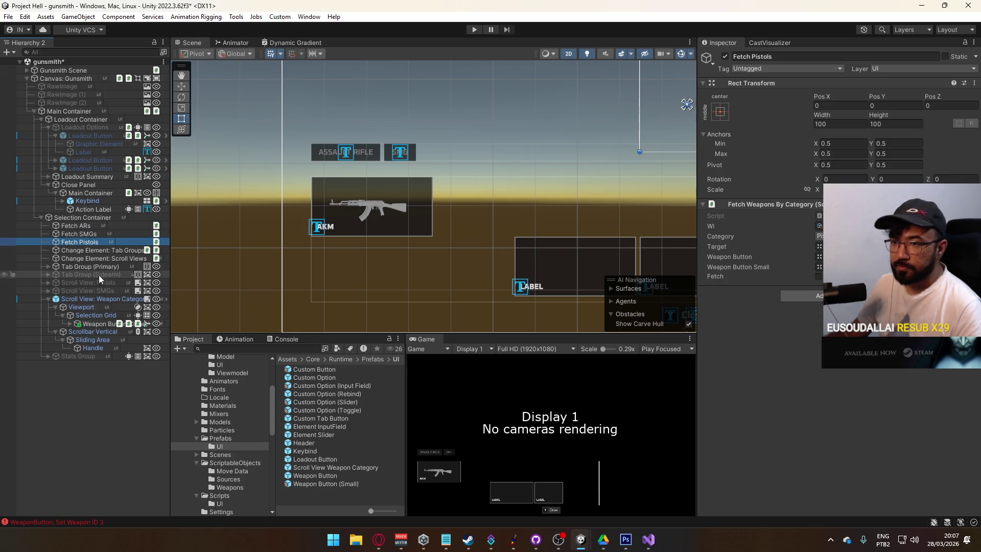
pyautogui.click(49, 299)
pyautogui.click(80, 299)
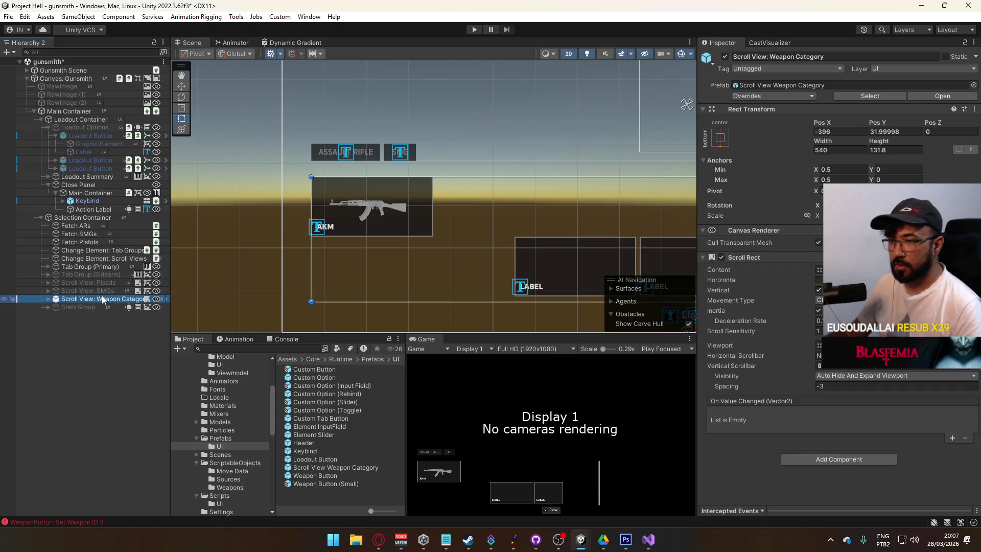
pyautogui.click(103, 295)
pyautogui.press('BackSpace')
pyautogui.press('BackSpace')
pyautogui.press('BackSpace')
pyautogui.write('AR')
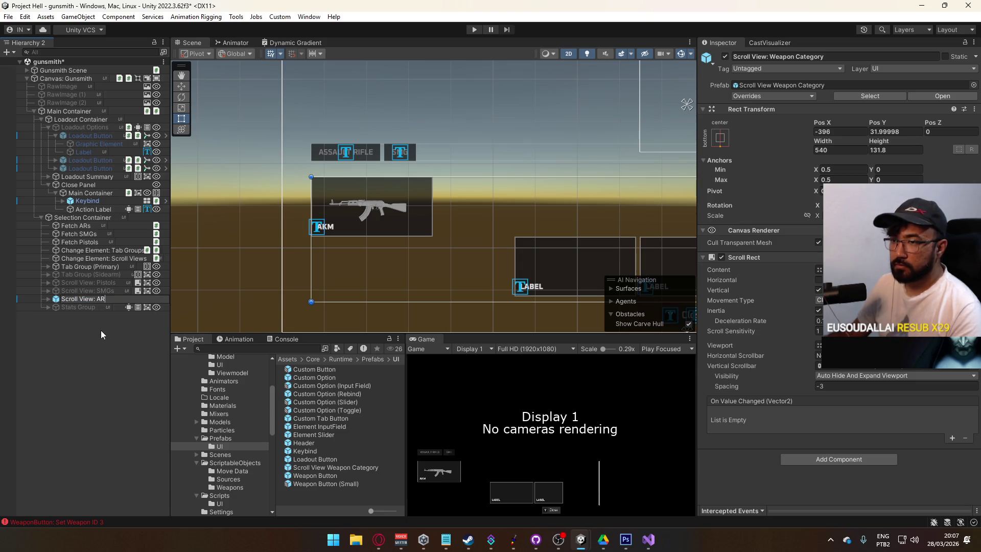
pyautogui.write('s')
pyautogui.press('Return')
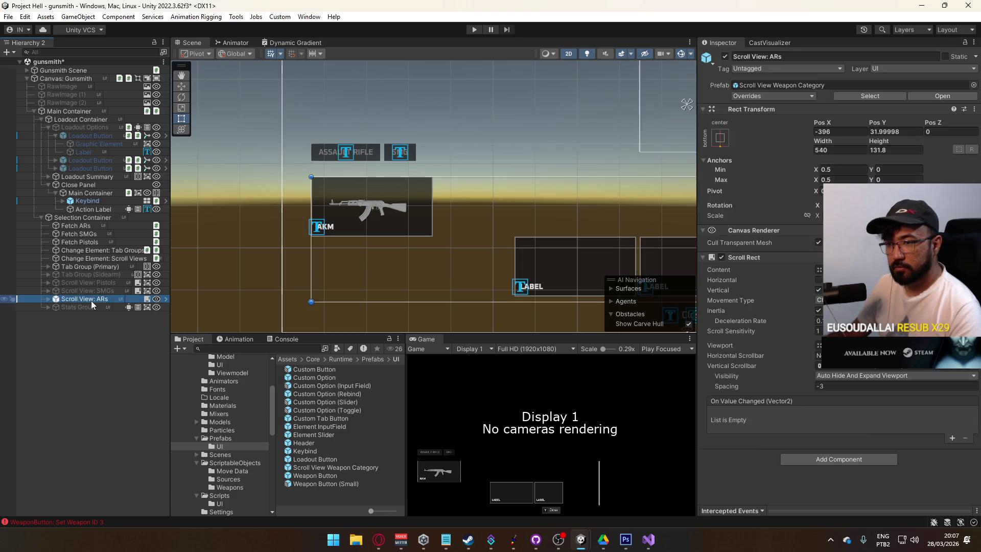
# Step: Replace the SMGs scroll view with the Scroll View Weapon Category prefab
pyautogui.click(93, 290)
pyautogui.click(74, 297)
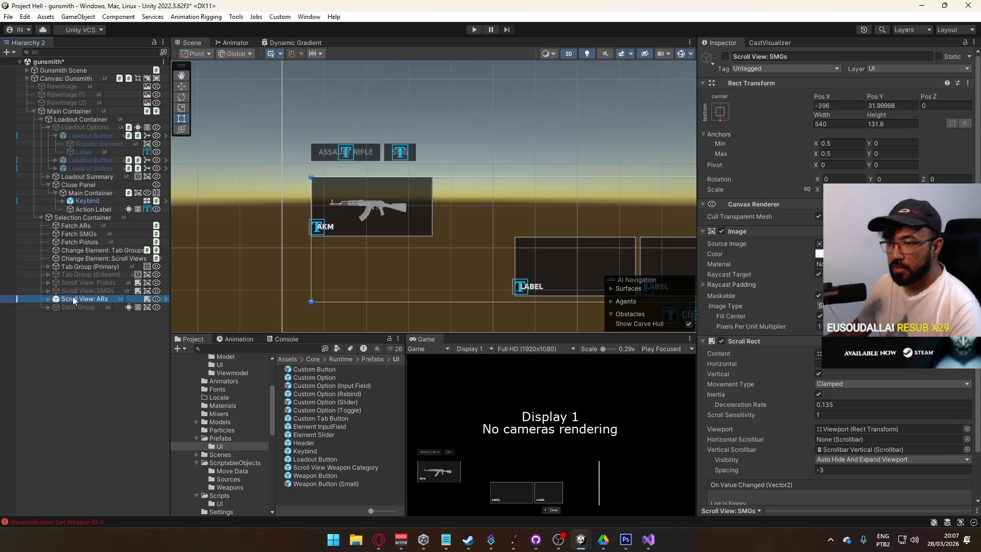
pyautogui.click(84, 291)
pyautogui.rightClick(84, 292)
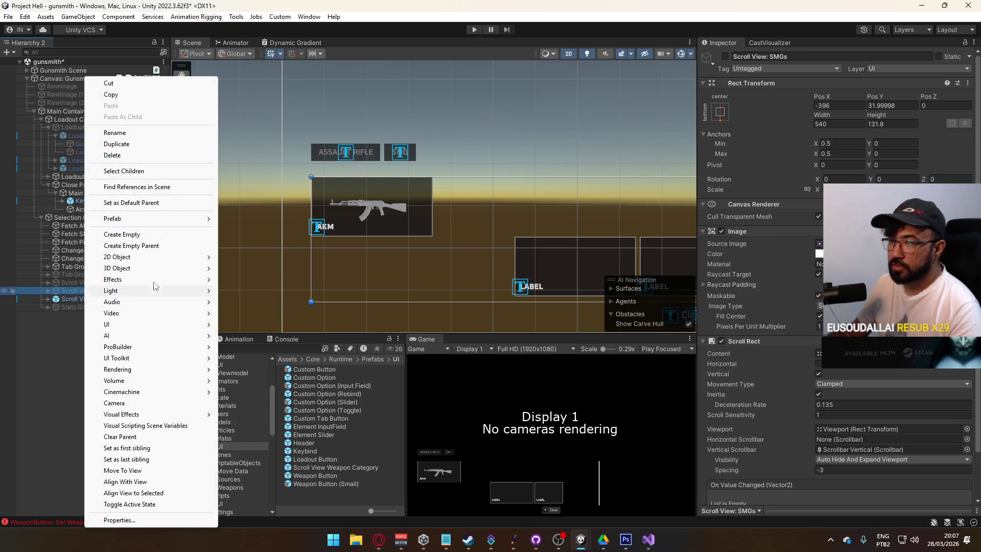
pyautogui.moveTo(170, 221)
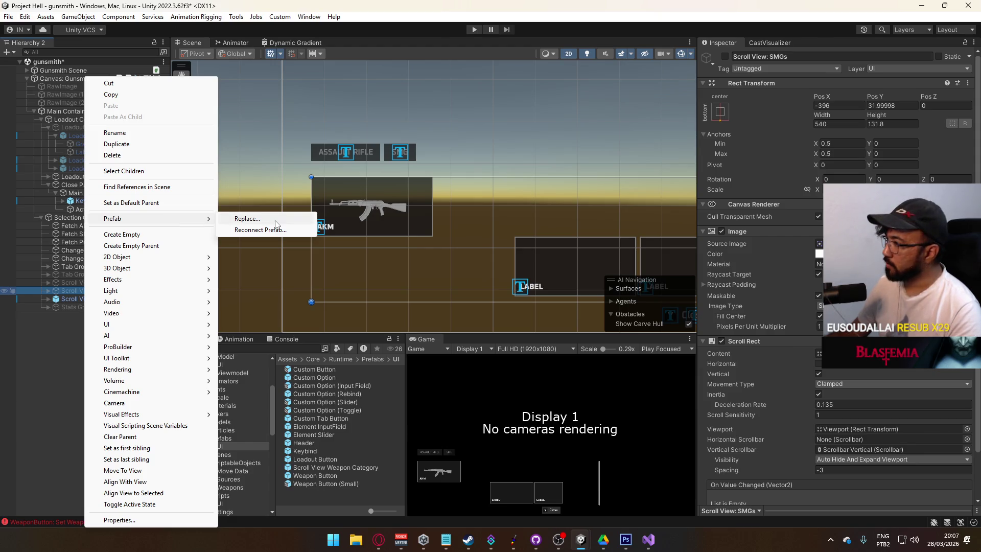
pyautogui.click(276, 224)
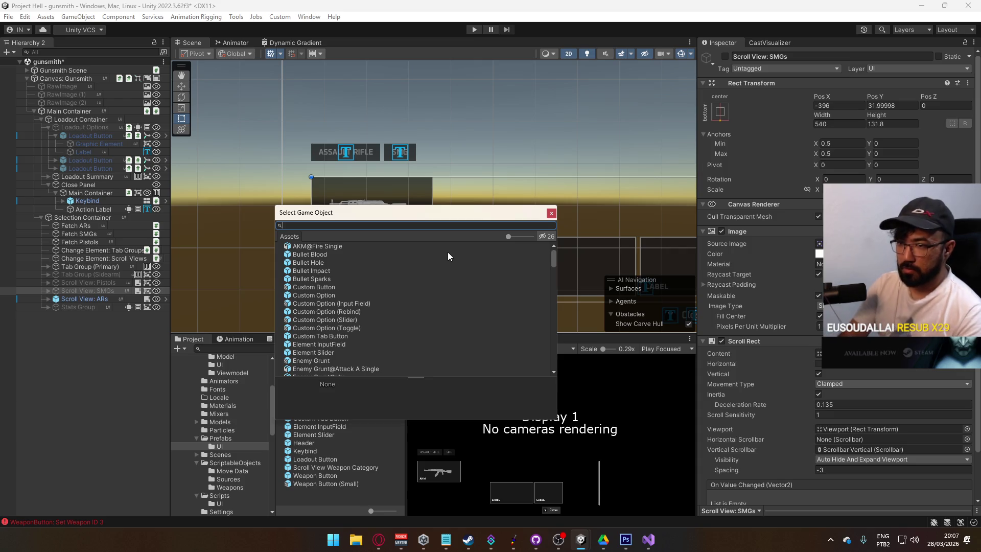
pyautogui.write('scroll')
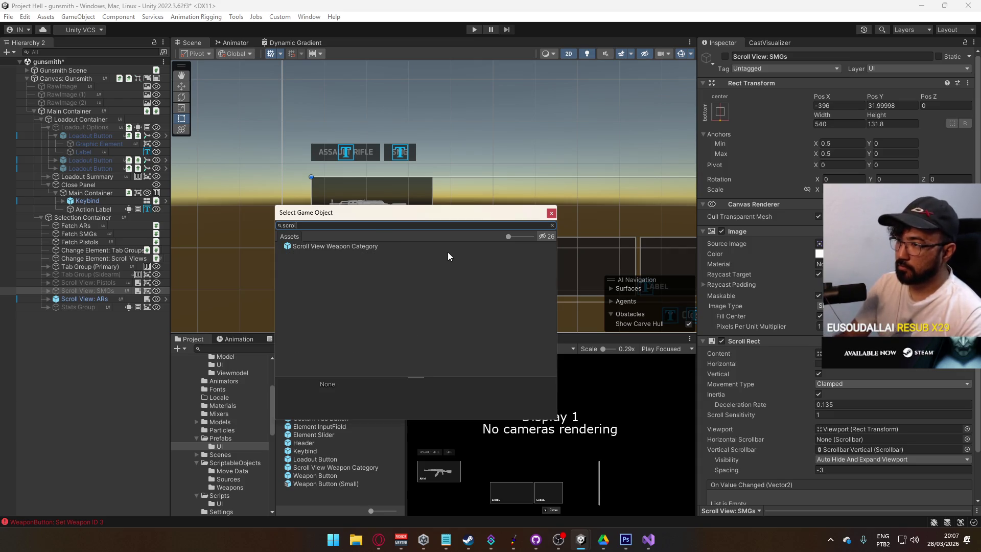
pyautogui.click(370, 248)
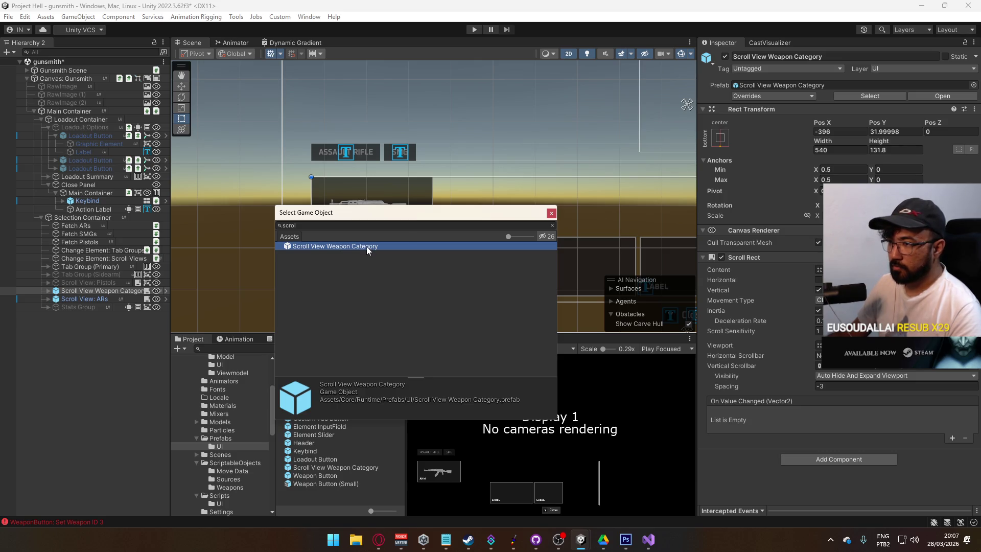
pyautogui.doubleClick(366, 246)
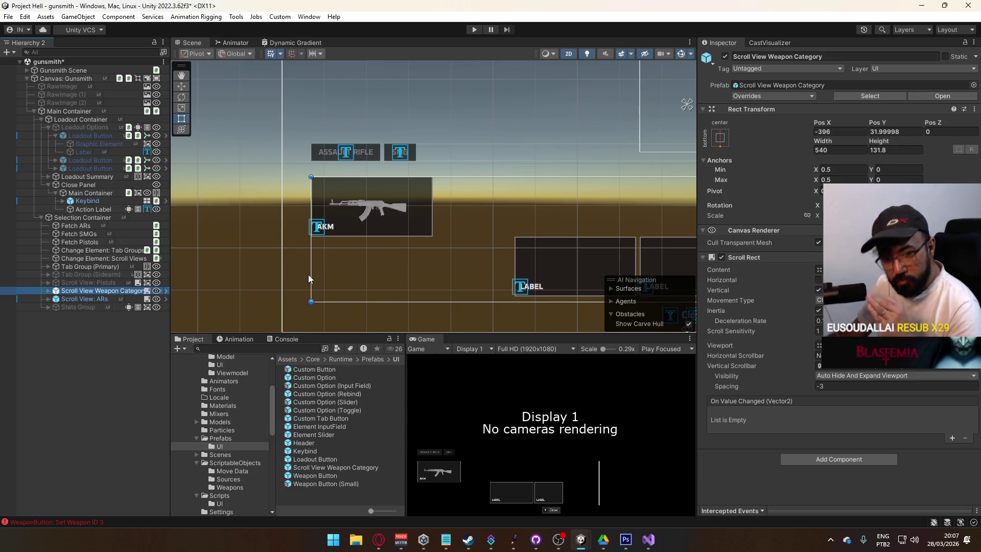
# Step: Replace the Pistols scroll view with the Scroll View Weapon Category prefab
pyautogui.rightClick(92, 283)
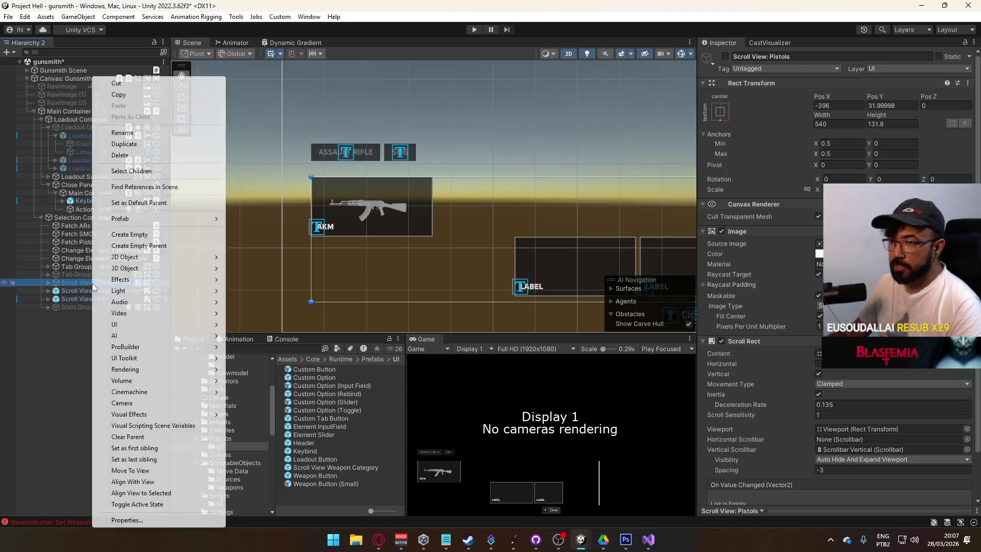
pyautogui.moveTo(182, 219)
pyautogui.click(240, 218)
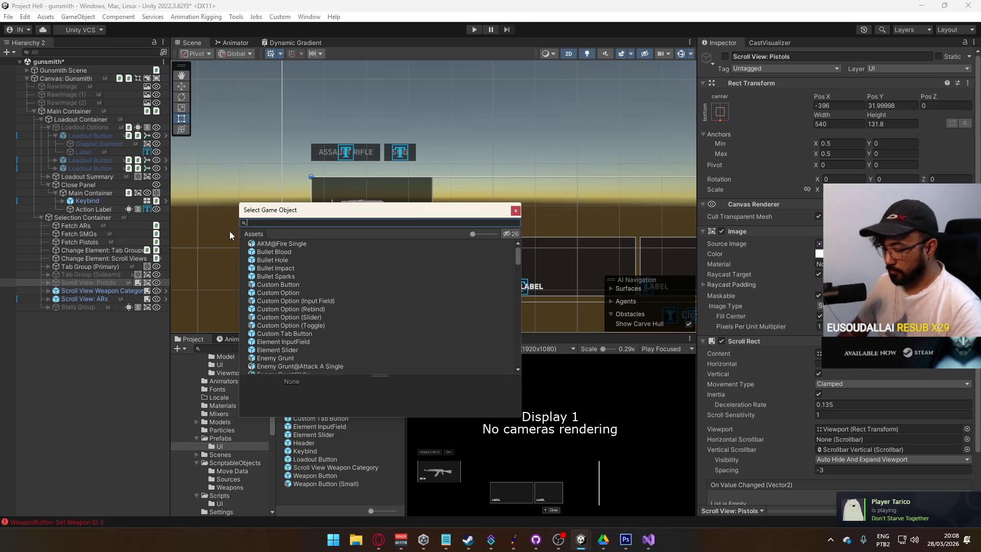
pyautogui.write('pistol')
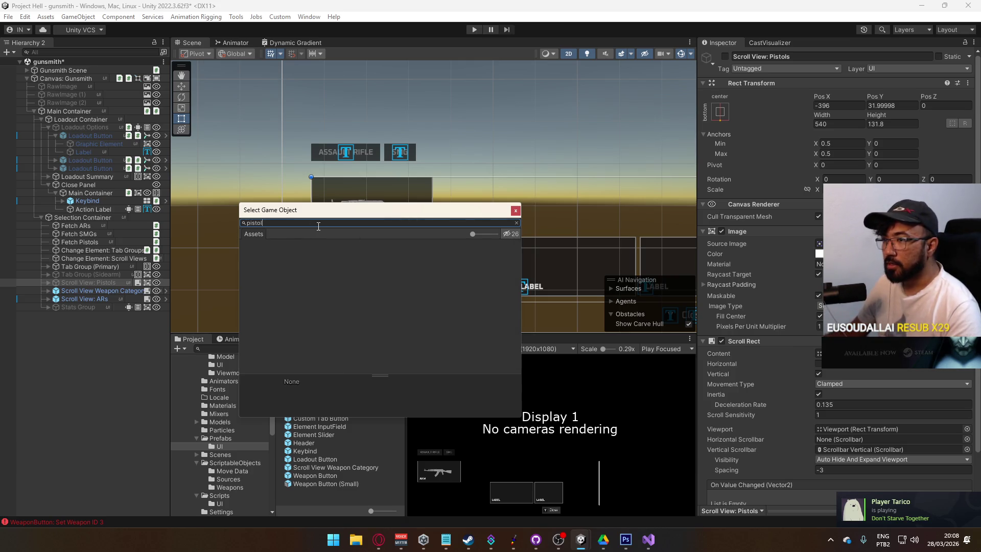
pyautogui.press('BackSpace')
pyautogui.press('BackSpace')
pyautogui.press('BackSpace')
pyautogui.write('scroll')
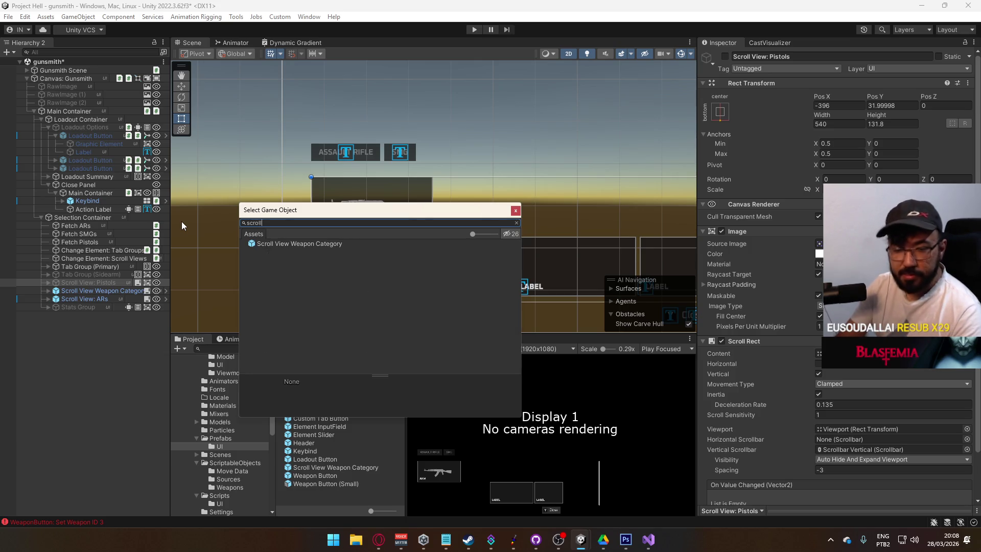
pyautogui.doubleClick(305, 243)
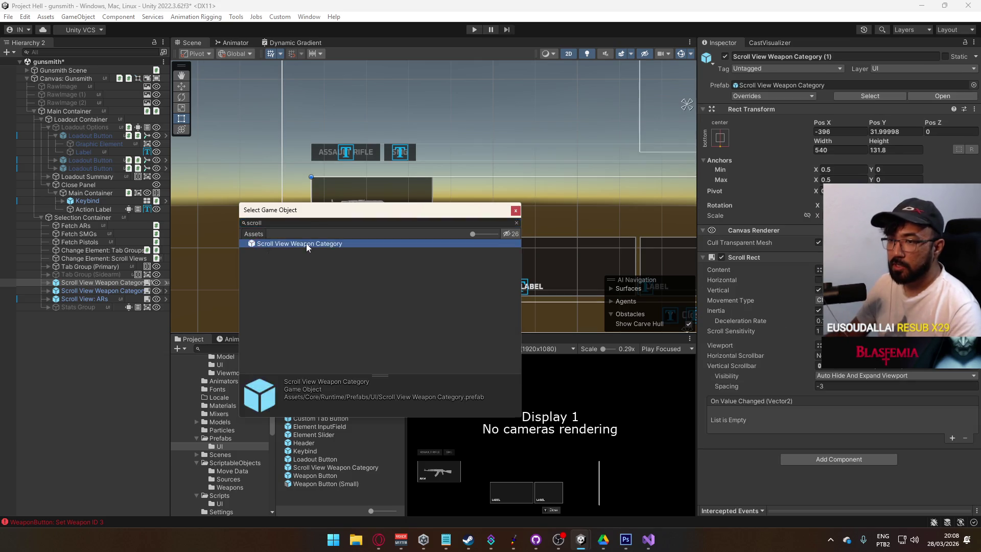
# Step: Rename the replaced copies to 'Scroll View: SMG' and 'Scroll View: Pistol'
pyautogui.click(100, 291)
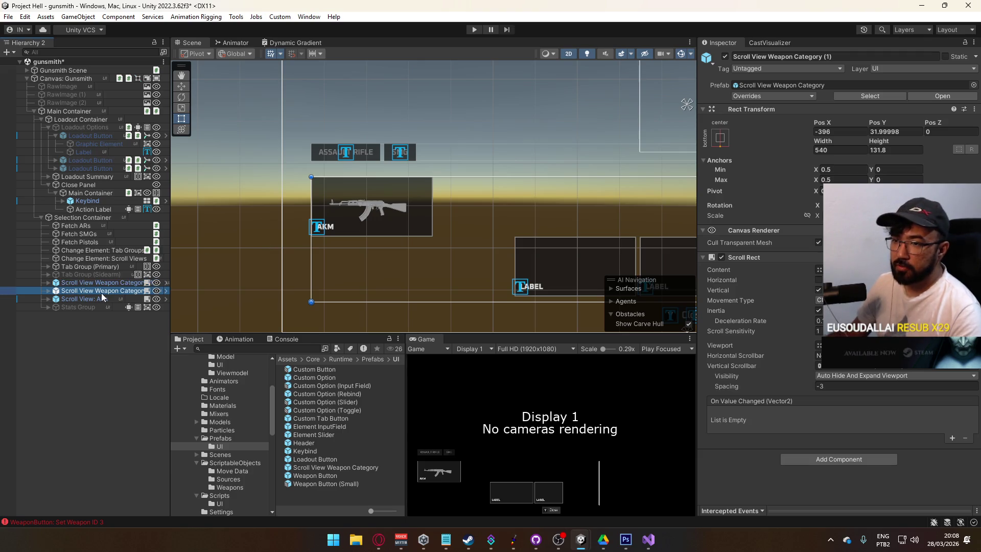
pyautogui.click(97, 291)
pyautogui.moveTo(97, 291); pyautogui.dragTo(147, 291)
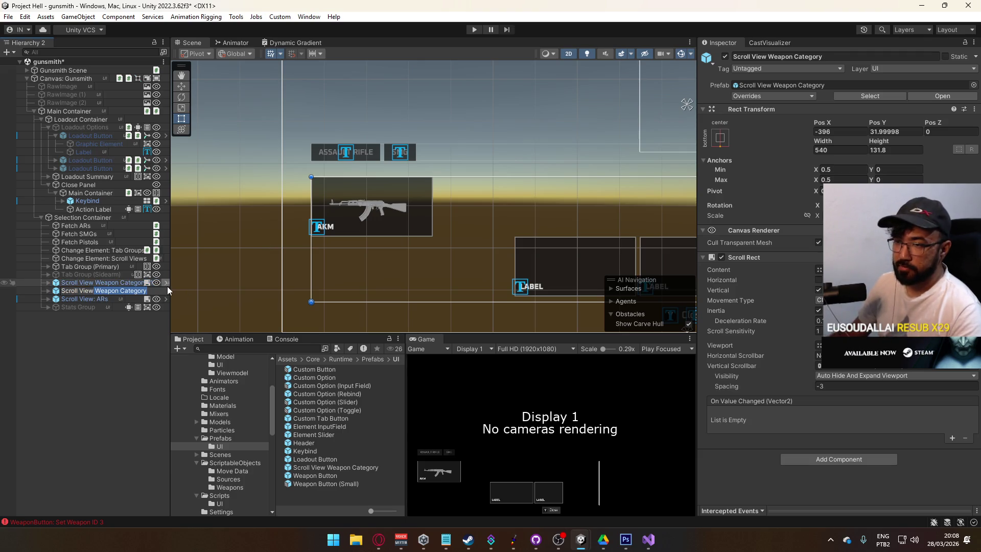
pyautogui.press('BackSpace')
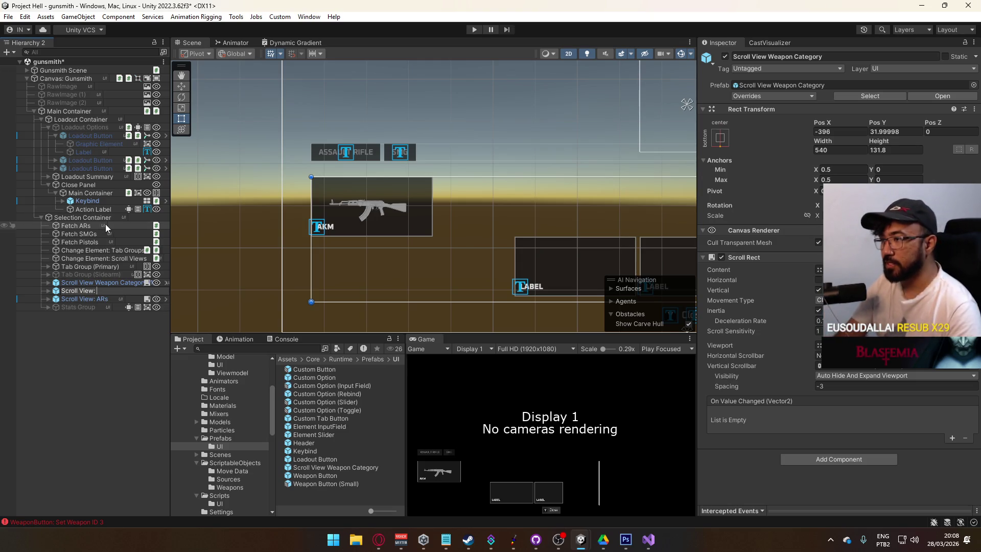
pyautogui.write('S')
pyautogui.write('MG')
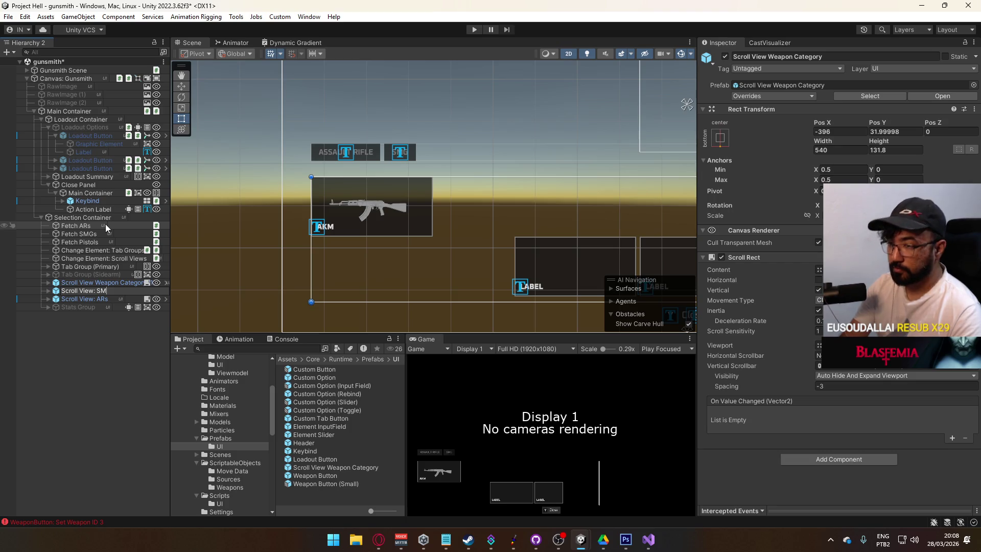
pyautogui.press('Return')
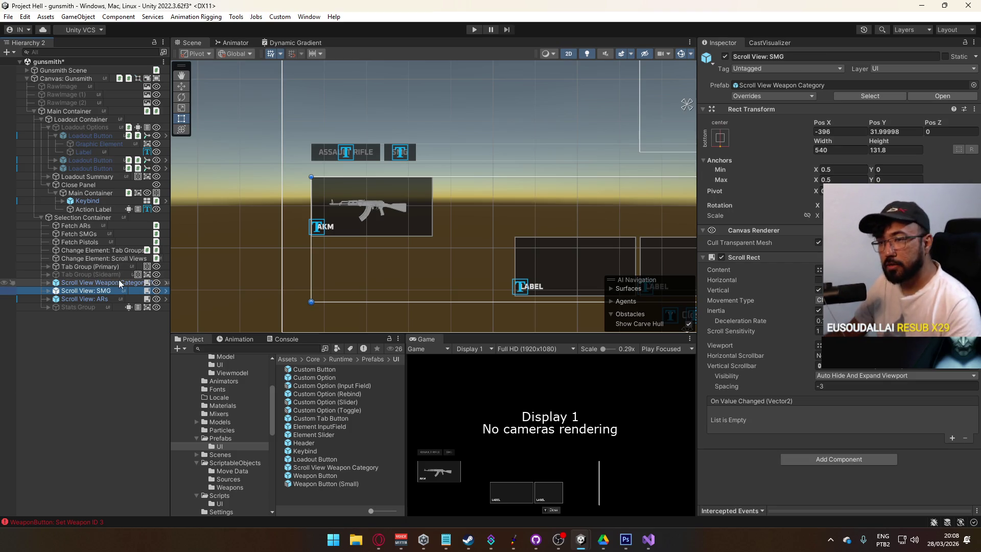
pyautogui.click(98, 282)
pyautogui.press('F2')
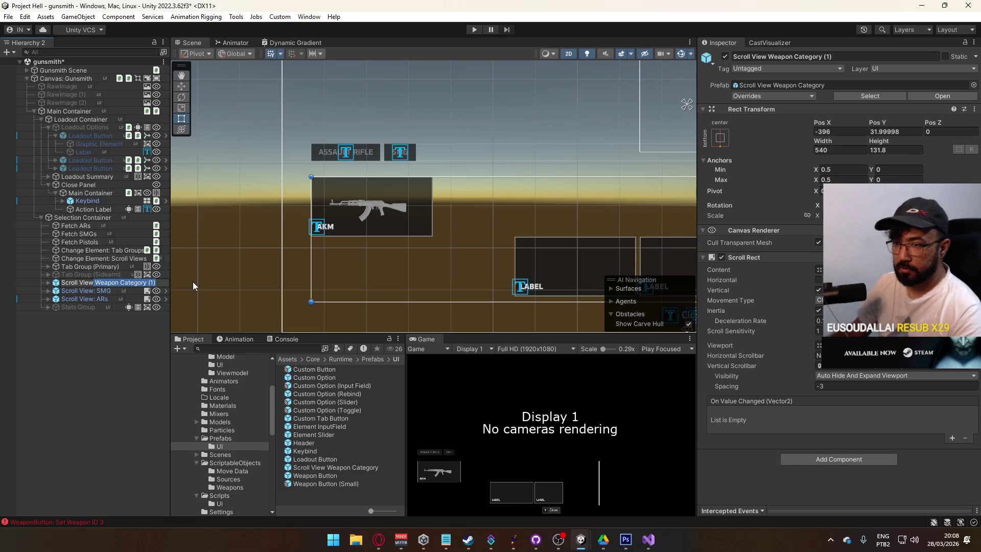
pyautogui.write('Scroll View: Pistol')
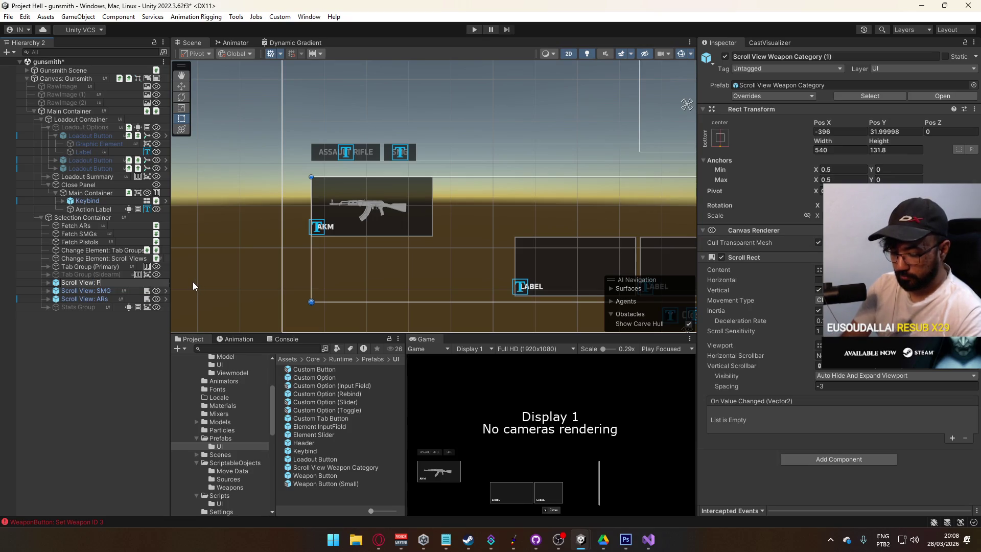
pyautogui.press('Return')
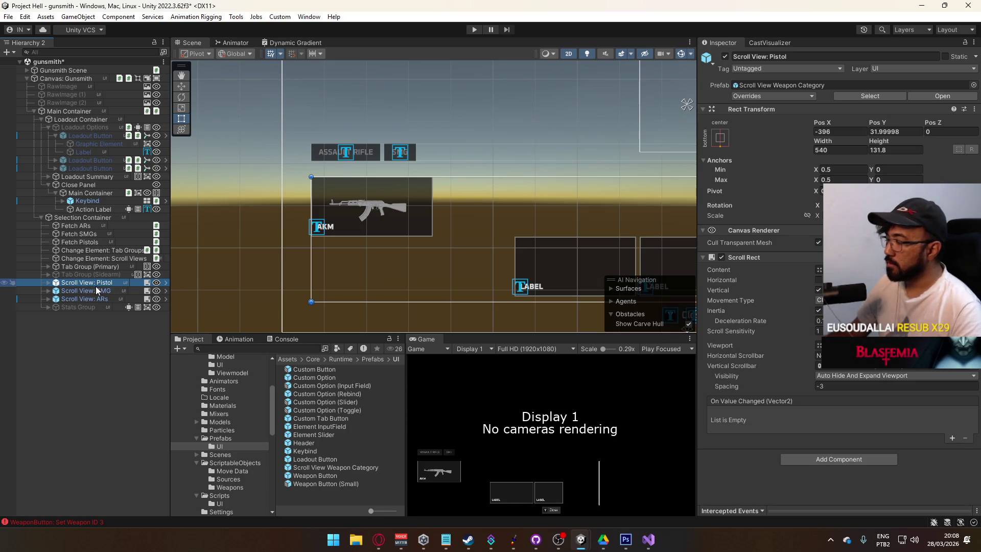
# Step: Inspect the Change Element objects and the target grids of Fetch Pistols, SMGs and ARs
pyautogui.click(109, 259)
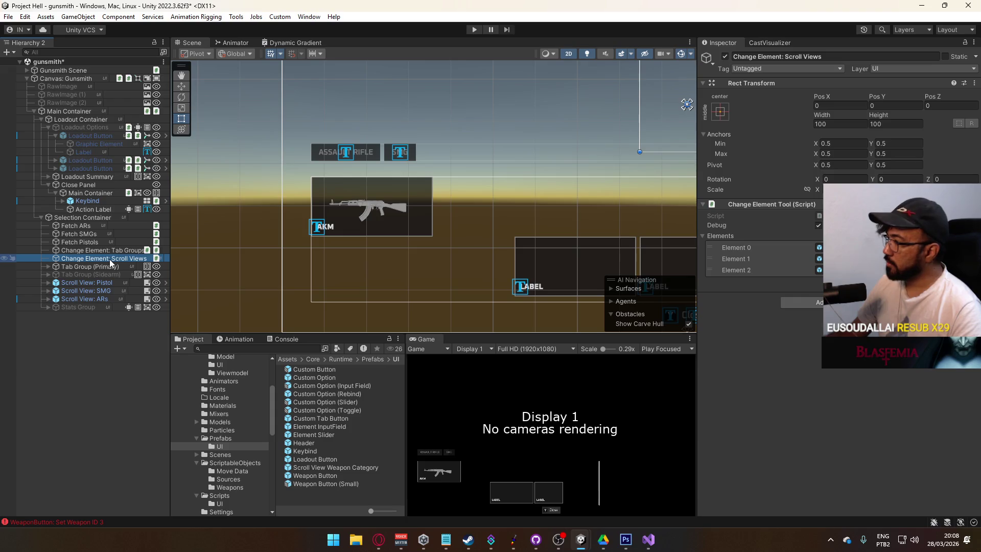
pyautogui.click(110, 251)
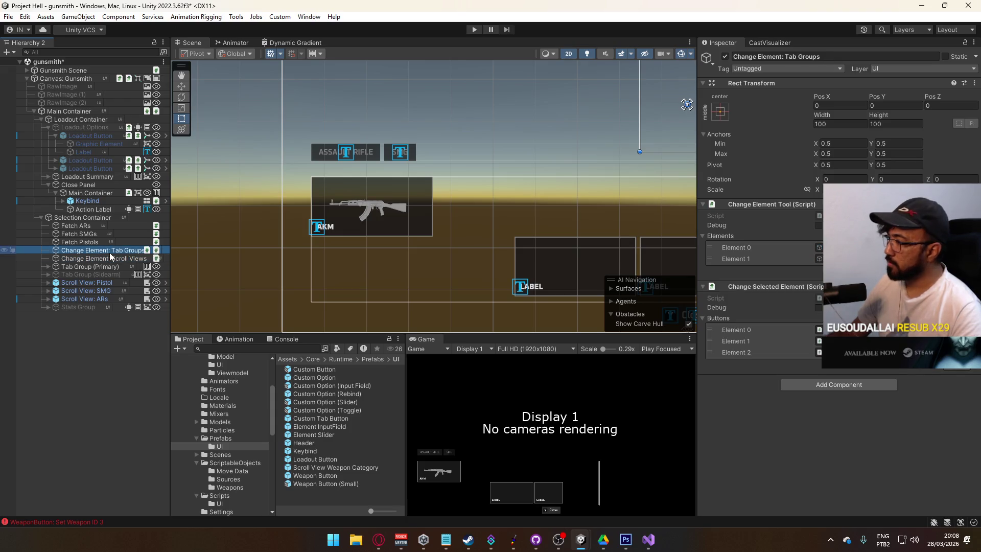
pyautogui.click(108, 242)
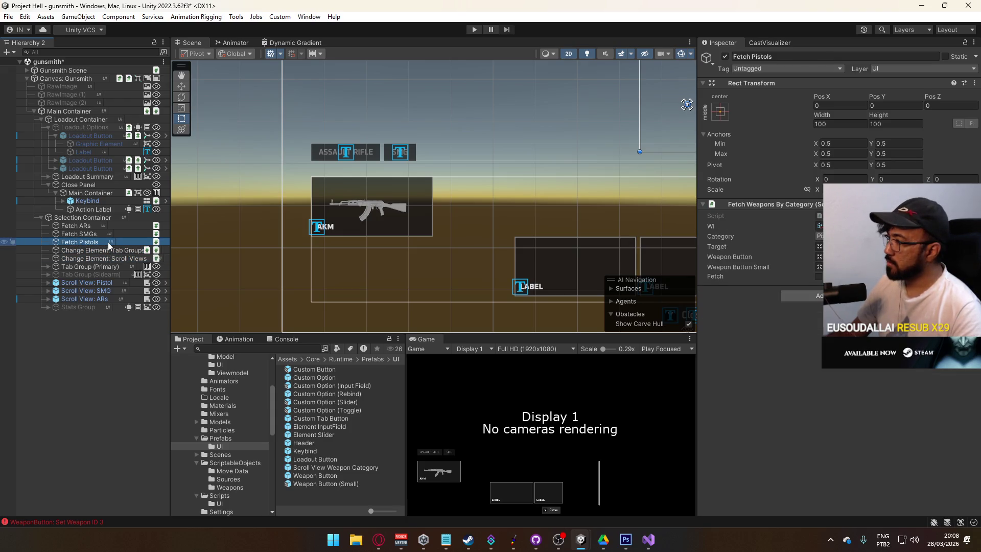
pyautogui.click(848, 246)
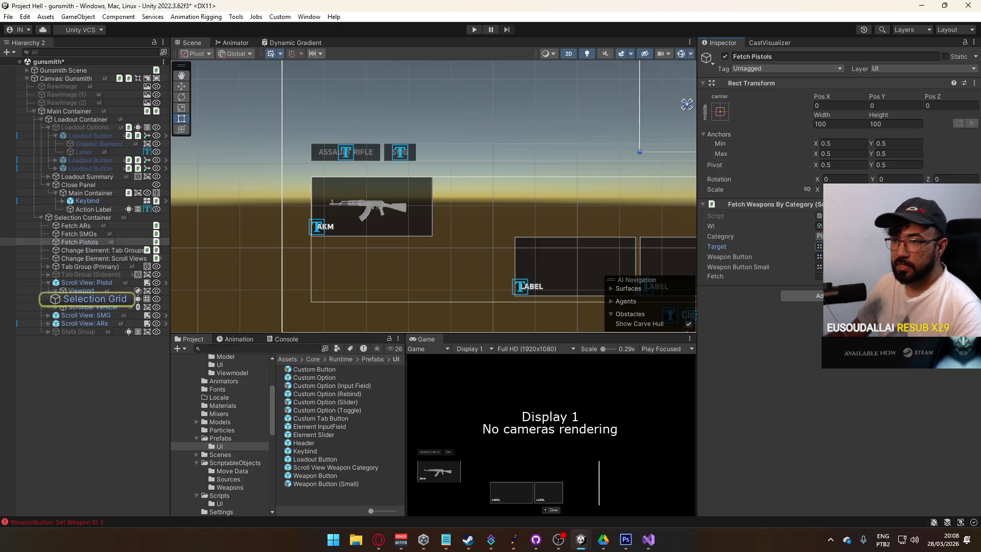
pyautogui.click(80, 233)
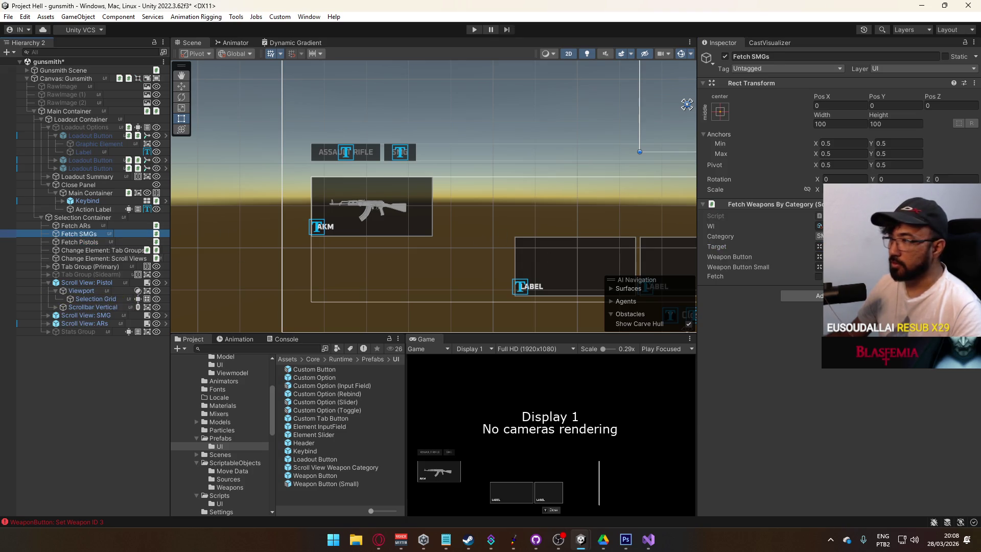
pyautogui.click(848, 246)
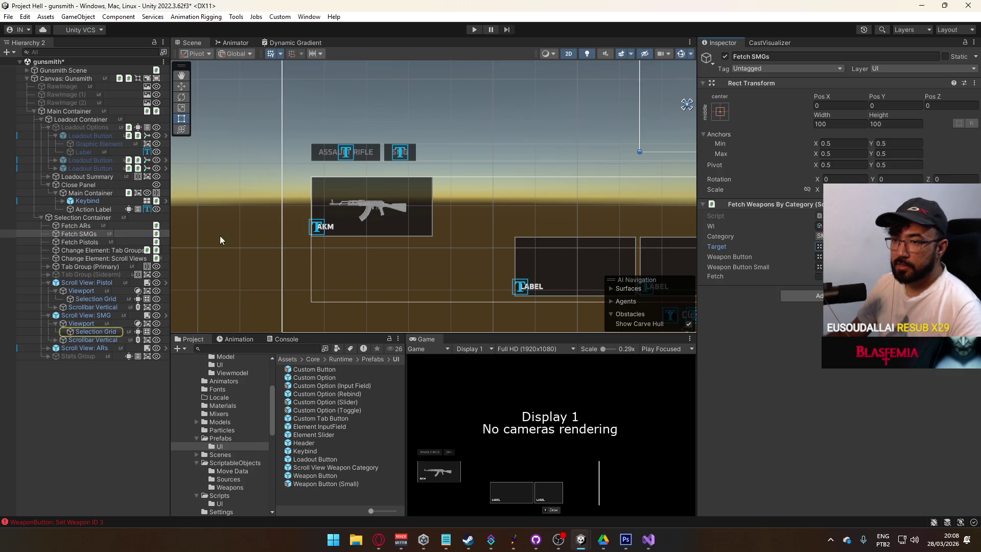
pyautogui.click(76, 225)
pyautogui.click(848, 246)
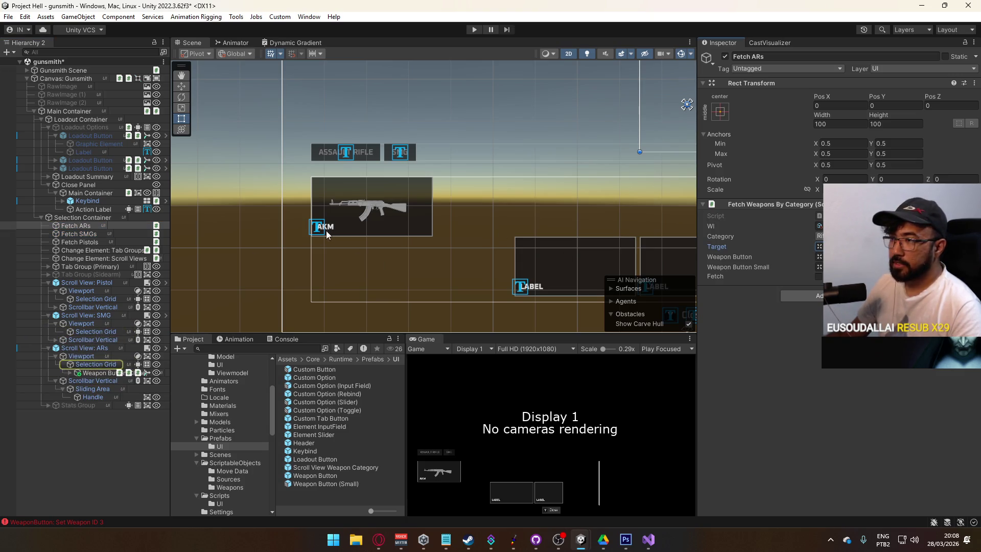
# Step: Collapse the three weapon scroll views and set Scroll View: ARs active
pyautogui.click(48, 314)
pyautogui.click(48, 323)
pyautogui.click(76, 283)
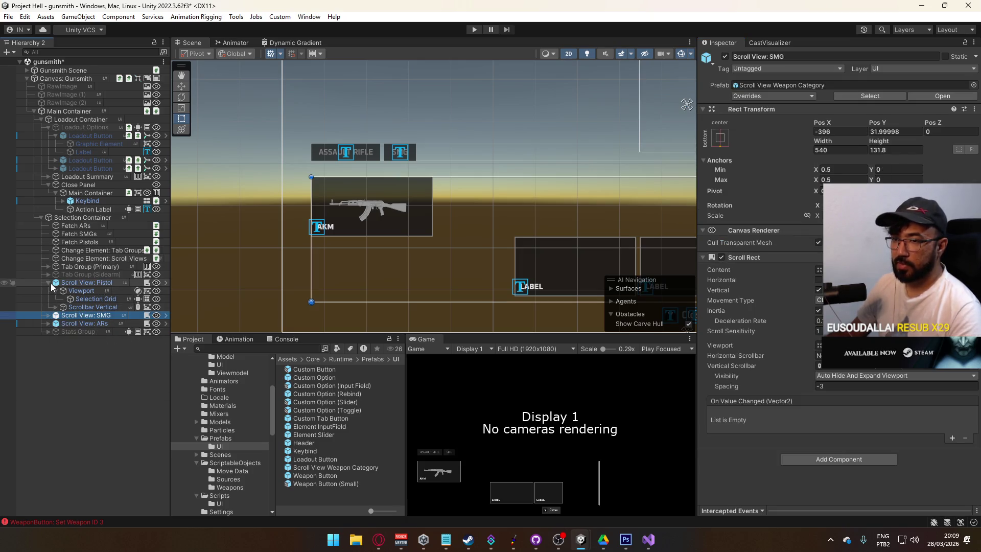
pyautogui.click(48, 283)
pyautogui.keyDown('shift'); pyautogui.click(100, 297); pyautogui.keyUp('shift')
pyautogui.click(761, 55)
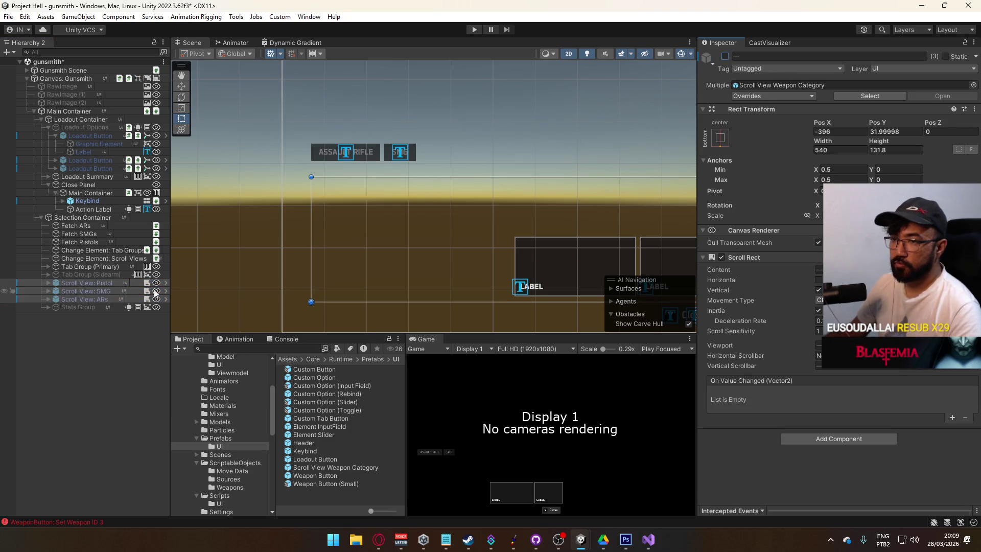
pyautogui.click(107, 299)
pyautogui.click(725, 56)
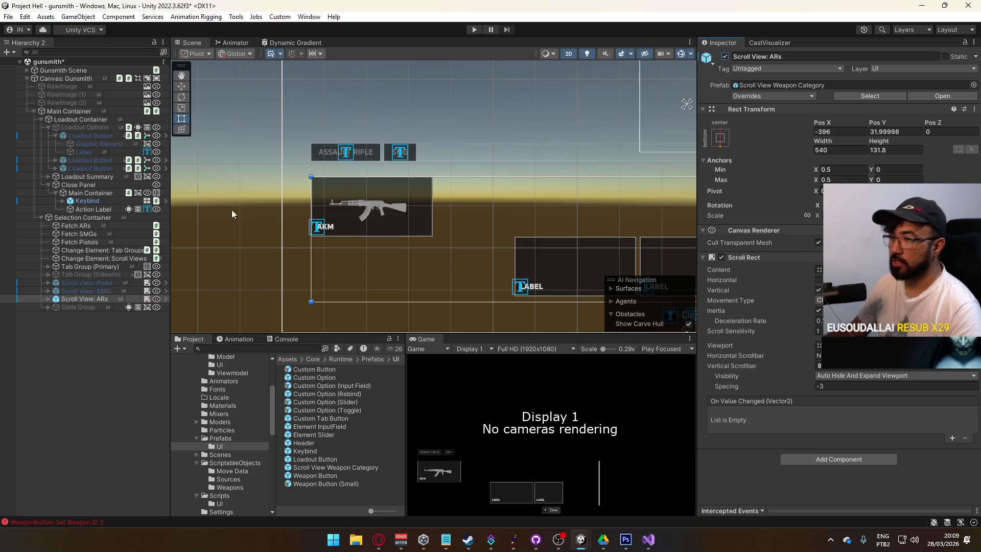
# Step: Select the Fetch objects, clear the Console, and bring up the MW2019 notes in Notepad
pyautogui.click(102, 241)
pyautogui.keyDown('shift'); pyautogui.click(77, 225); pyautogui.keyUp('shift')
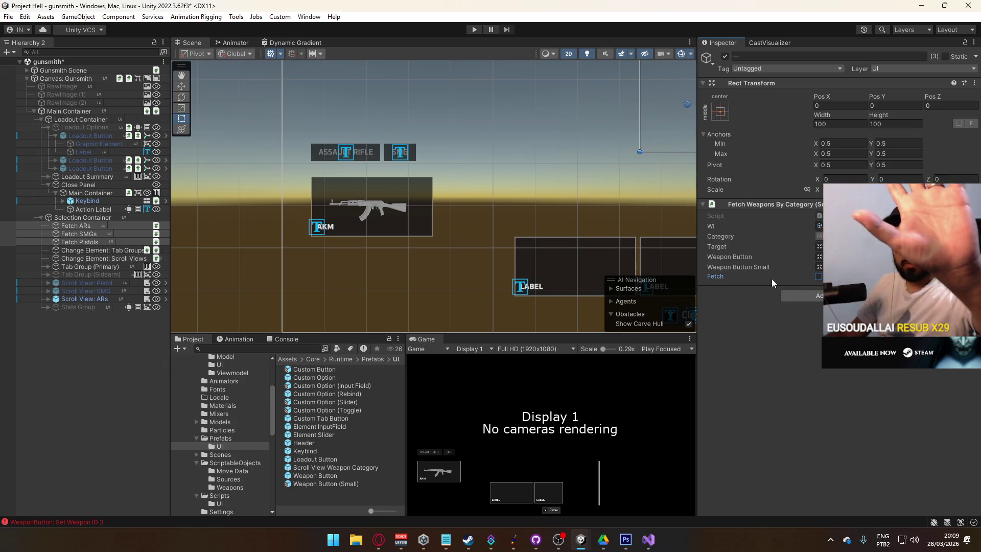
pyautogui.scroll(-2, 532, 192)
pyautogui.moveTo(532, 192)
pyautogui.mouseDown()
pyautogui.moveTo(405, 203)
pyautogui.moveTo(420, 219)
pyautogui.moveTo(428, 216)
pyautogui.moveTo(427, 147)
pyautogui.moveTo(475, 175)
pyautogui.moveTo(350, 169)
pyautogui.moveTo(399, 197)
pyautogui.mouseUp()
pyautogui.click(286, 339)
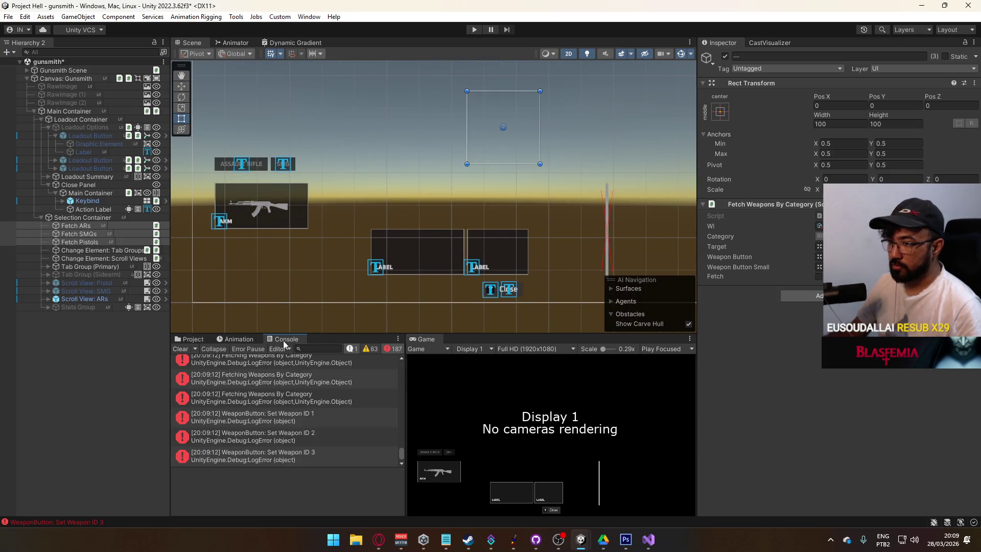
pyautogui.click(182, 349)
pyautogui.click(445, 538)
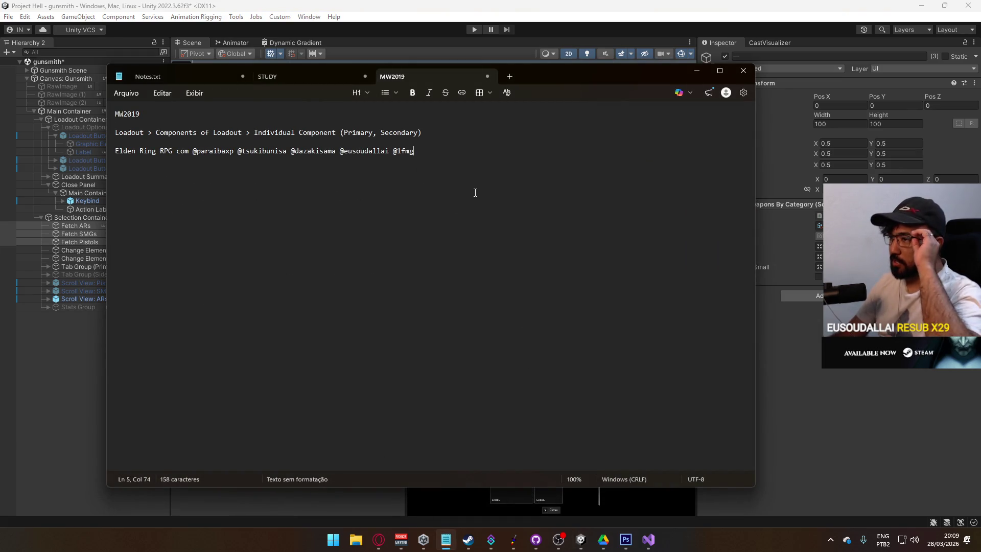
# Step: Add a rifle line reading 'RIFLE GALIL ACE, AN94, VHS/FFAR'
pyautogui.press('Return')
pyautogui.press('Return')
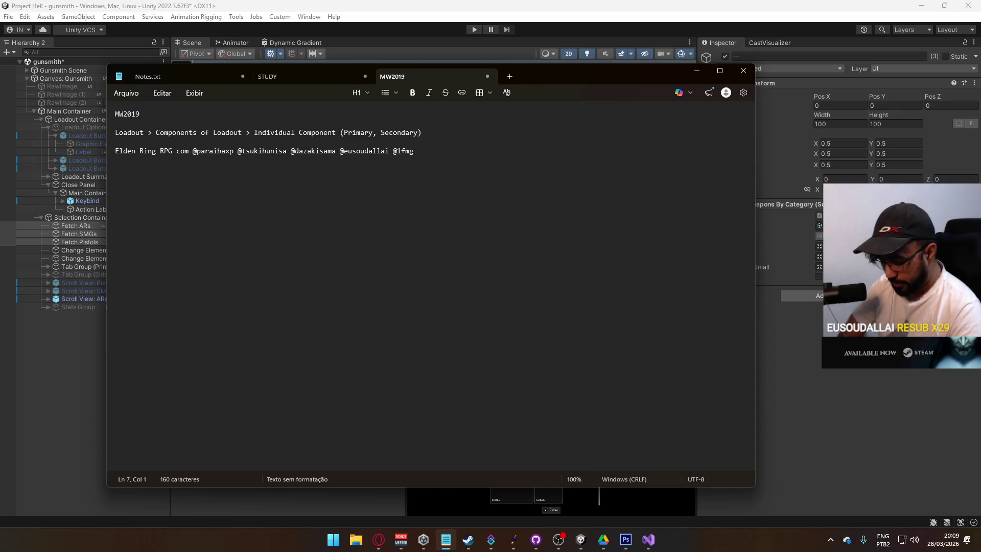
pyautogui.write('GALIL ACE ')
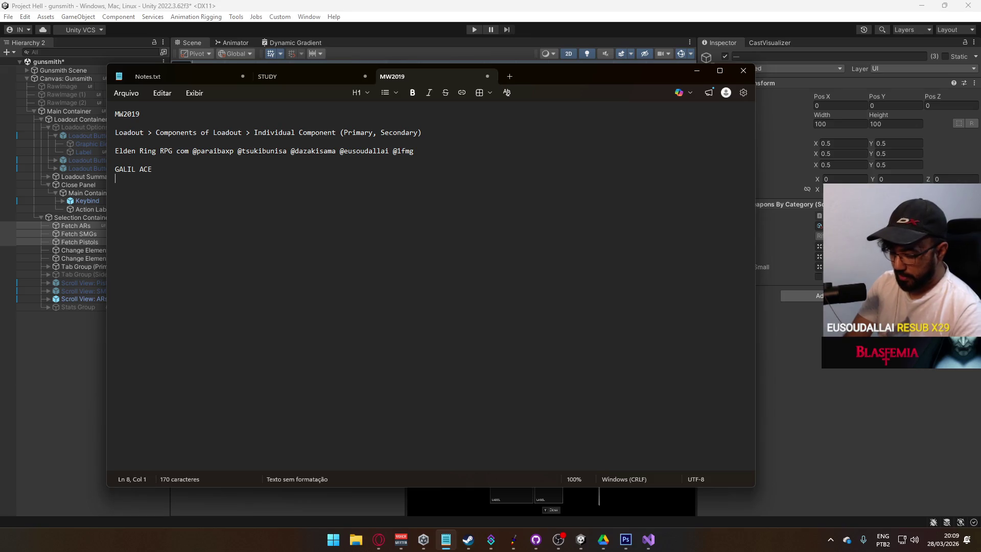
pyautogui.write('VHS')
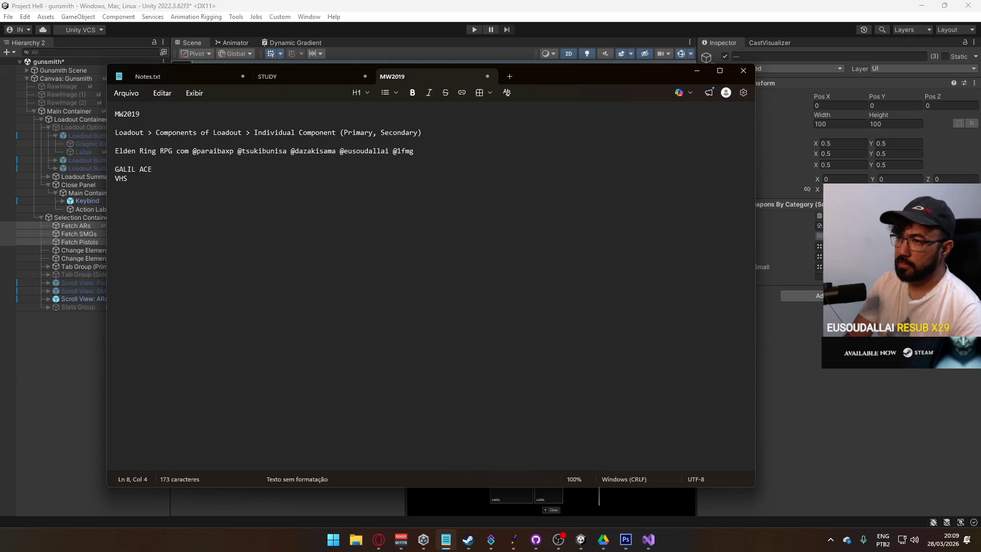
pyautogui.write('/FFAR')
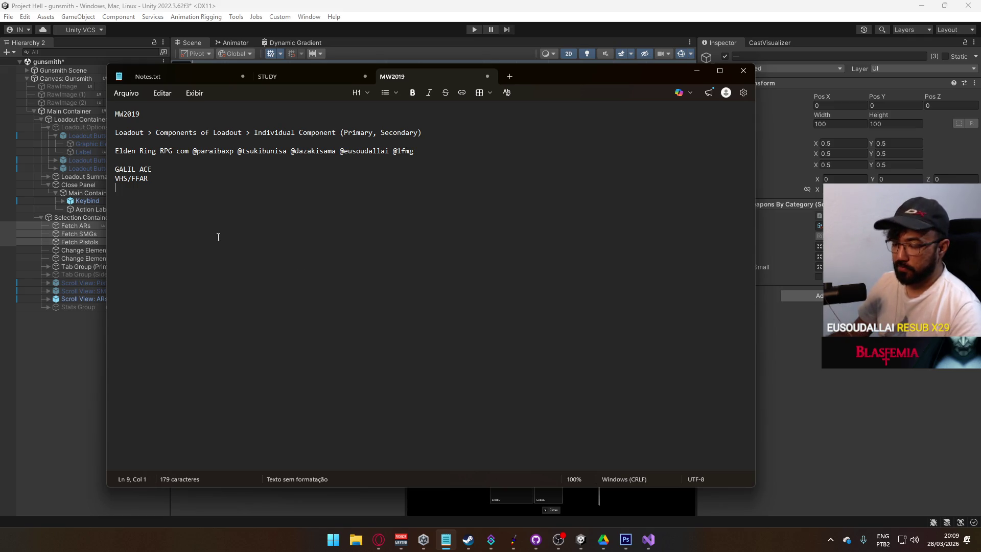
pyautogui.press('Up')
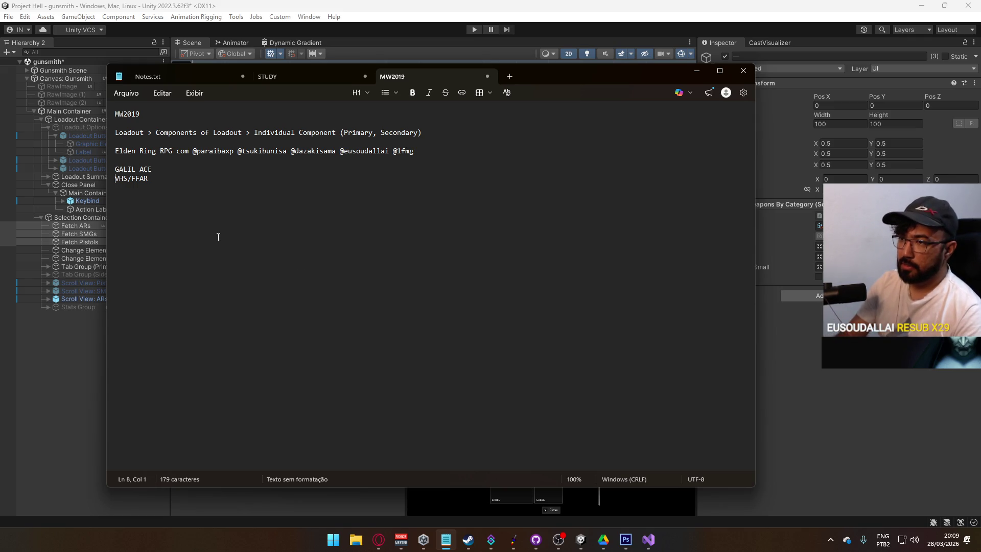
pyautogui.press('Up')
pyautogui.press('Home')
pyautogui.write('RIFLE GALIL ACE')
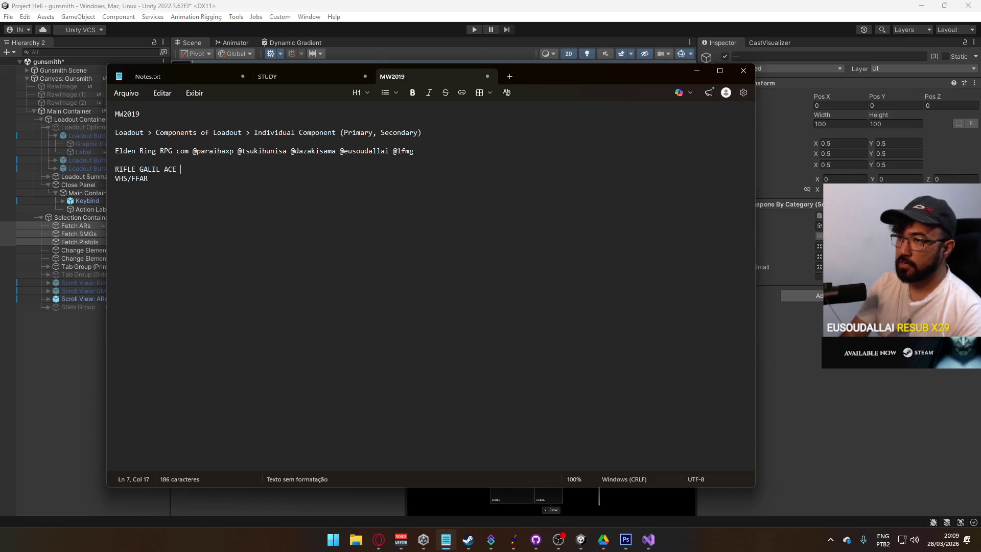
pyautogui.write(', AN 94')
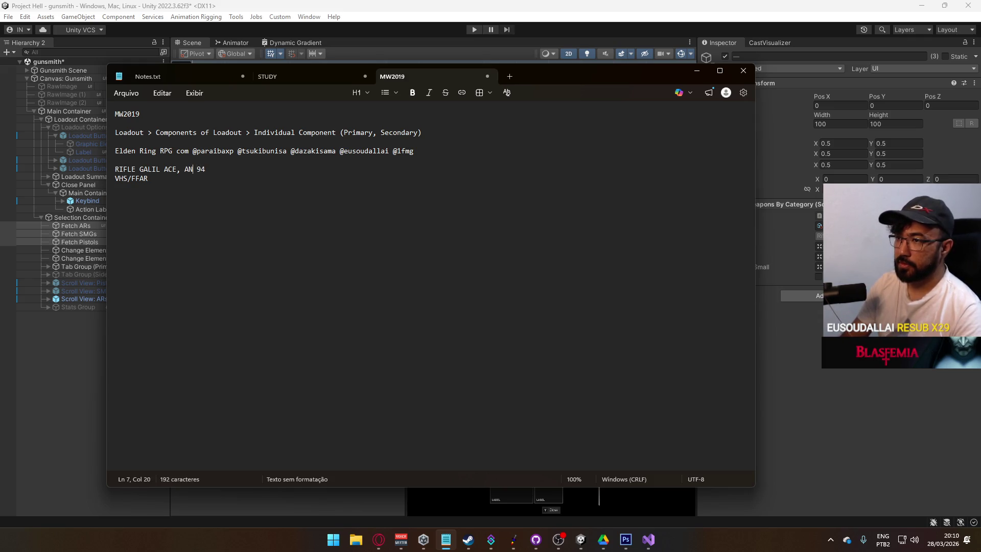
pyautogui.press('Delete')
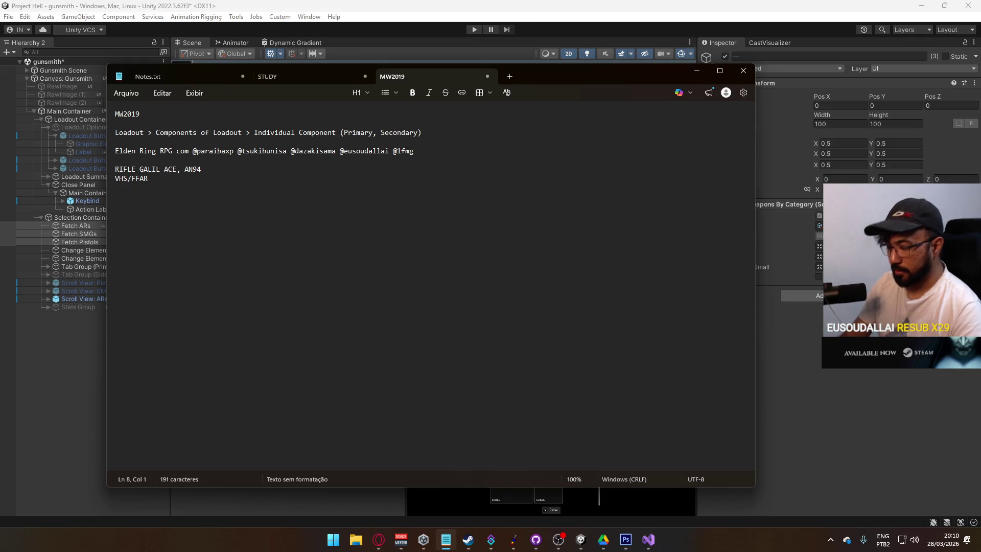
pyautogui.hotkey('shift', 'End')
pyautogui.press('BackSpace')
pyautogui.press('BackSpace')
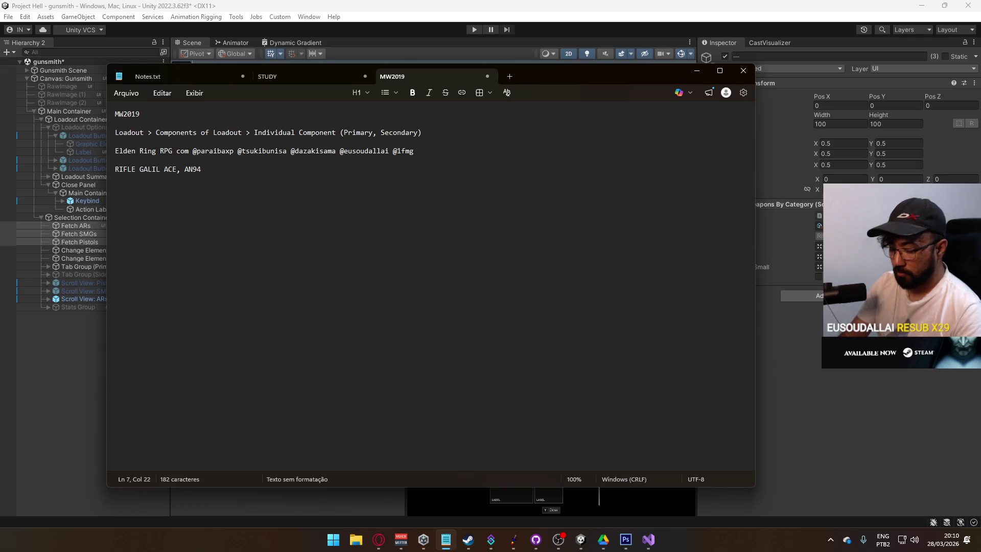
pyautogui.write(', VHS/FFAR')
pyautogui.press('Return')
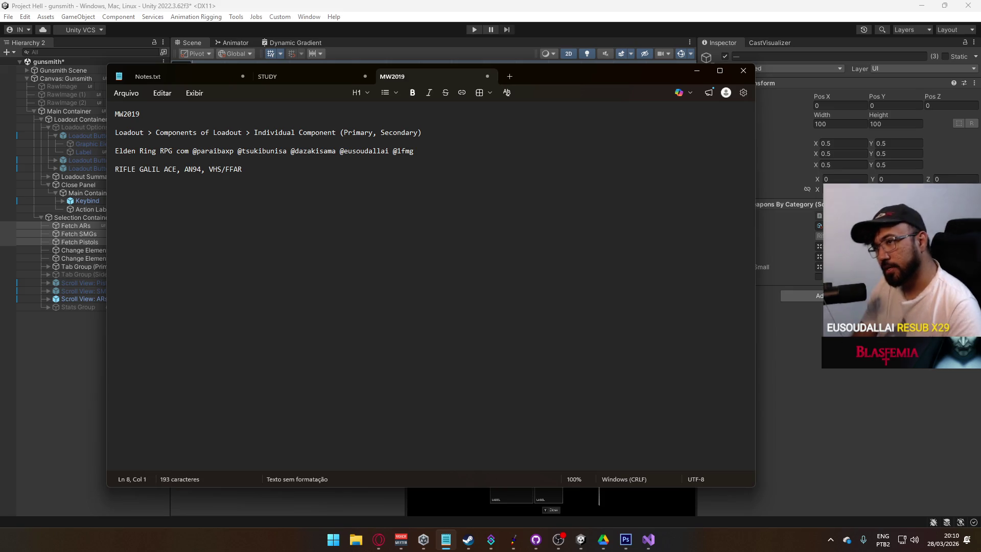
# Step: Add a 'CARBINE MK18' line with GALIL ACE moved onto it, plus a PISTOL 1911, DESERT EAGLE line
pyautogui.moveTo(371, 520)
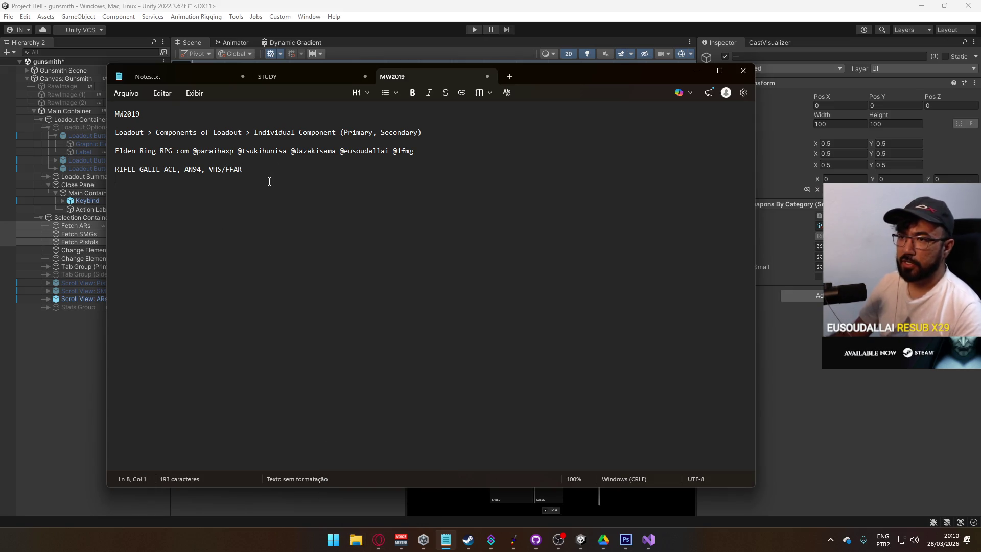
pyautogui.write('CARBINE ')
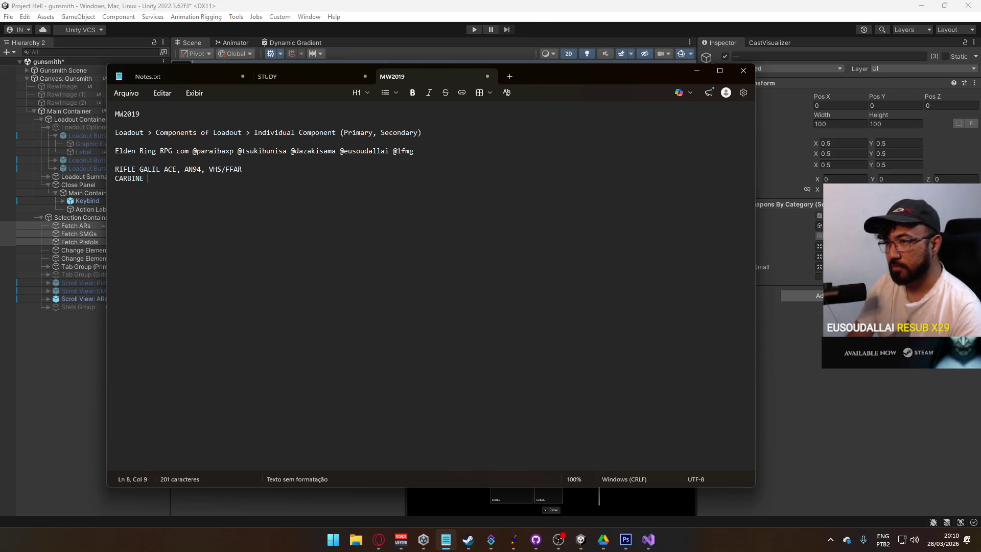
pyautogui.write('M')
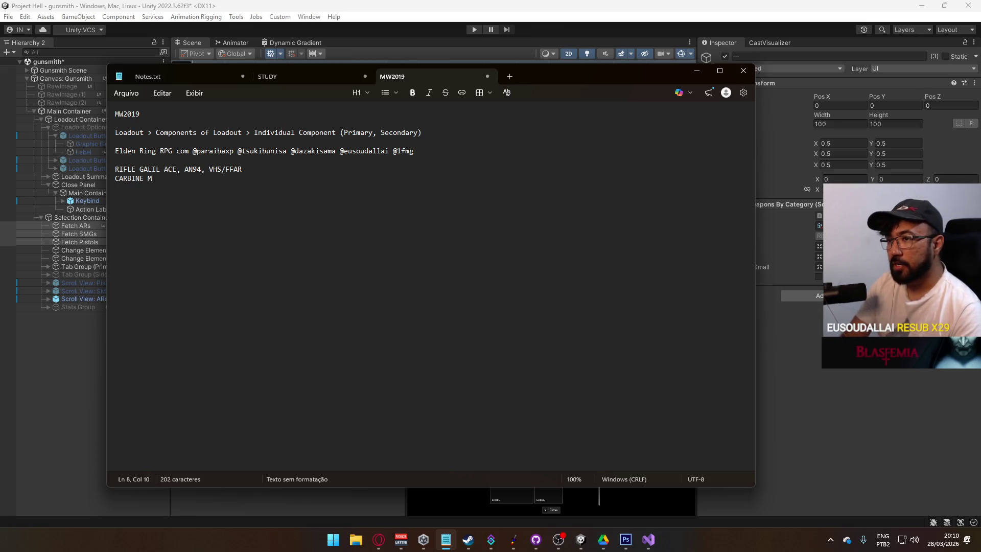
pyautogui.write('K18,')
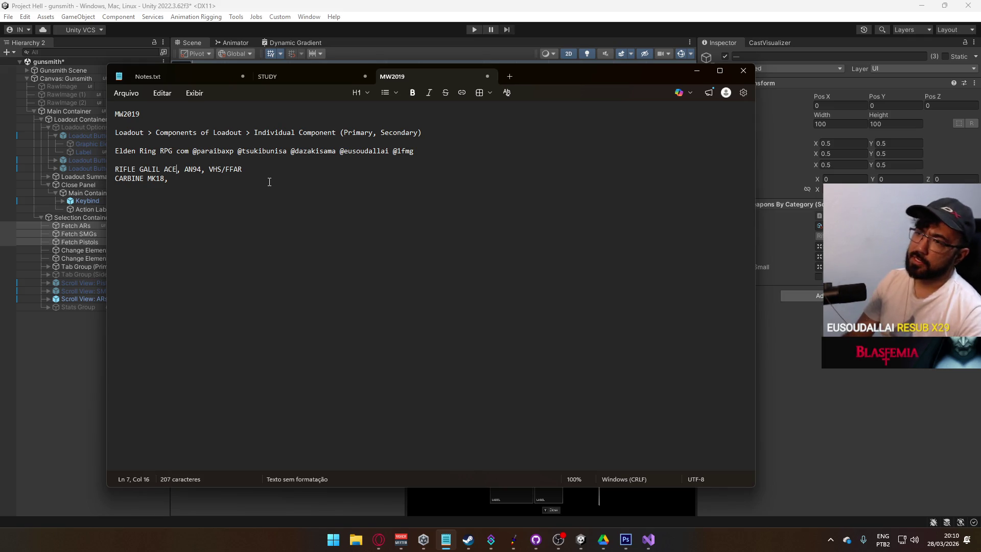
pyautogui.hotkey('ctrl', 'shift', 'Left')
pyautogui.hotkey('ctrl', 'shift', 'Left')
pyautogui.press('BackSpace')
pyautogui.press('Delete')
pyautogui.press('Delete')
pyautogui.press('Down')
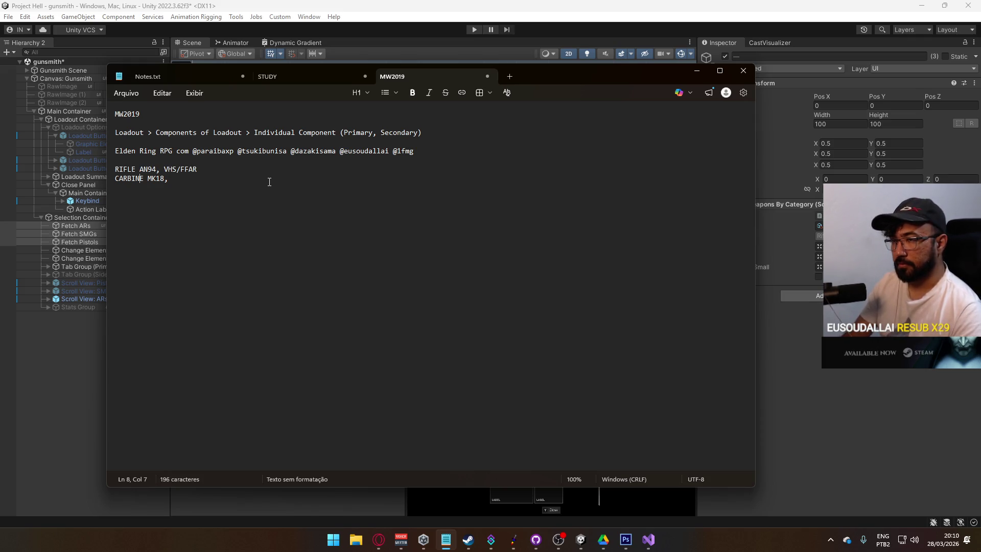
pyautogui.write(' GALIL ACE')
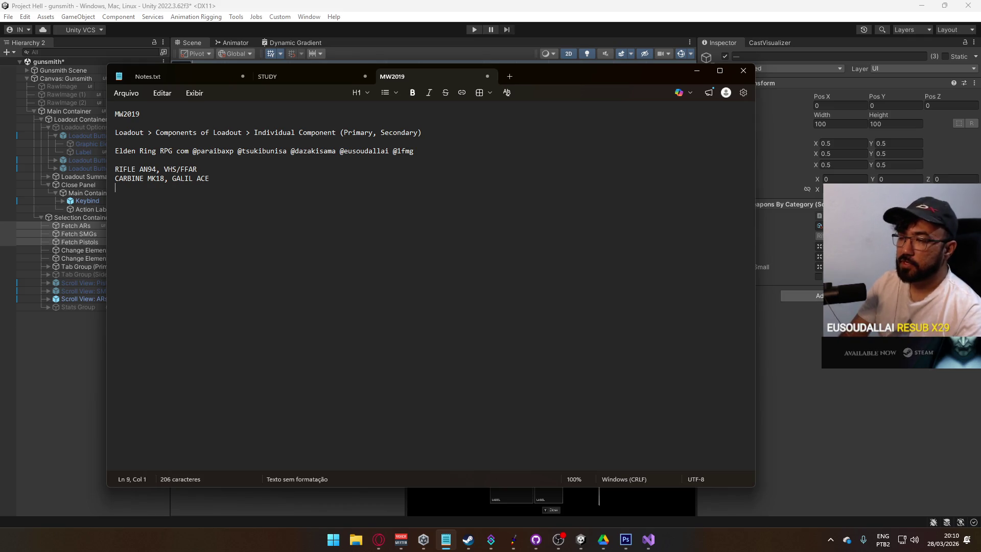
pyautogui.write('SMG')
pyautogui.press('BackSpace')
pyautogui.press('BackSpace')
pyautogui.press('BackSpace')
pyautogui.write('PISTOL ')
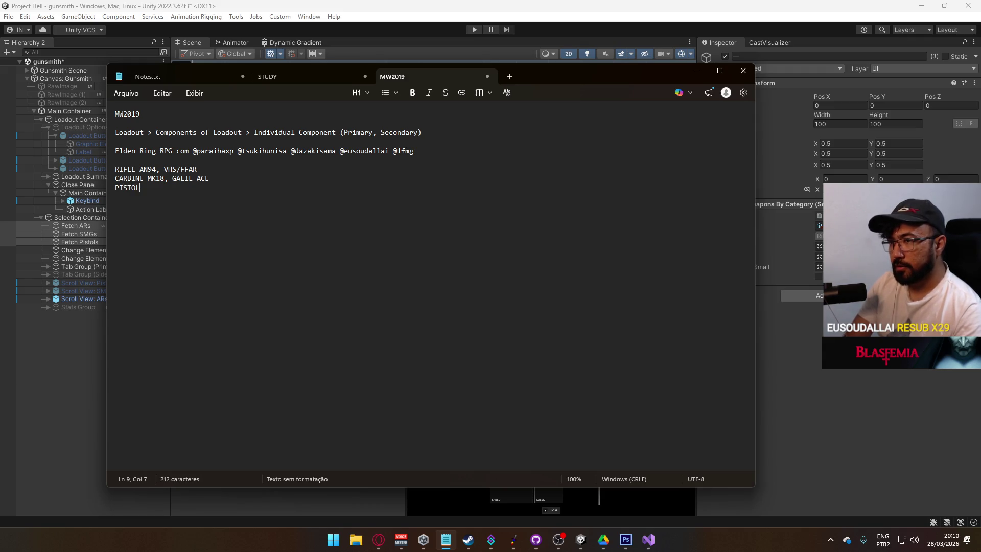
pyautogui.write('1911')
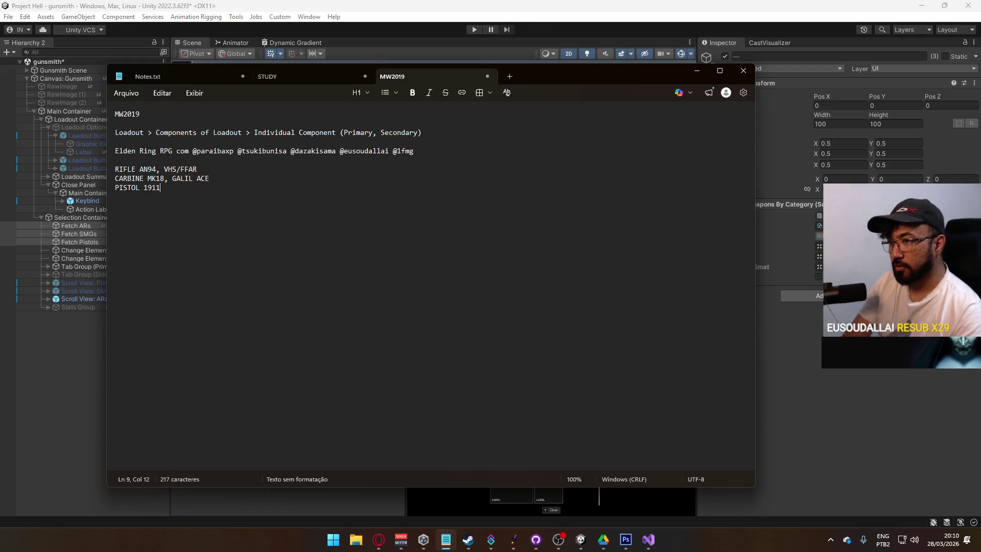
pyautogui.write(',')
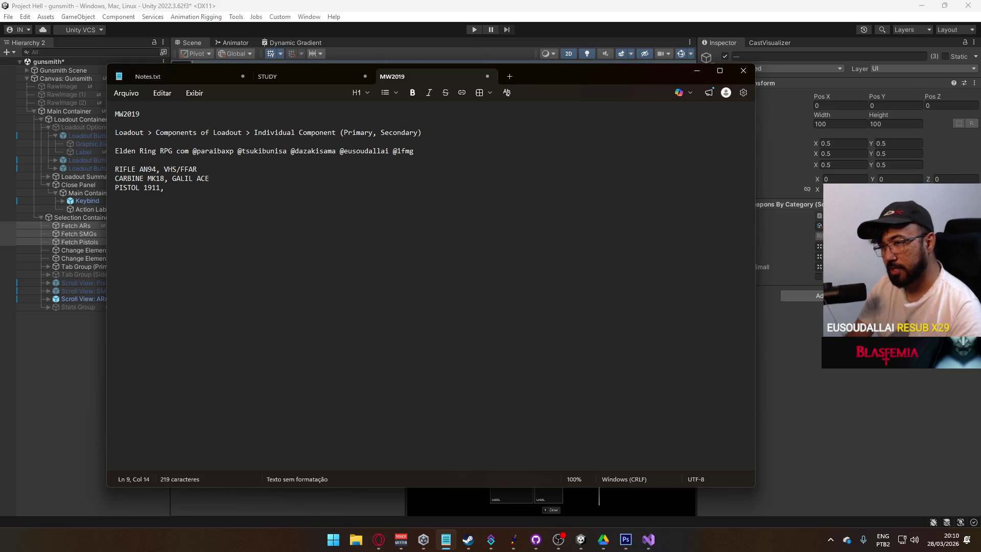
pyautogui.write(' DESE')
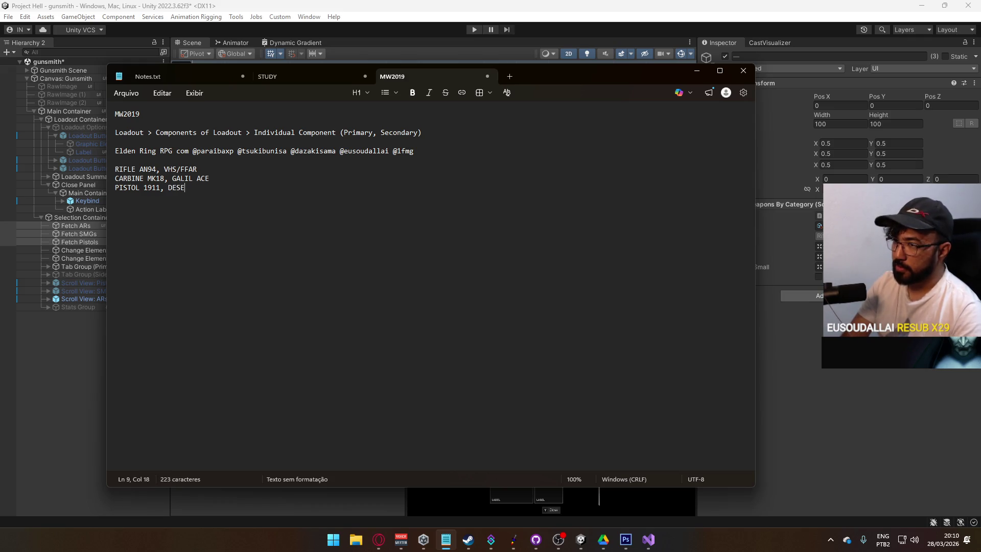
pyautogui.write('AT EAGLE')
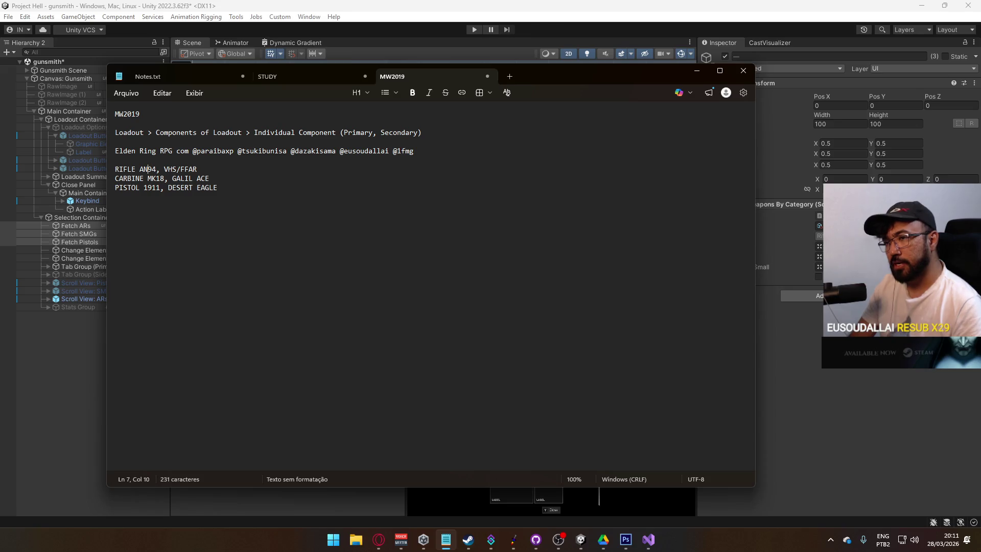
# Step: Add an 'SMG' line and append ', VECTOR CARBINE' after GALIL ACE on the carbine line
pyautogui.click(139, 169)
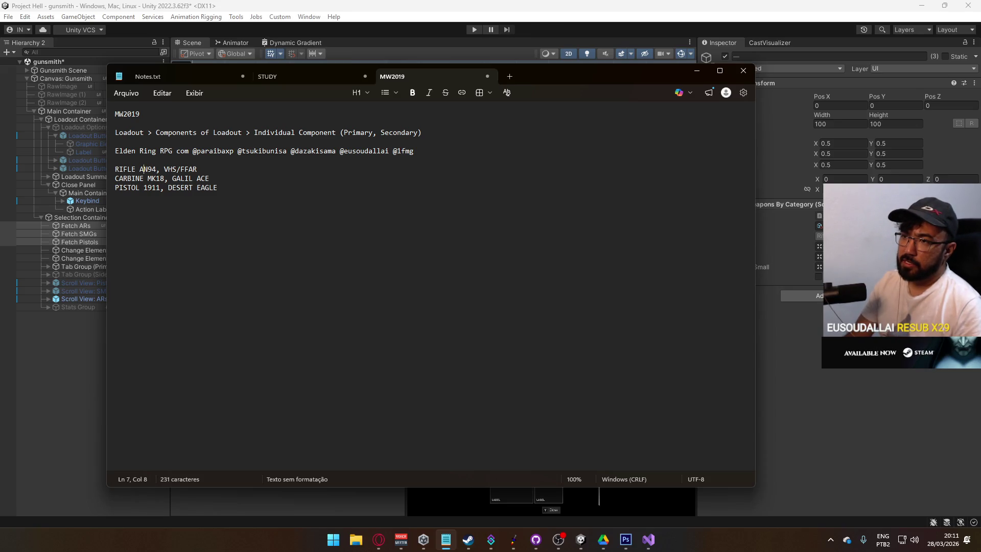
pyautogui.click(115, 197)
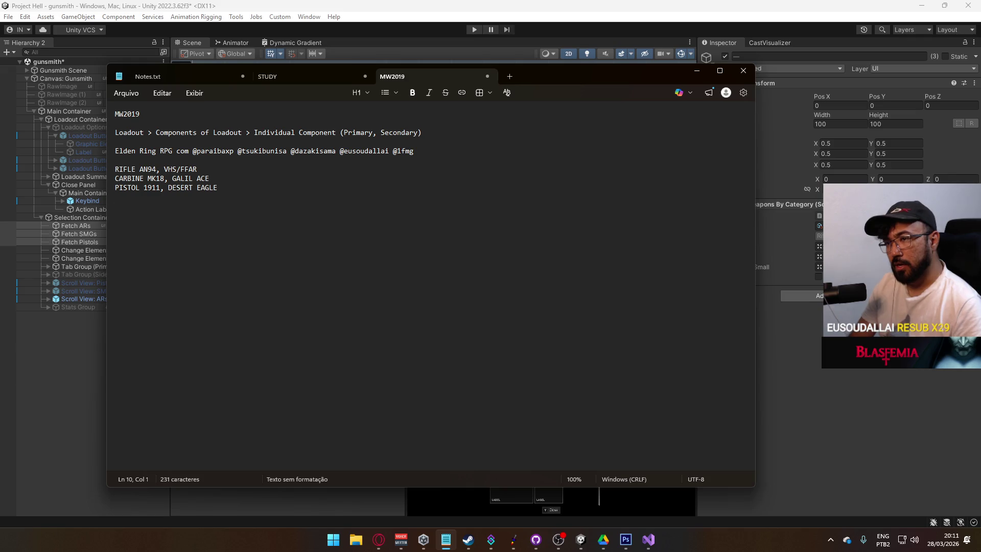
pyautogui.write('SMG')
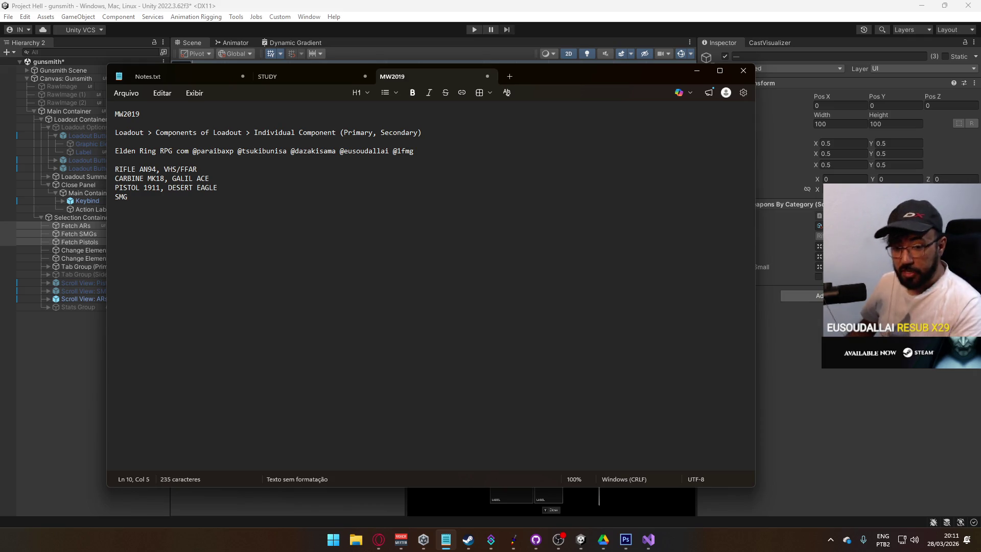
pyautogui.click(240, 176)
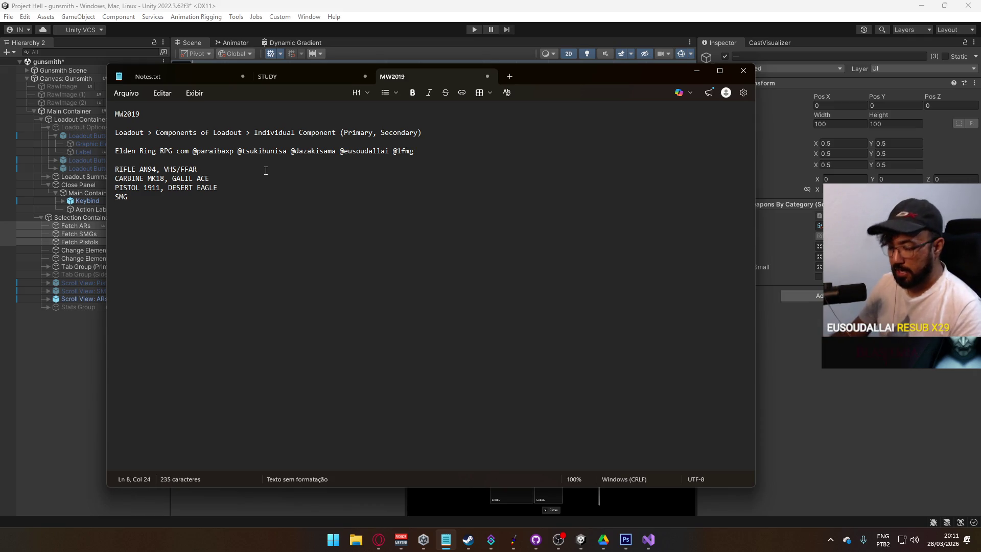
pyautogui.write(', VECTO')
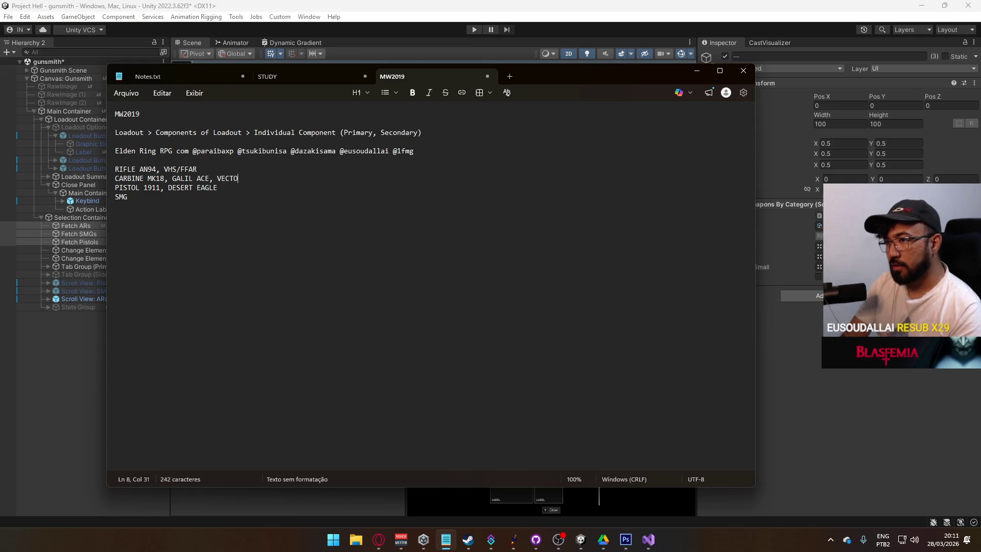
pyautogui.write('R BCARBINE')
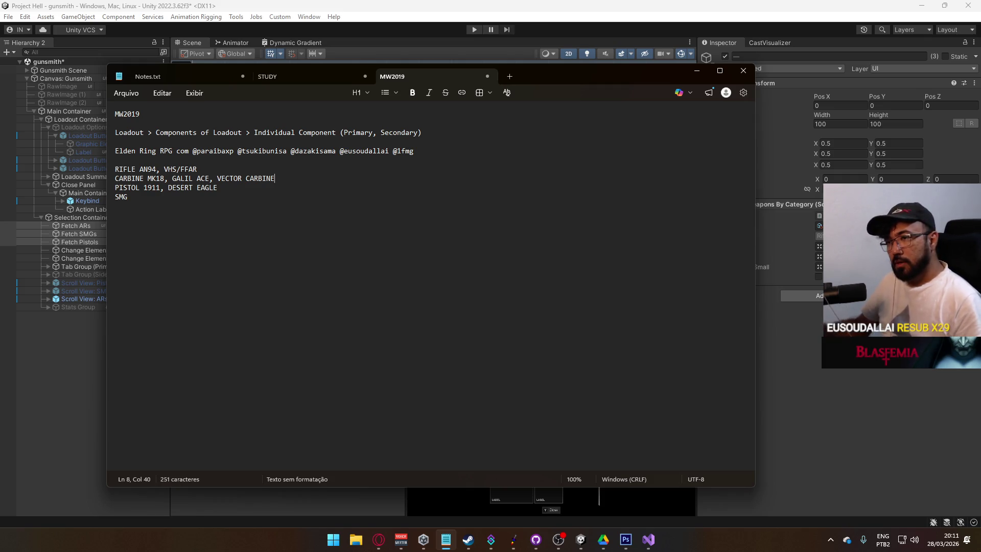
# Step: Move the SMG line above PISTOL and fill it with 'MAC10, UZI'
pyautogui.press('Down')
pyautogui.press('Down')
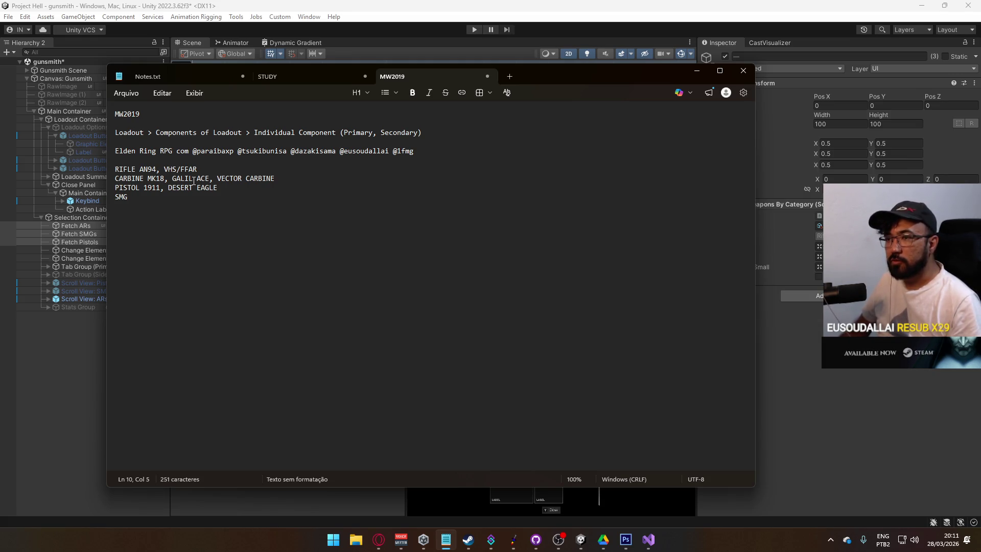
pyautogui.hotkey('alt', 'Up')
pyautogui.write('MAC10, ')
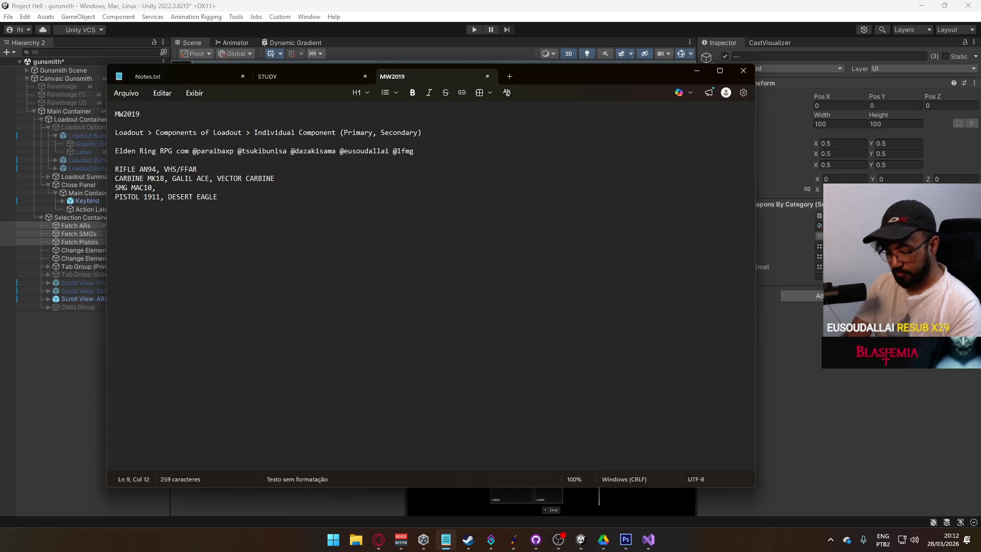
pyautogui.write('UZI')
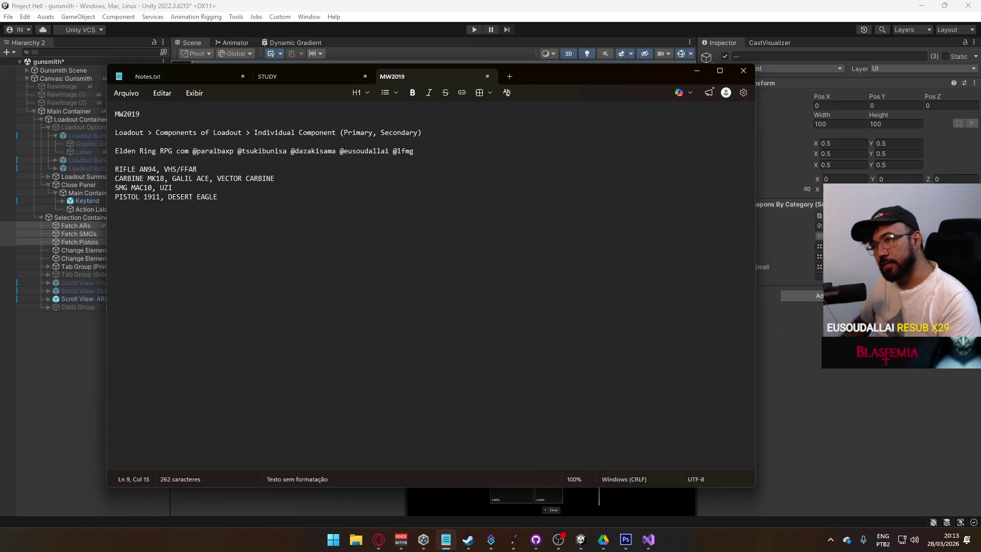
# Step: Cancel the Save As dialog and minimise Notepad
pyautogui.hotkey('ctrl', 's')
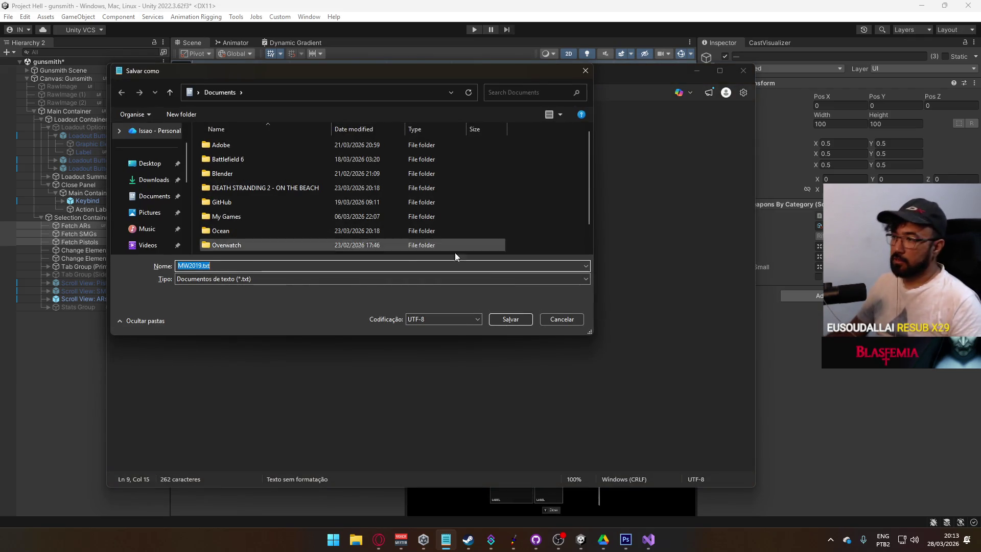
pyautogui.click(551, 319)
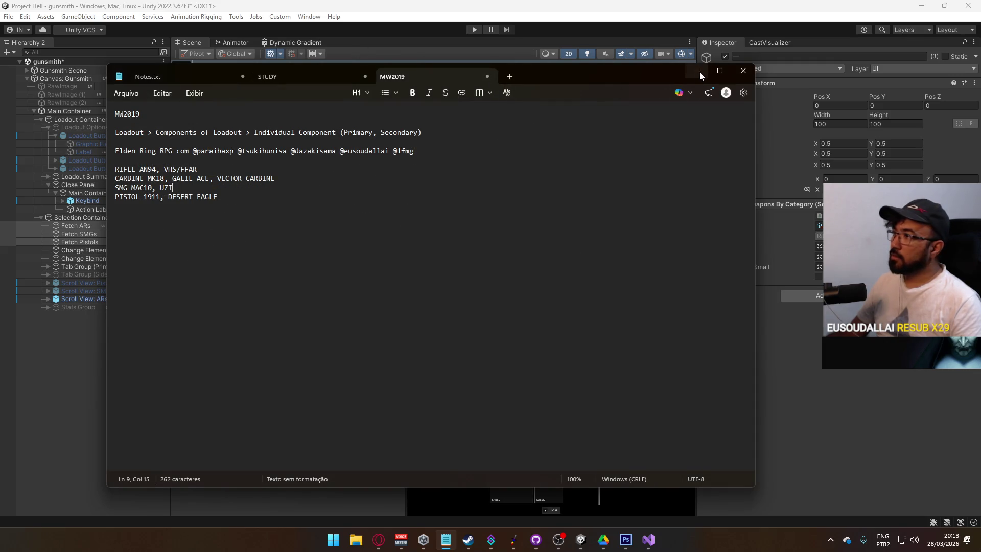
pyautogui.click(697, 71)
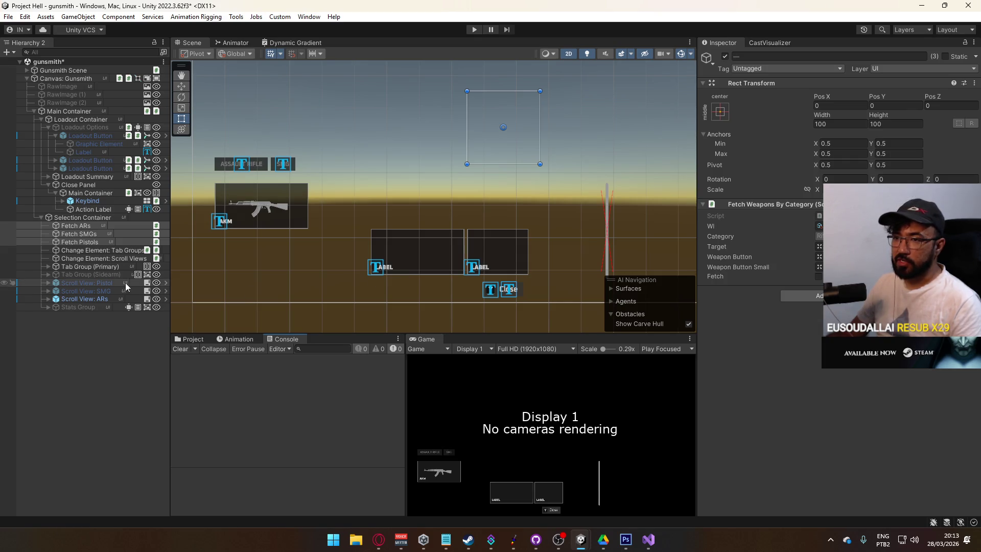
# Step: Select Scroll View: ARs, collapse the Loadout Button and Loadout Options branches, then select Keybind
pyautogui.click(107, 350)
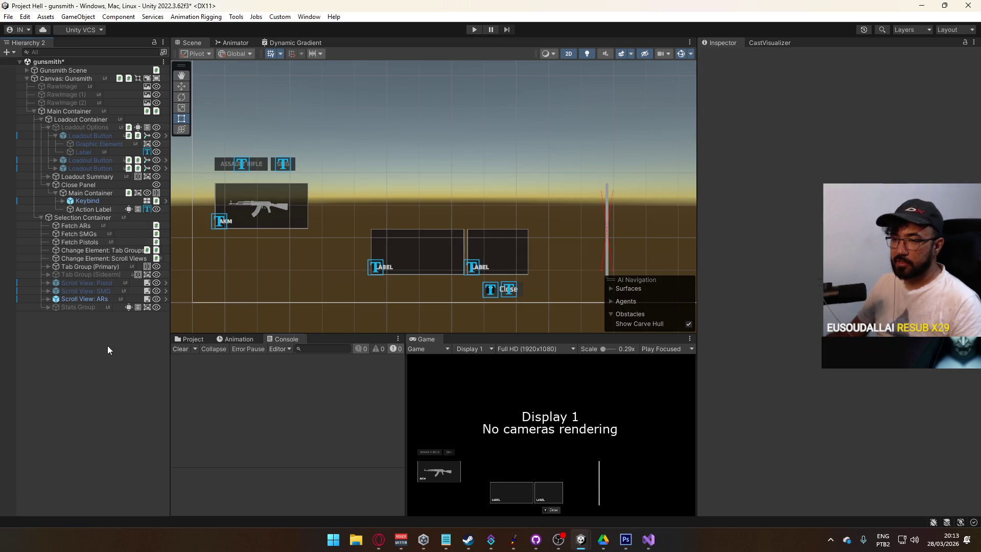
pyautogui.click(103, 301)
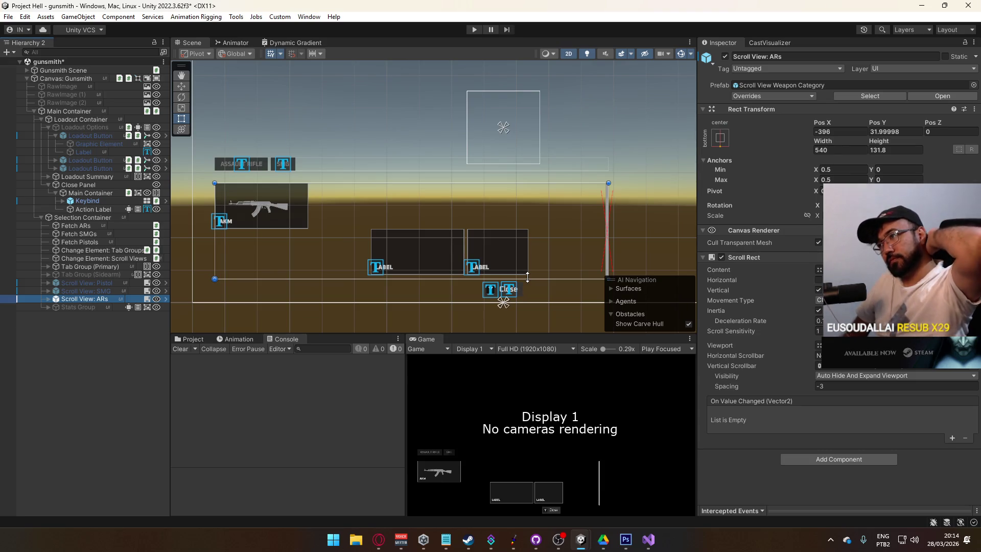
pyautogui.scroll(-5, 466, 203)
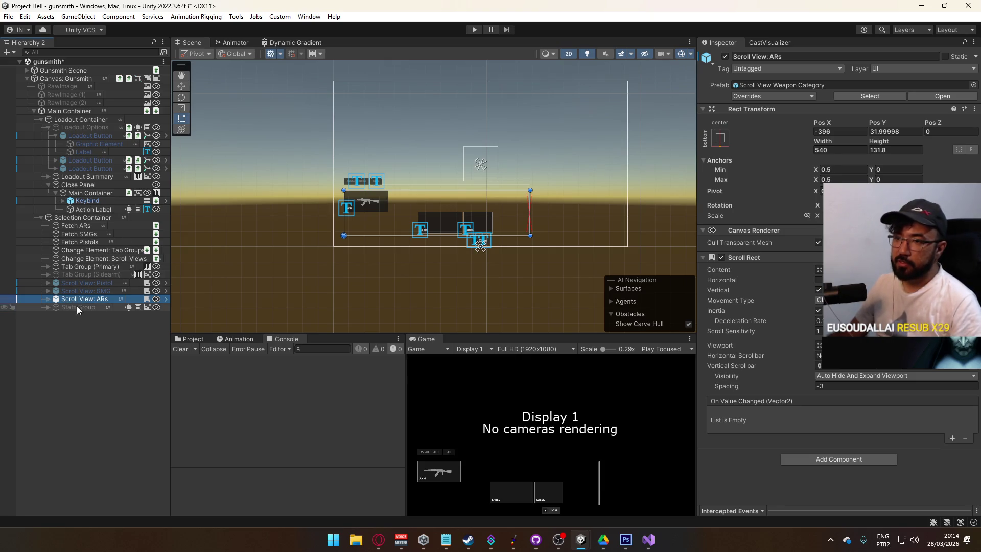
pyautogui.scroll(2, 432, 191)
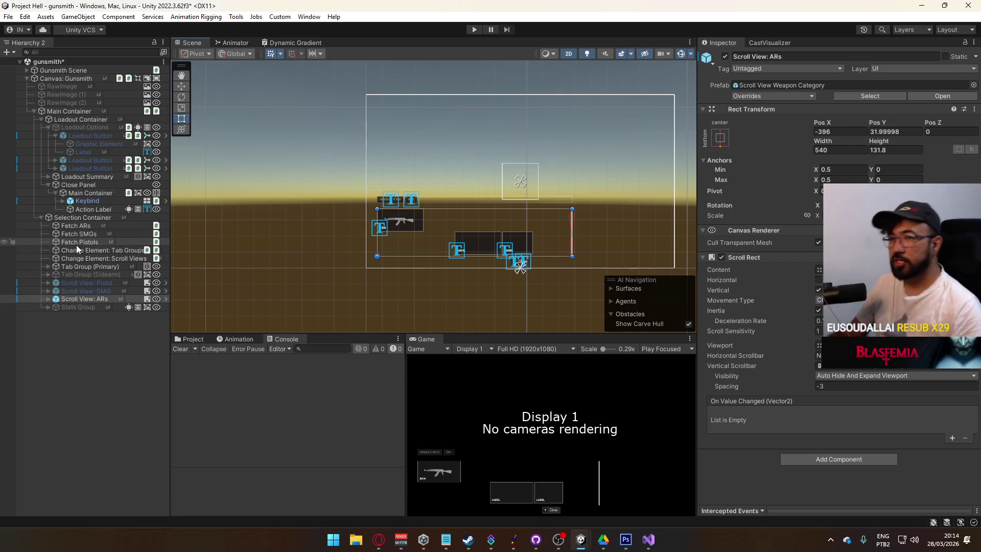
pyautogui.click(55, 135)
pyautogui.click(48, 127)
pyautogui.click(96, 157)
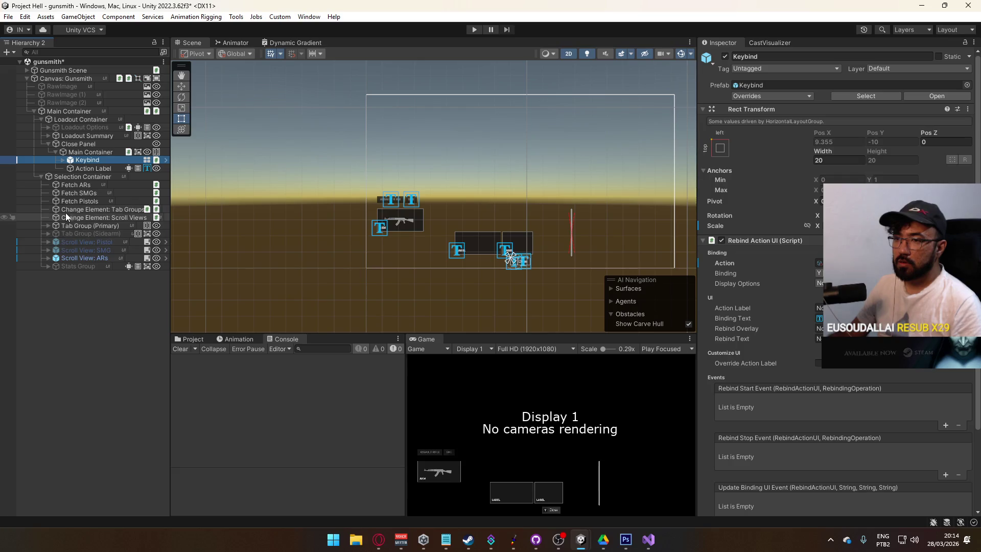
# Step: Select Loadout Options, pan to the loadout elements, and select Scroll View: SMG to inspect it
pyautogui.click(87, 127)
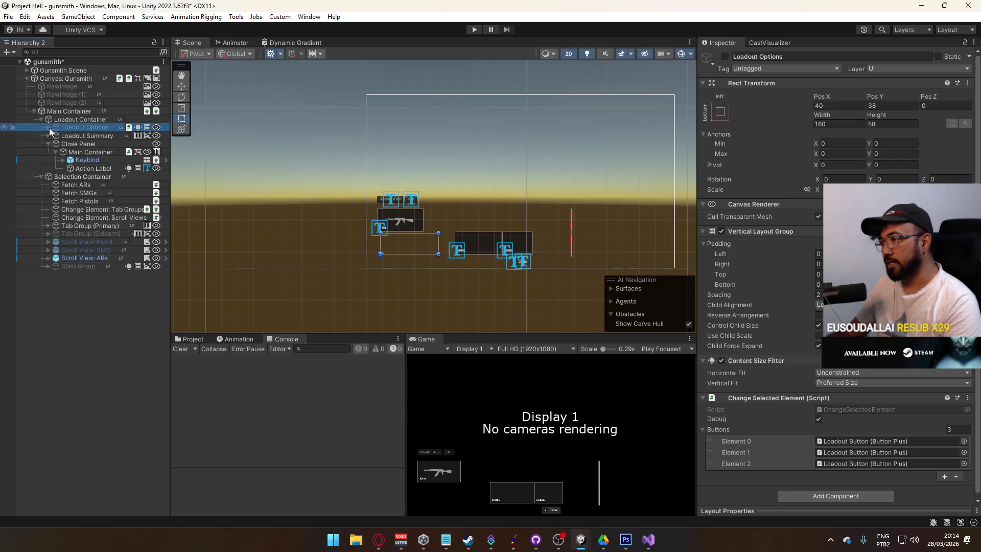
pyautogui.scroll(3, 430, 237)
pyautogui.moveTo(430, 237)
pyautogui.mouseDown()
pyautogui.moveTo(338, 227)
pyautogui.moveTo(279, 238)
pyautogui.moveTo(313, 262)
pyautogui.mouseUp()
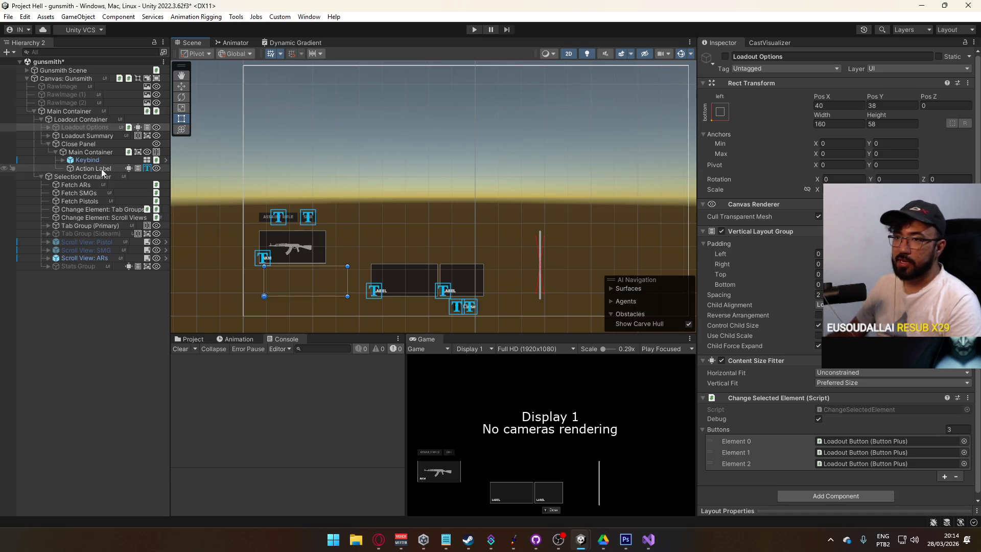
pyautogui.click(96, 249)
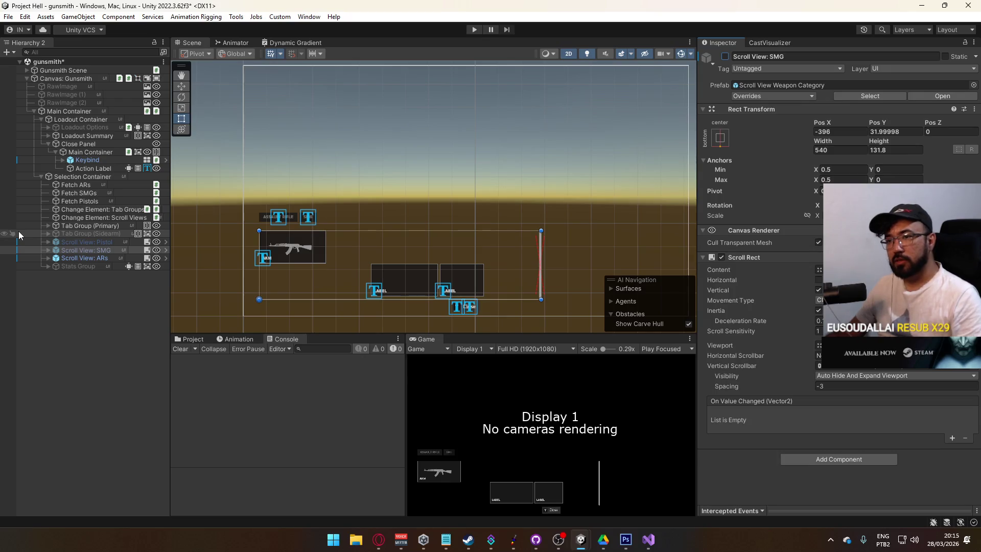
pyautogui.scroll(-2, 336, 238)
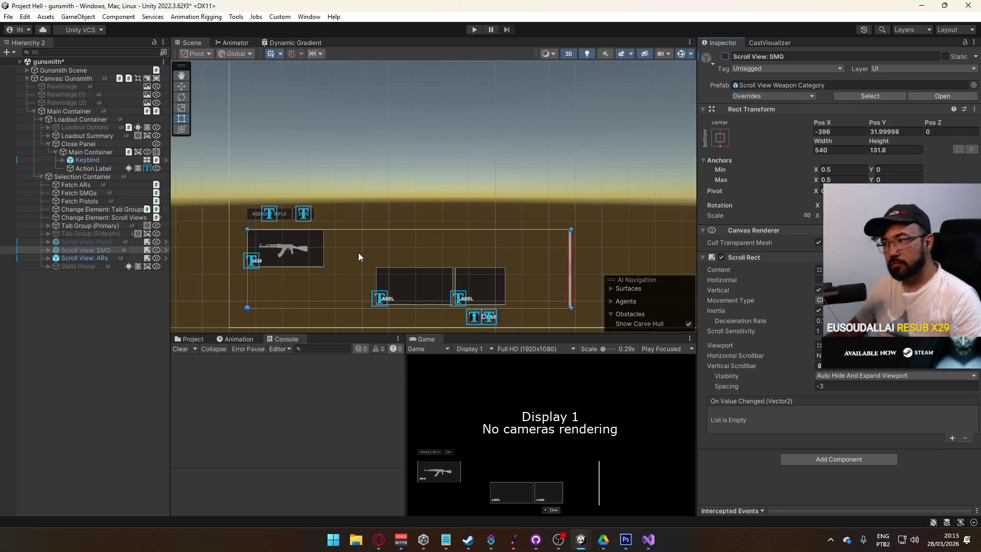
pyautogui.scroll(2, 366, 261)
pyautogui.scroll(-2, 358, 258)
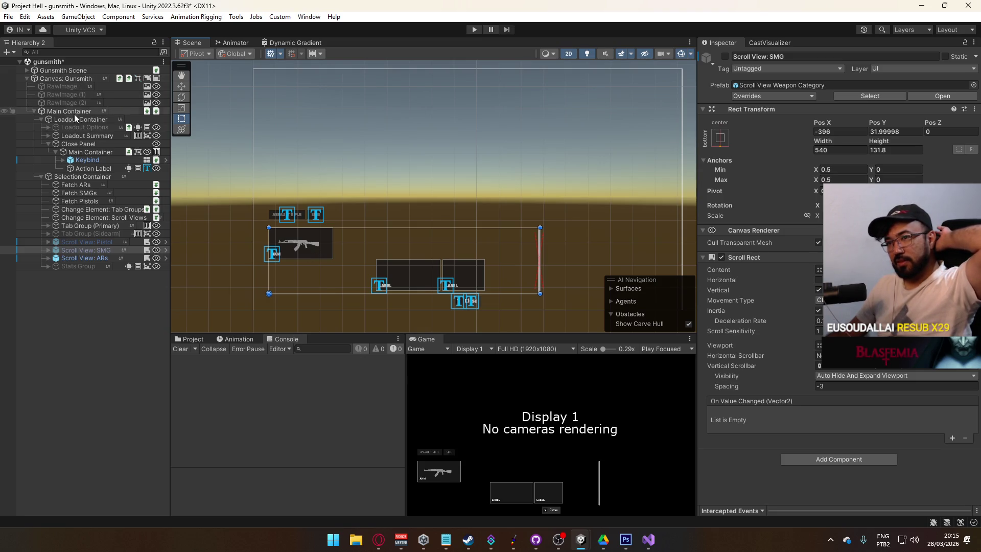
pyautogui.click(27, 70)
# Step: Toggle Composition Anchor off and on, then activate UI Cylinder and Debug Cam to render the rifle
pyautogui.click(66, 79)
pyautogui.click(725, 56)
pyautogui.click(727, 56)
pyautogui.click(97, 95)
pyautogui.keyDown('ctrl'); pyautogui.click(97, 86); pyautogui.keyUp('ctrl')
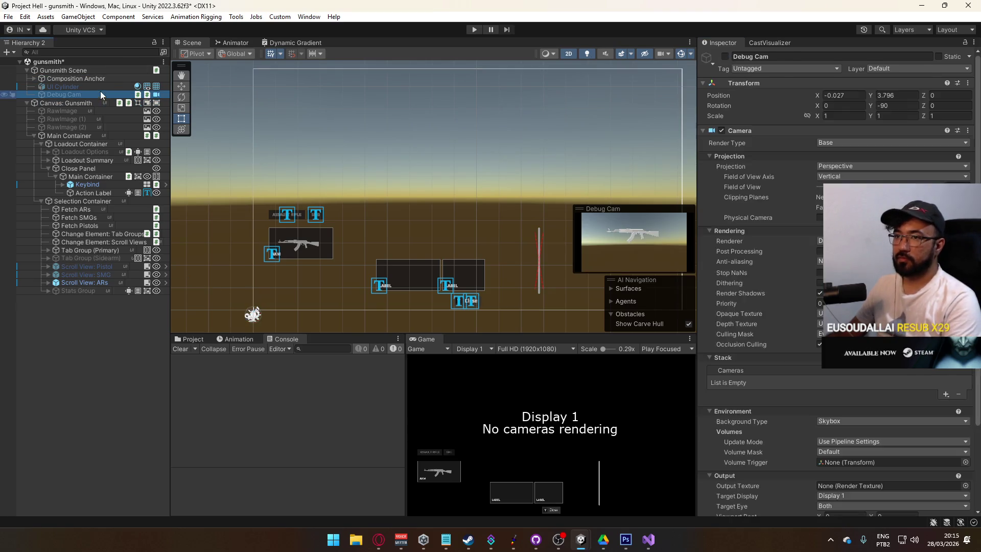
pyautogui.click(724, 57)
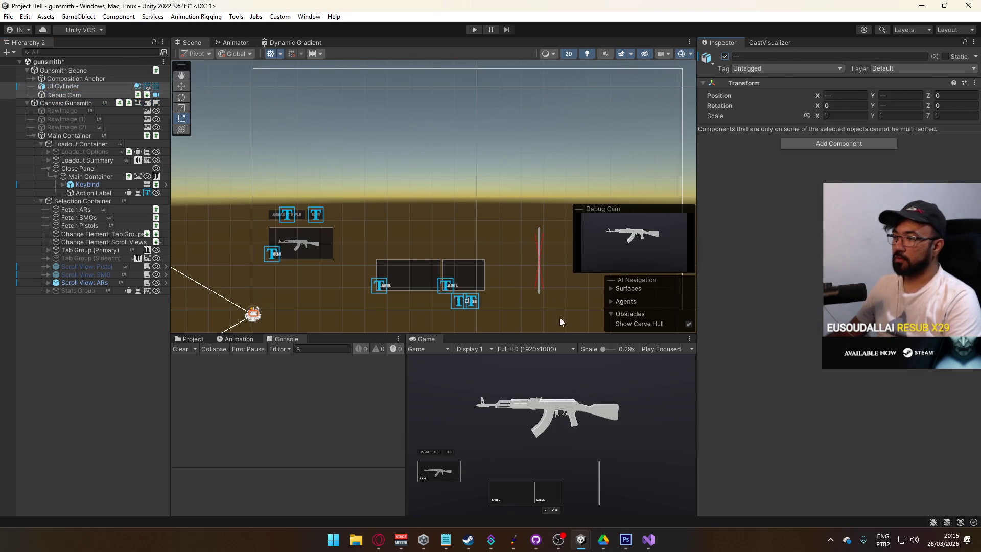
# Step: Frame Composition Anchor, Debug Cam and UI Cylinder in the scene, trying 3D and 2D views
pyautogui.click(68, 78)
pyautogui.press('f')
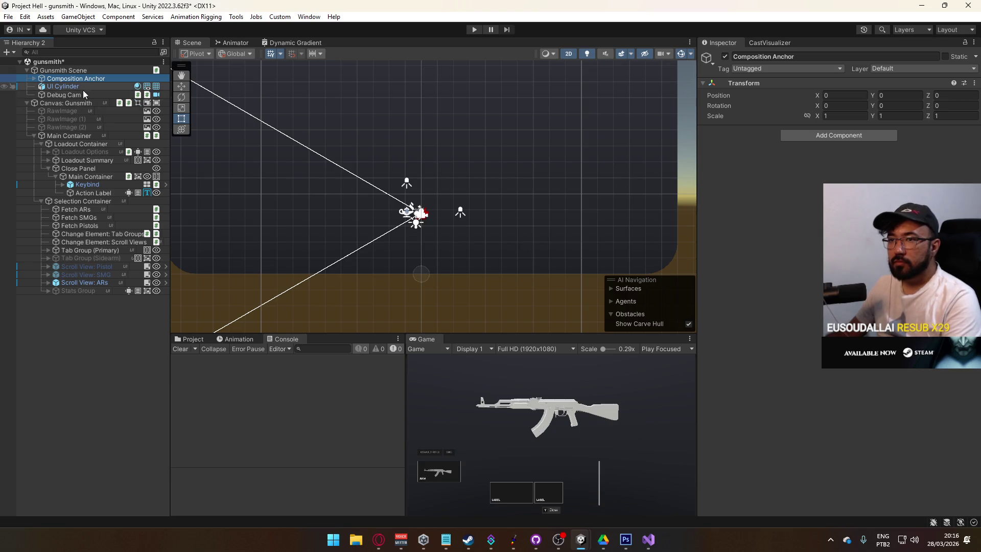
pyautogui.click(78, 94)
pyautogui.doubleClick(78, 94)
pyautogui.doubleClick(81, 87)
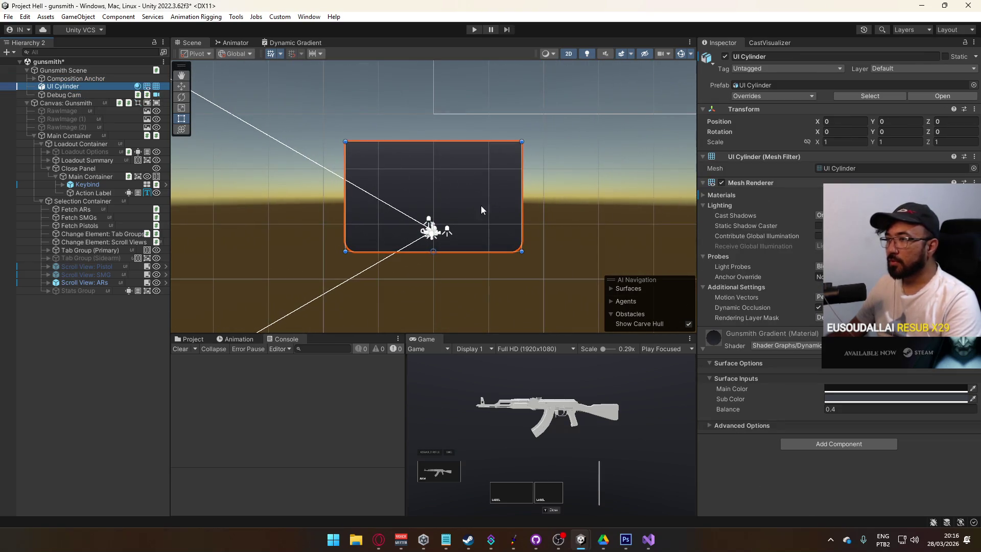
pyautogui.click(573, 55)
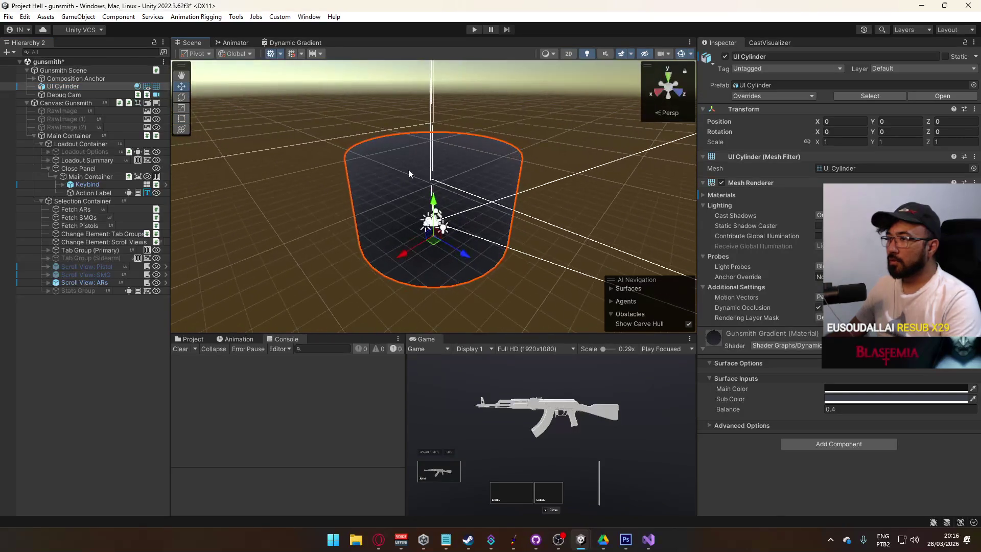
pyautogui.click(620, 53)
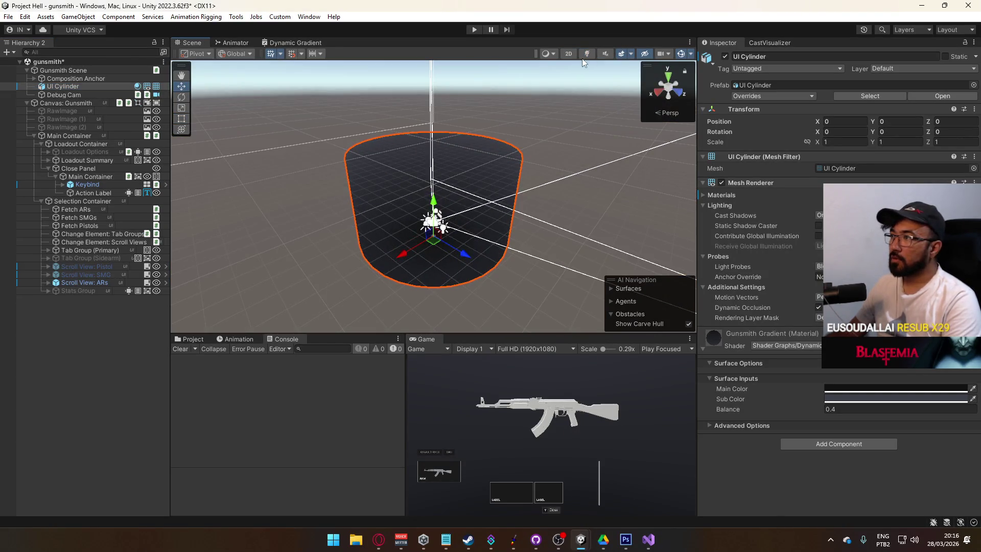
pyautogui.click(568, 53)
# Step: Frame Selection Container's Change Element: Tab Groups and centre the canvas, then switch to the browser
pyautogui.click(98, 208)
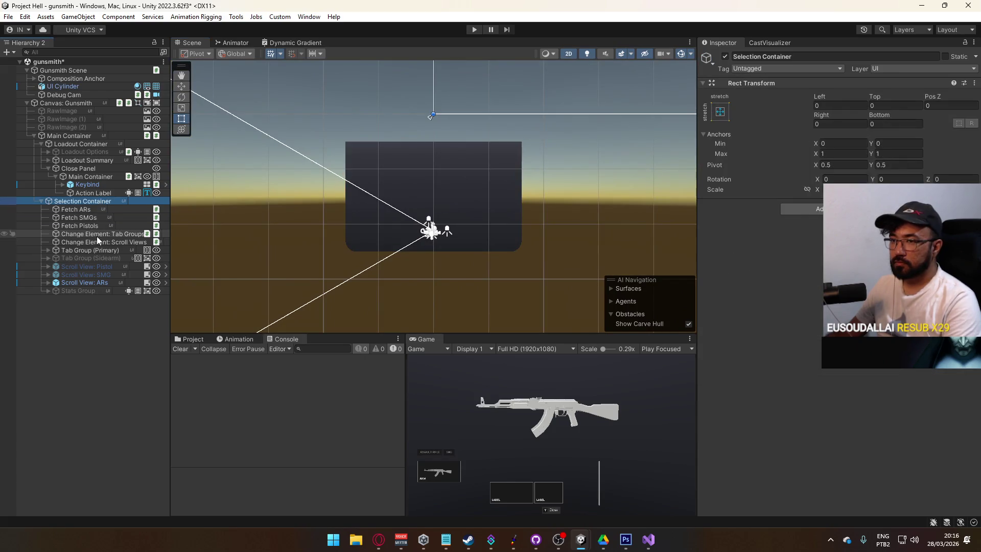
pyautogui.doubleClick(97, 233)
pyautogui.scroll(-5, 650, 173)
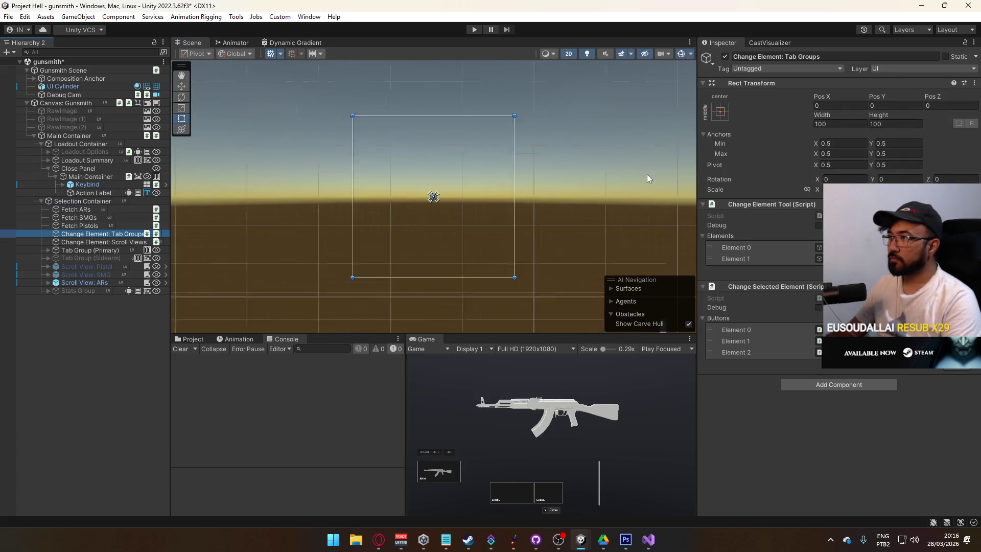
pyautogui.moveTo(622, 214); pyautogui.dragTo(634, 216)
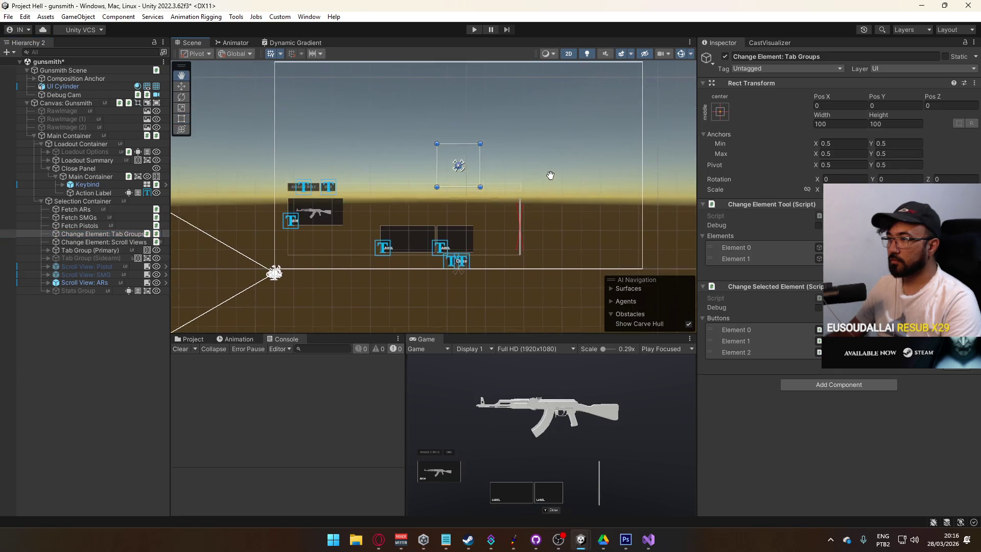
pyautogui.scroll(2, 491, 185)
pyautogui.scroll(-1, 527, 148)
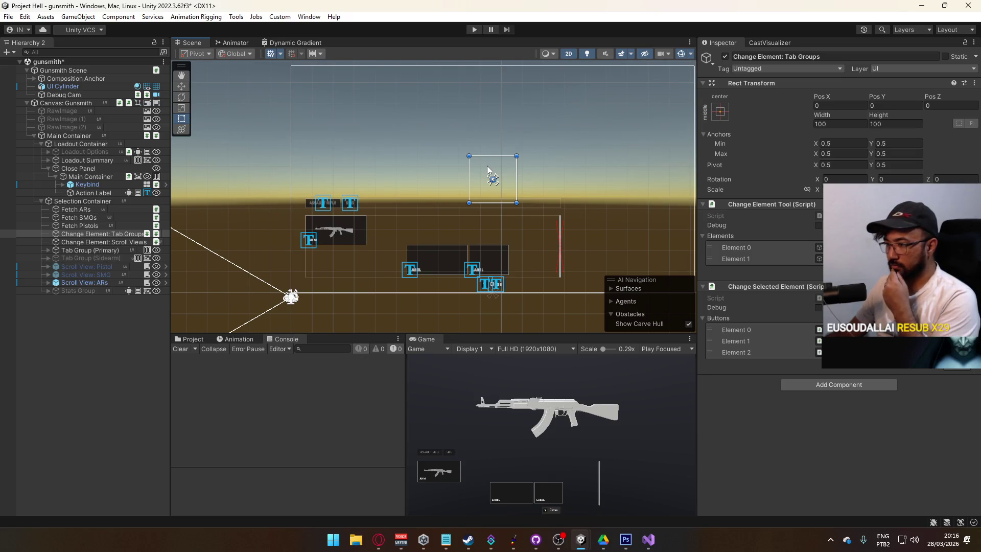
pyautogui.click(379, 538)
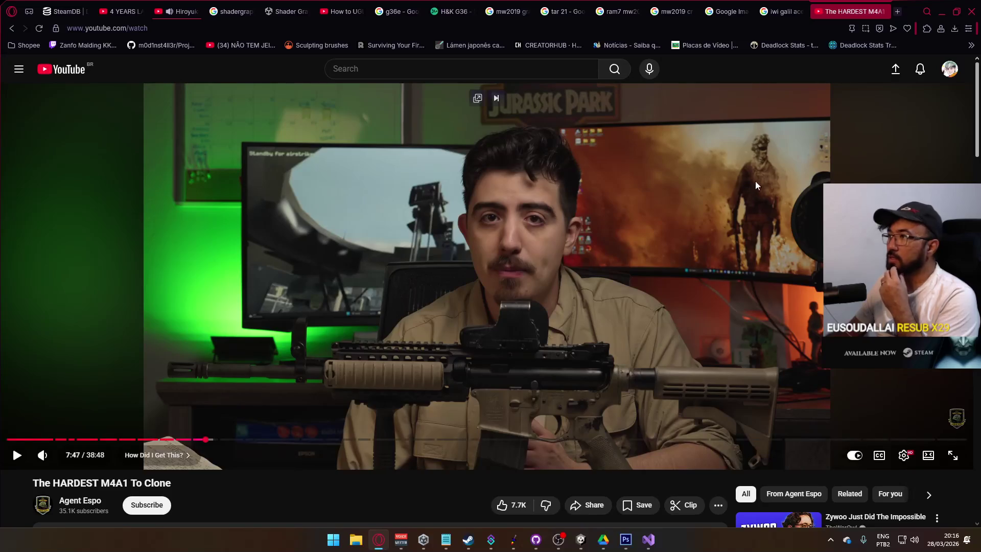
# Step: Look at the CR-56 AMAX gunsmith image result and the Unity project, then return to Opera
pyautogui.click(732, 12)
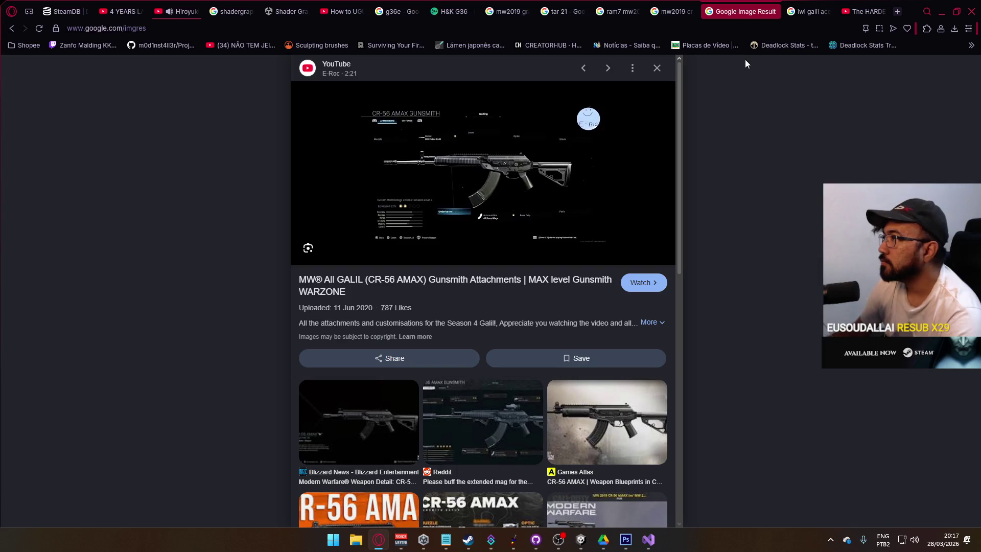
pyautogui.moveTo(581, 538)
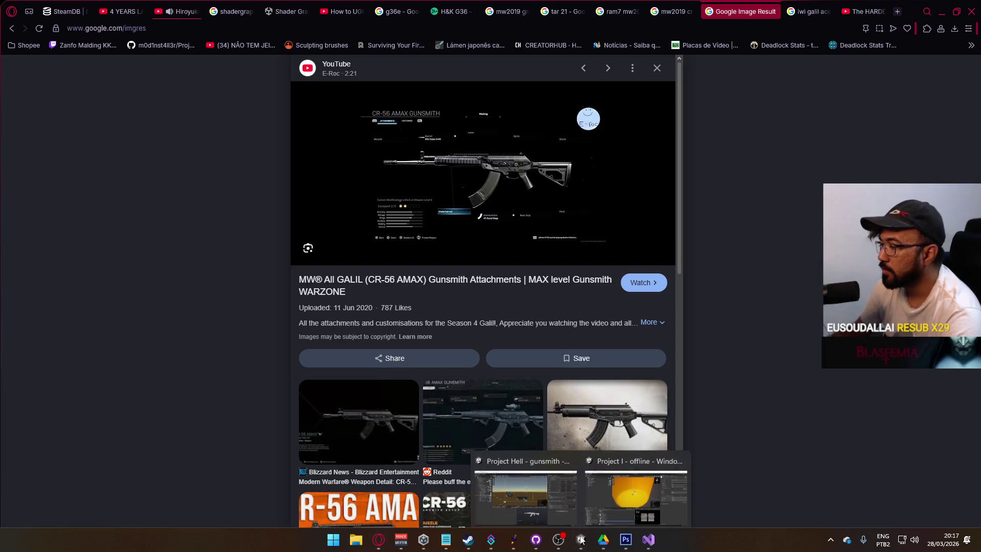
pyautogui.click(494, 486)
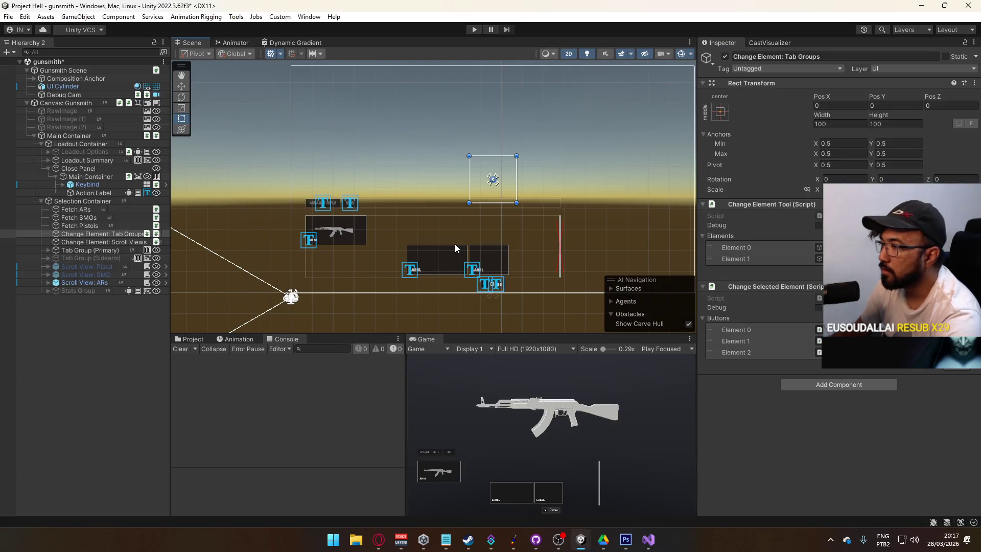
pyautogui.click(378, 539)
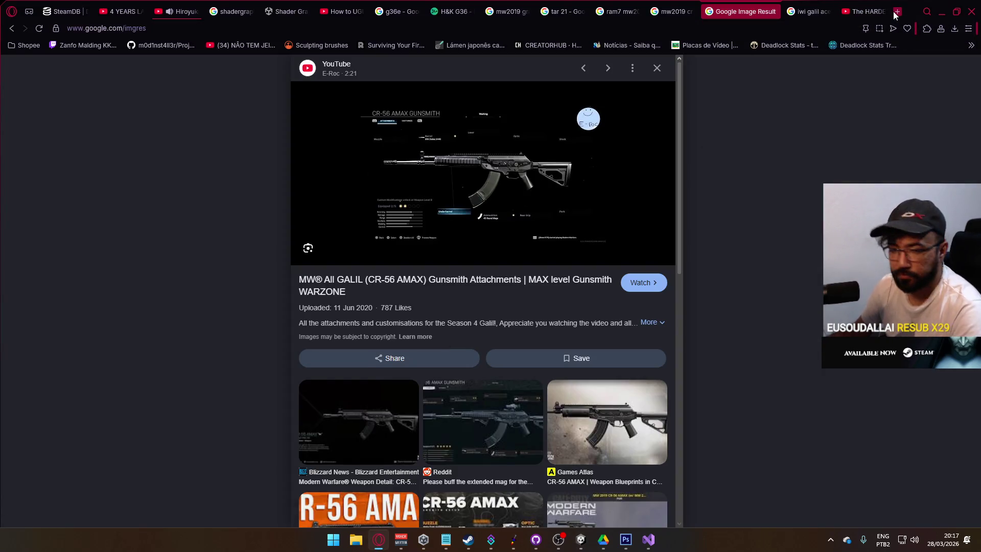
# Step: Search Google for 'delta force gunsmith' in a new tab
pyautogui.click(896, 11)
pyautogui.write('delta force gunsmith')
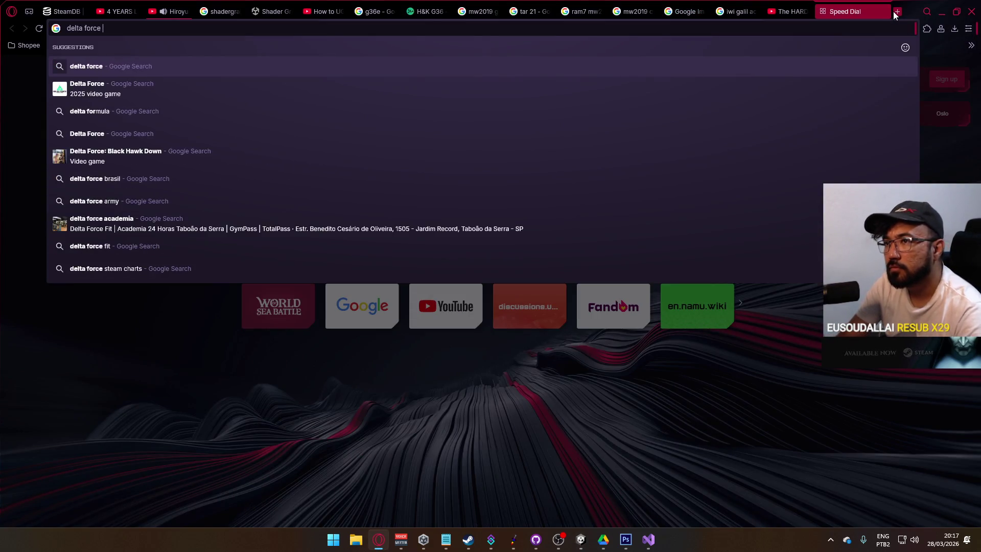
pyautogui.press('Return')
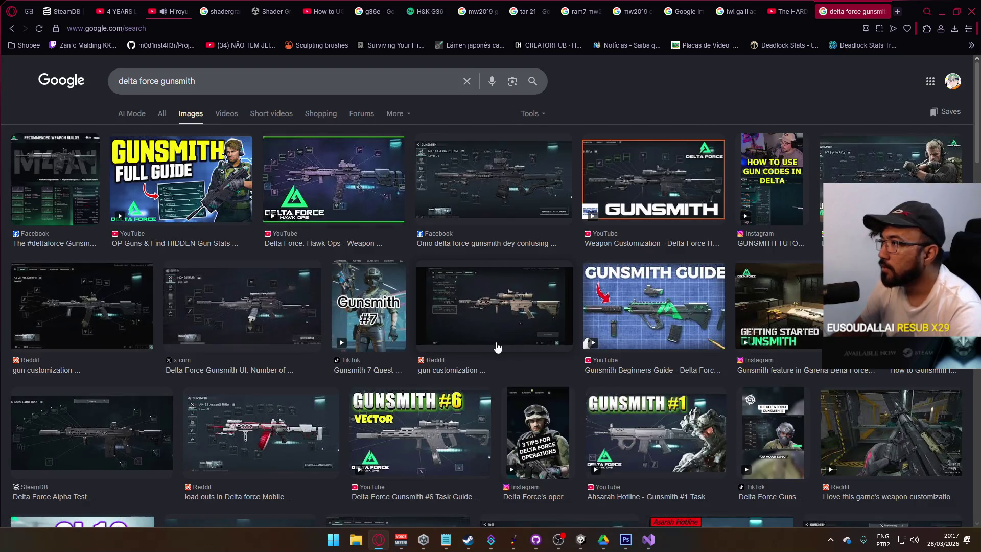
# Step: Preview the Hawk Ops, x.com, Reddit, SteamDB and TikTok gunsmith image results
pyautogui.click(598, 185)
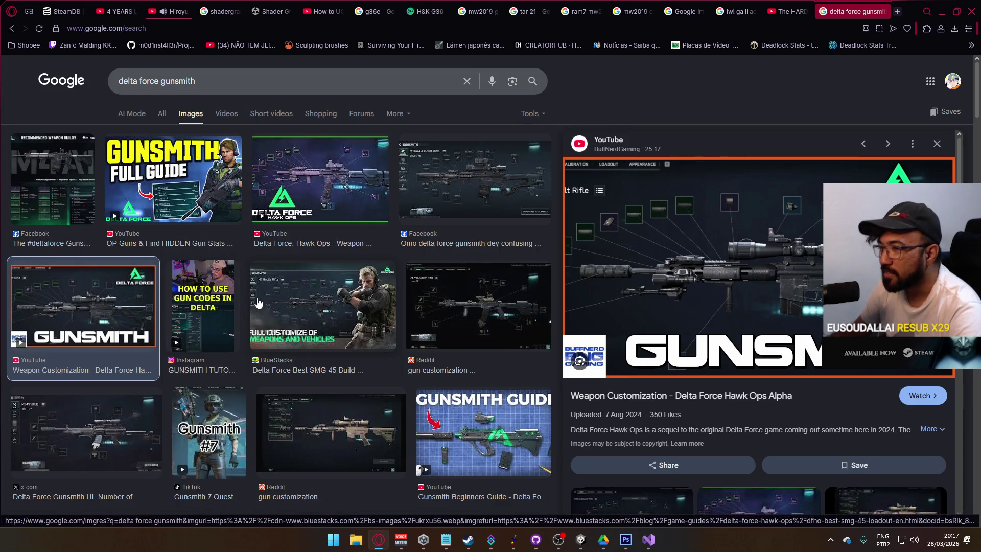
pyautogui.scroll(-2, 258, 303)
pyautogui.click(120, 320)
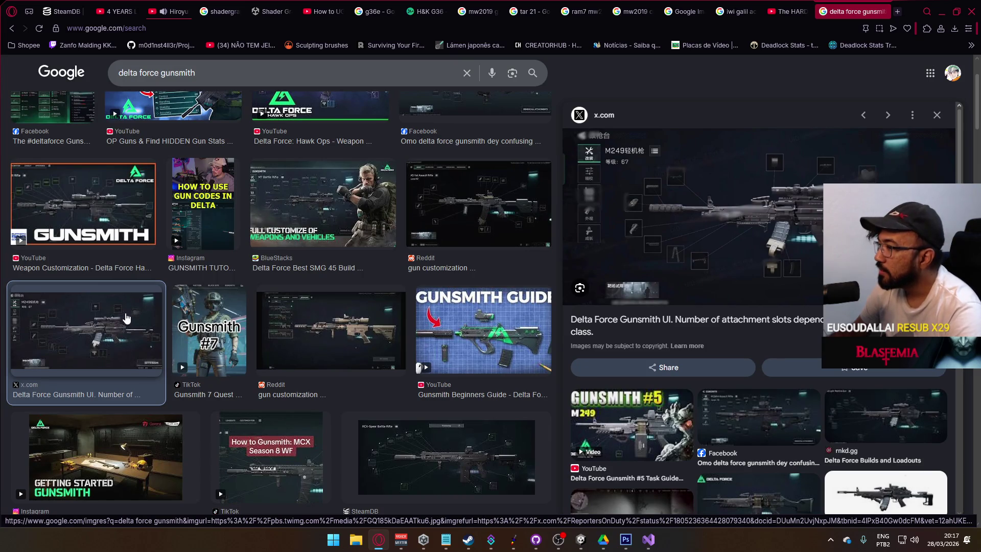
pyautogui.click(343, 334)
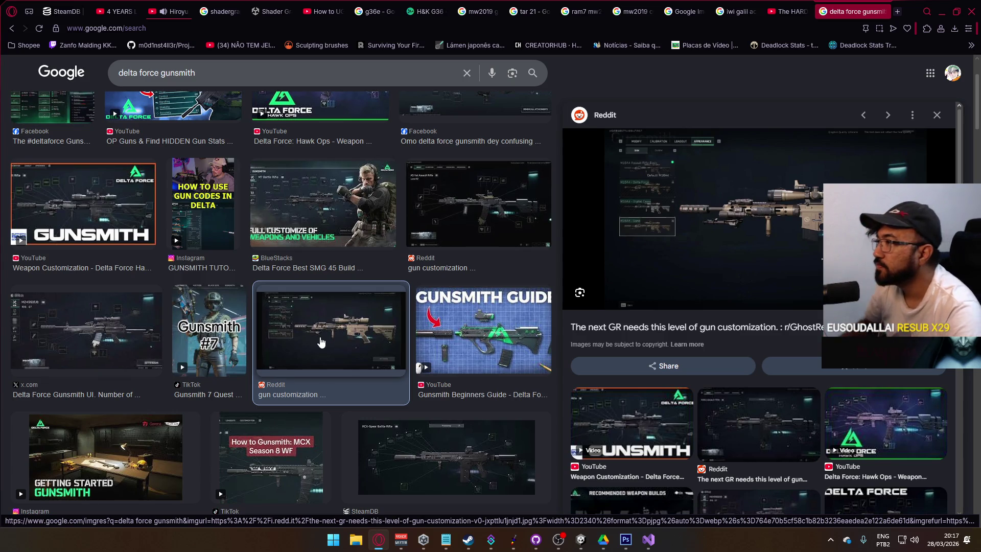
pyautogui.scroll(-3, 416, 406)
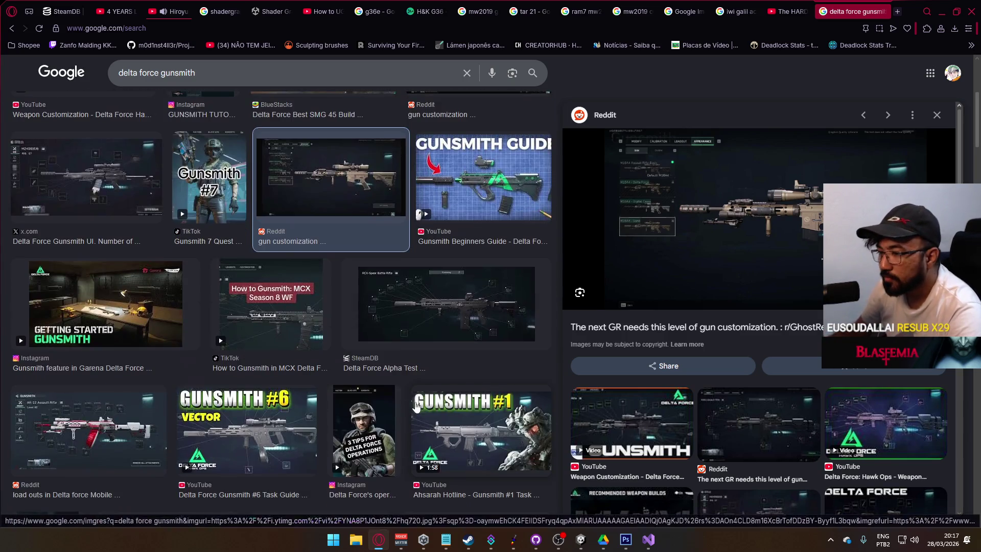
pyautogui.click(448, 315)
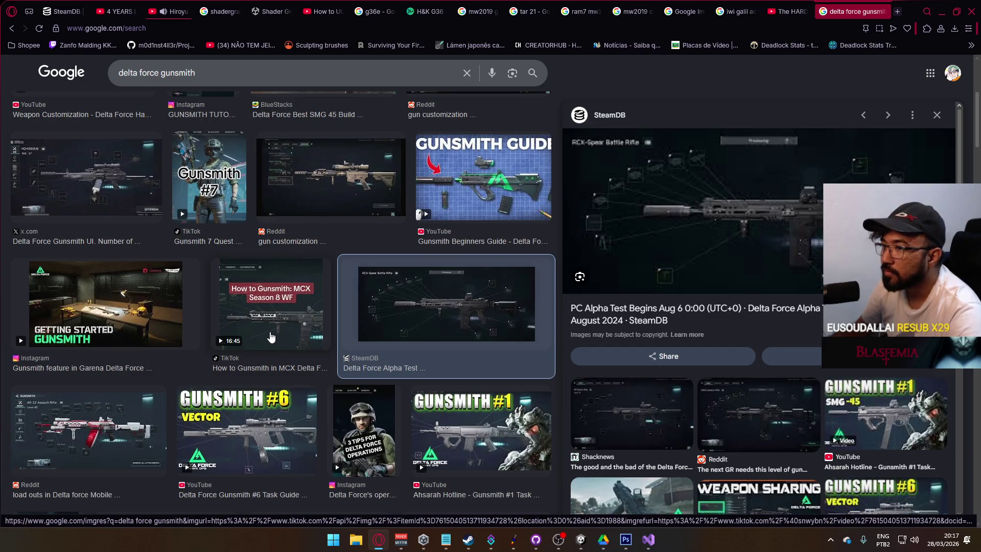
pyautogui.click(271, 338)
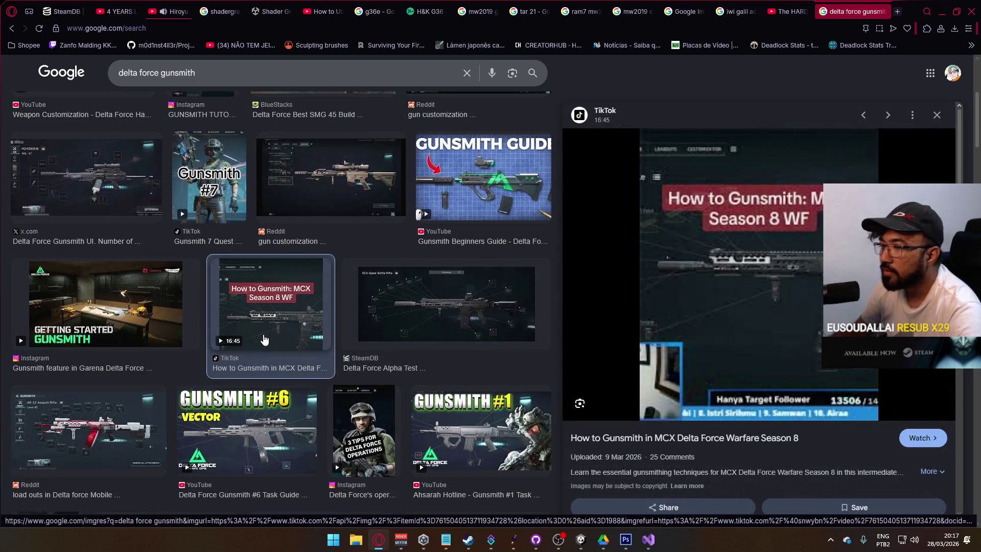
# Step: Preview the x.com equip-magazines screenshot and the Shacknews KC17 builds gunsmith image
pyautogui.scroll(-4, 279, 367)
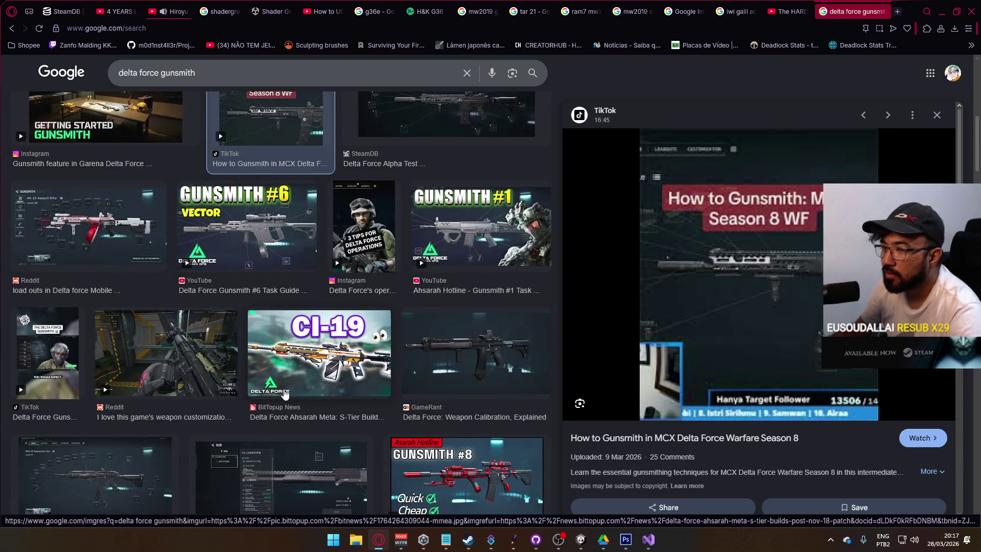
pyautogui.scroll(-1, 285, 393)
pyautogui.scroll(-1, 284, 396)
pyautogui.click(300, 387)
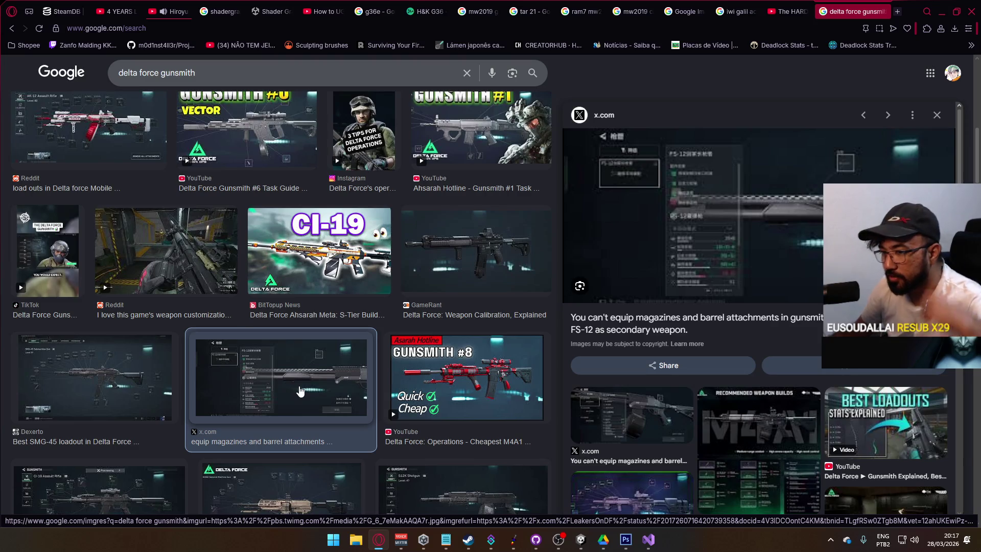
pyautogui.scroll(-2, 299, 392)
pyautogui.scroll(-2, 294, 396)
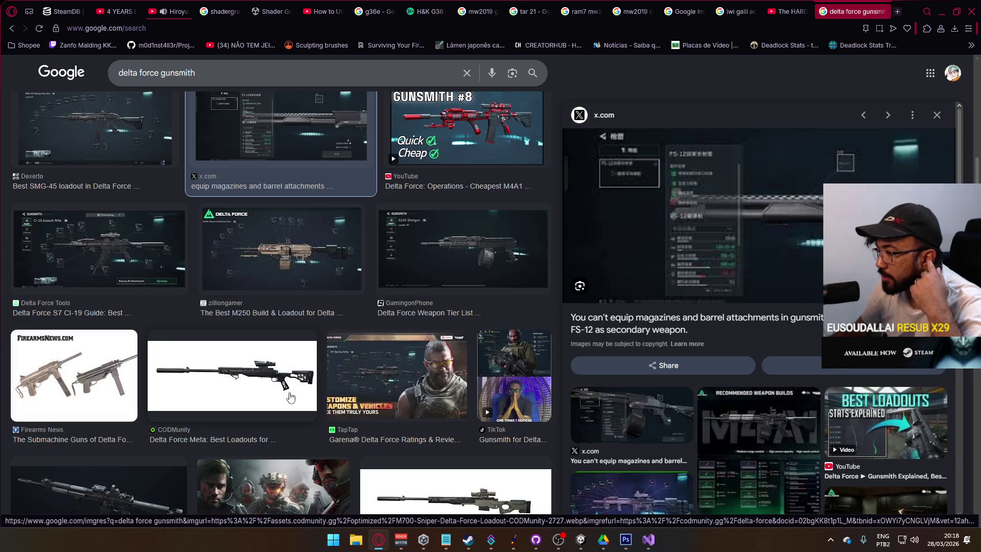
pyautogui.scroll(-3, 290, 397)
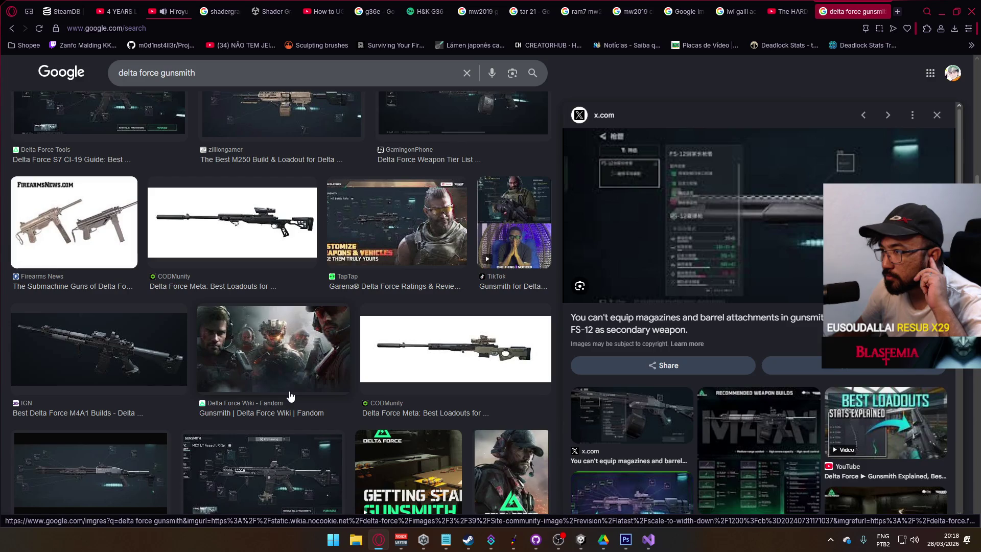
pyautogui.scroll(-3, 290, 396)
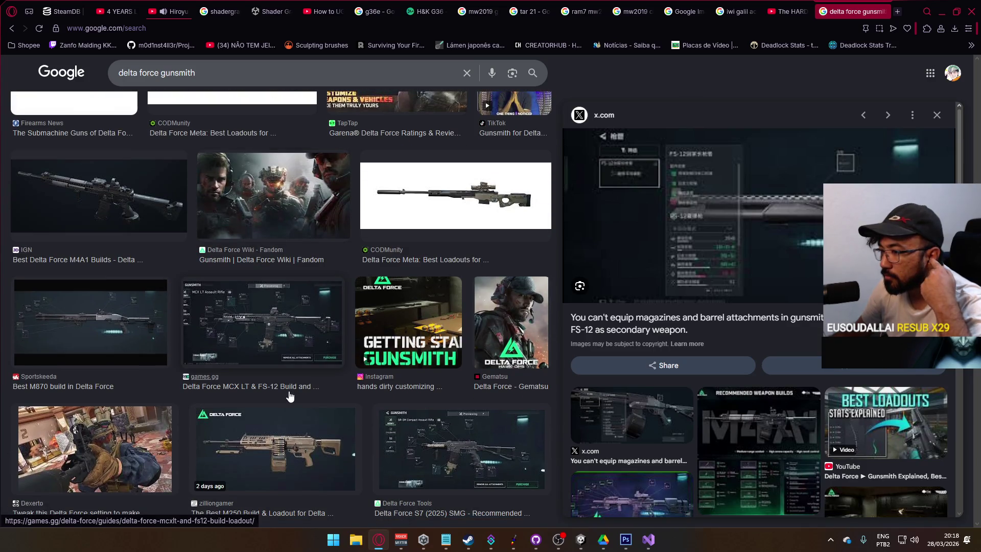
pyautogui.scroll(-3, 290, 397)
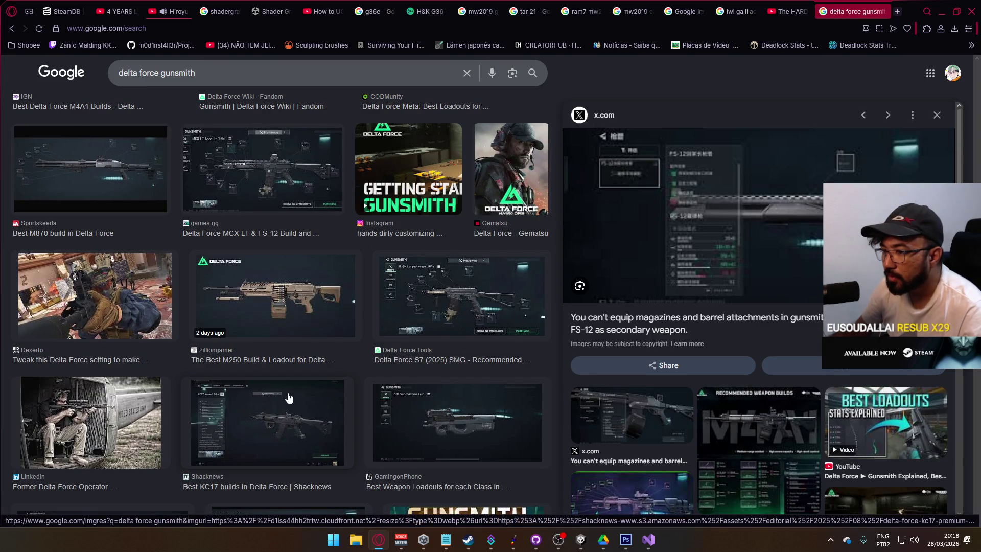
pyautogui.click(293, 411)
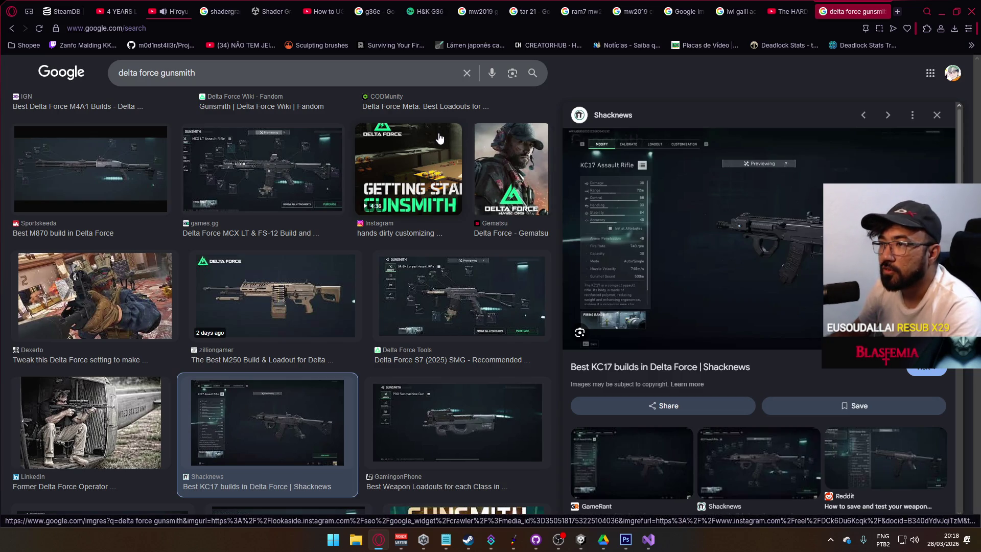
# Step: Scroll through the delta force gunsmith image results, then move over to the YouTube tab
pyautogui.scroll(-3, 426, 157)
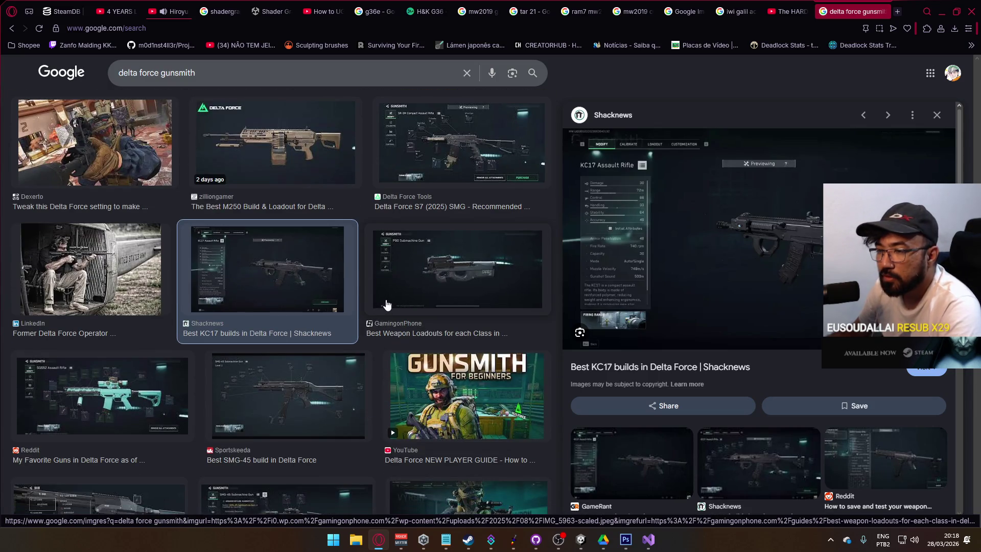
pyautogui.scroll(-3, 393, 299)
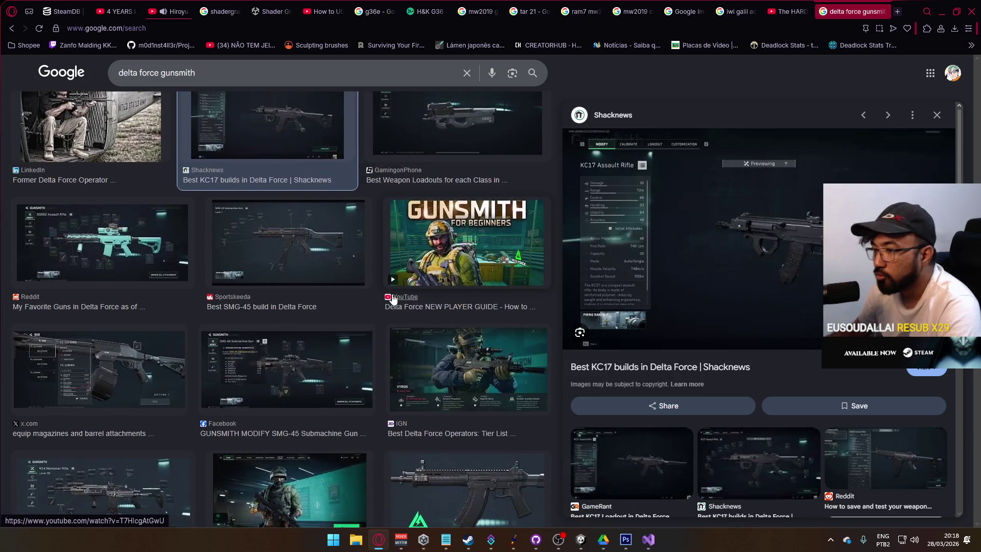
pyautogui.scroll(-2, 393, 299)
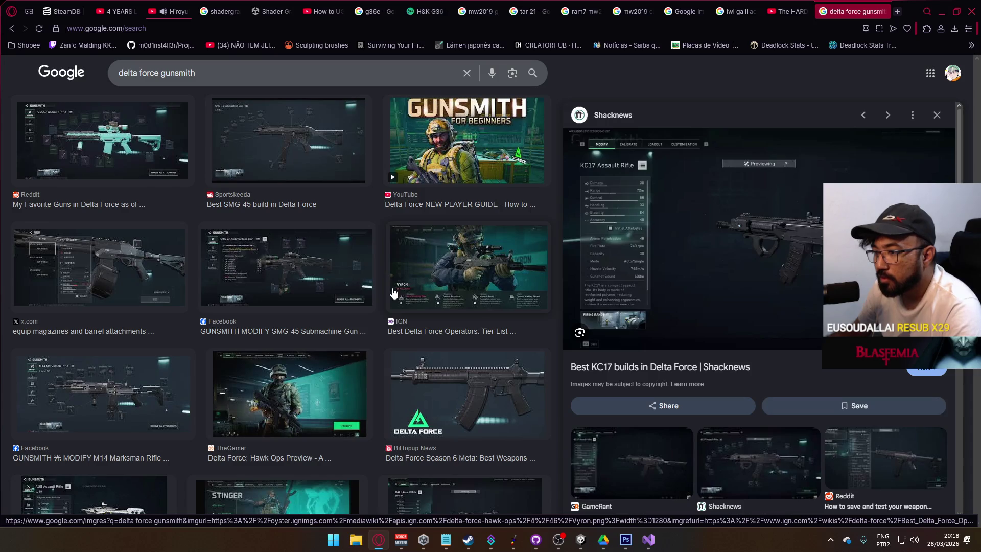
pyautogui.scroll(-3, 393, 293)
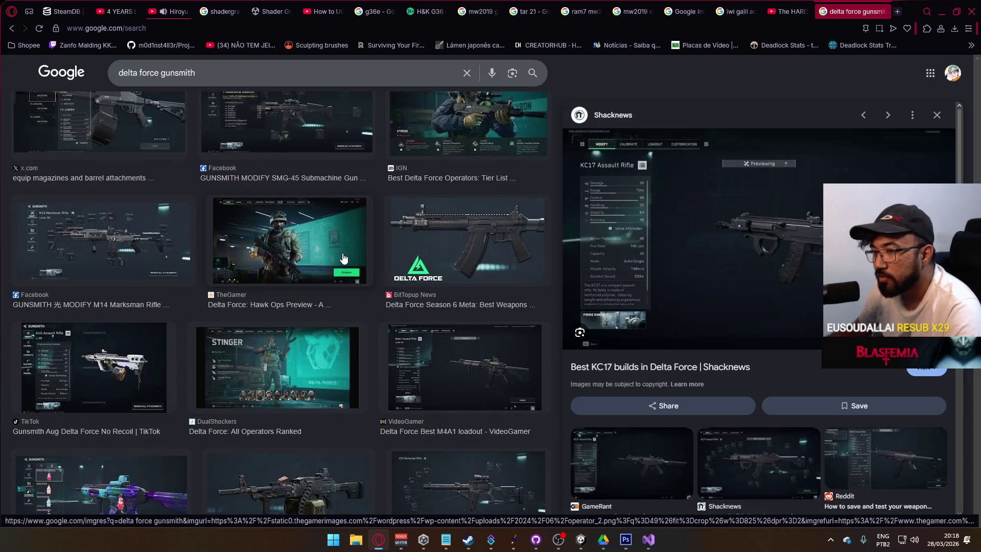
pyautogui.scroll(-2, 343, 258)
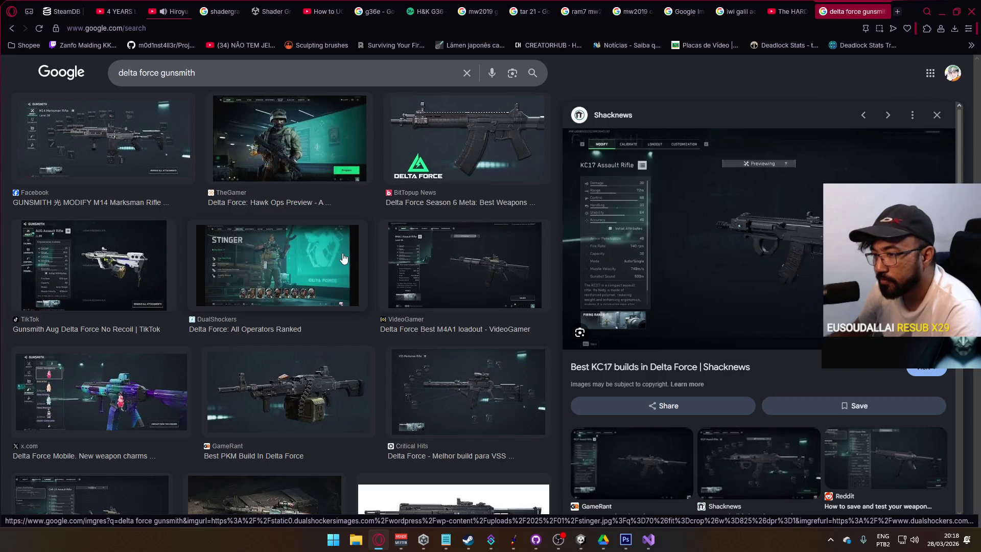
pyautogui.scroll(-2, 345, 258)
pyautogui.scroll(-2, 346, 257)
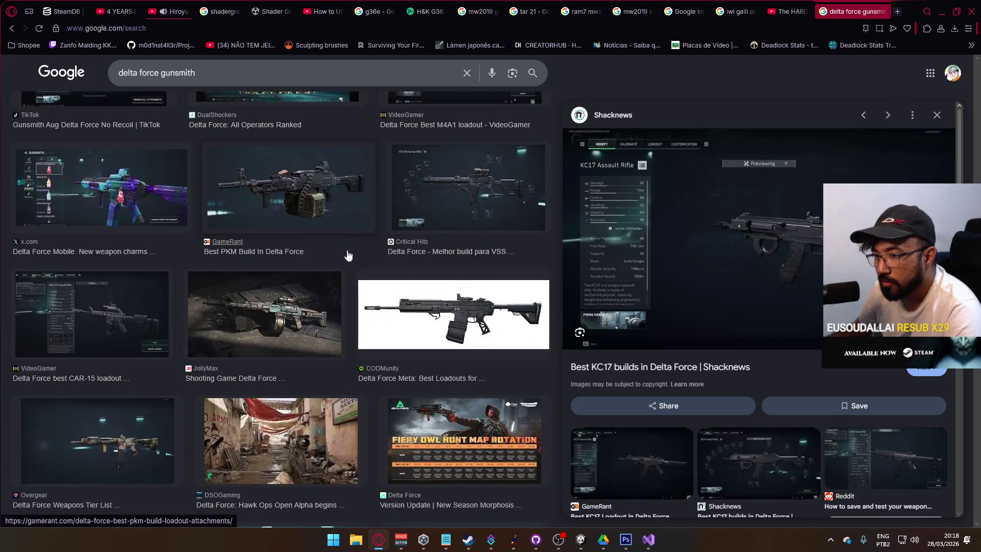
pyautogui.scroll(-2, 349, 255)
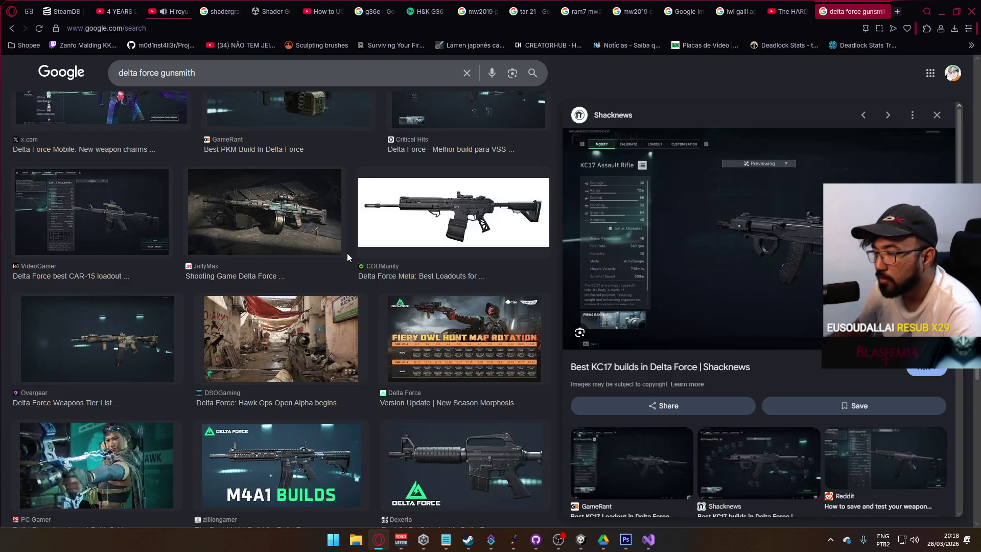
pyautogui.scroll(4, 348, 254)
pyautogui.scroll(2, 356, 262)
pyautogui.scroll(7, 355, 261)
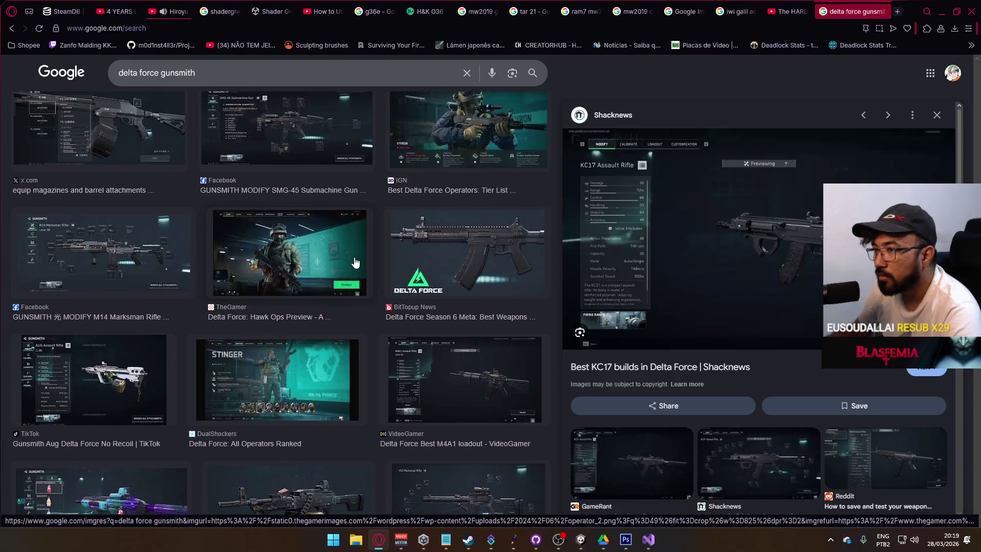
pyautogui.scroll(6, 354, 260)
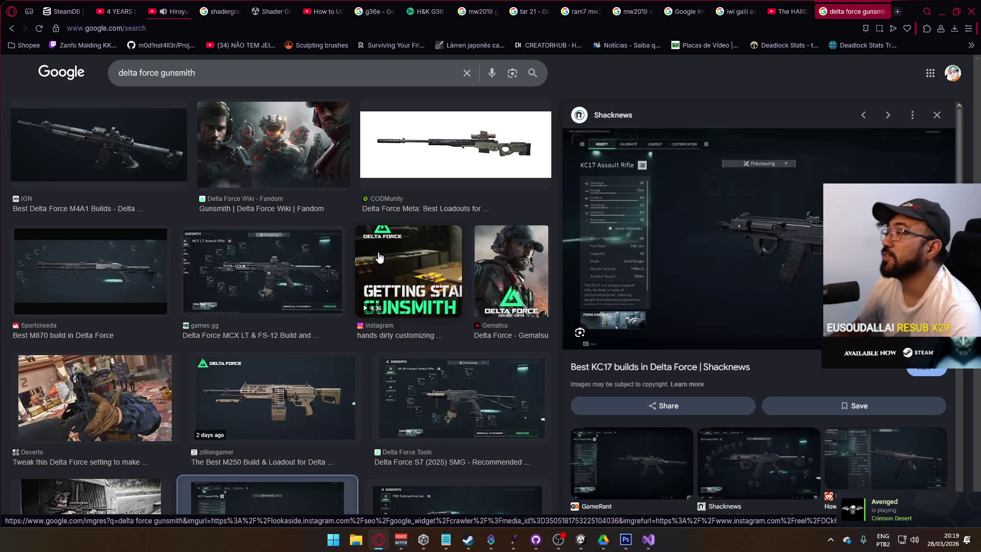
pyautogui.click(376, 78)
# Step: Search YouTube for 'infamous second son' and skim the results
pyautogui.write('infamous second son')
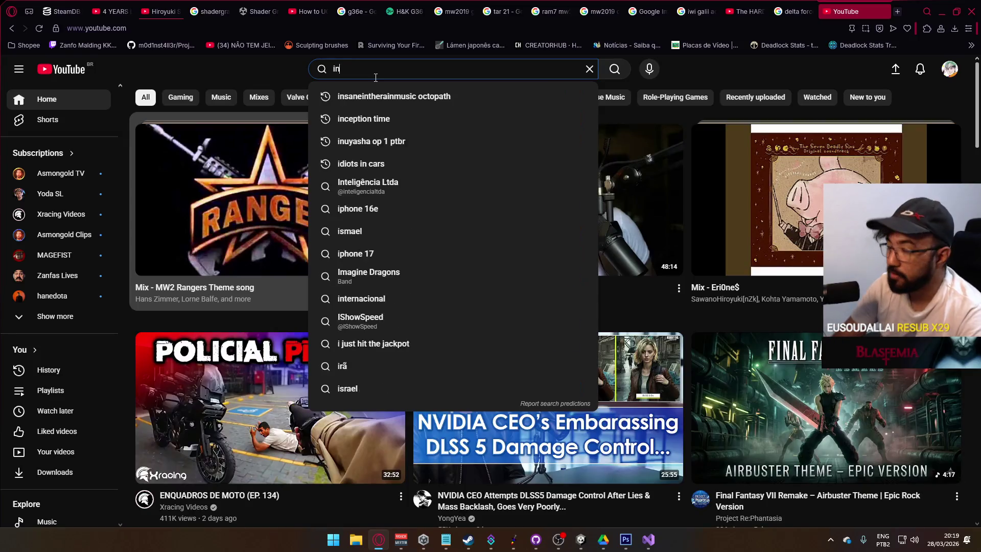
pyautogui.press('Return')
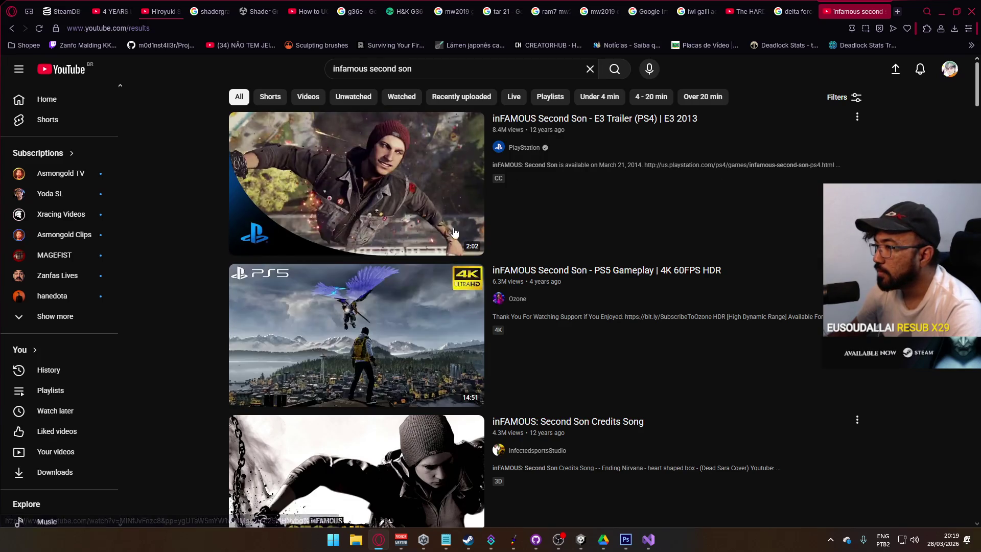
pyautogui.scroll(-2, 357, 209)
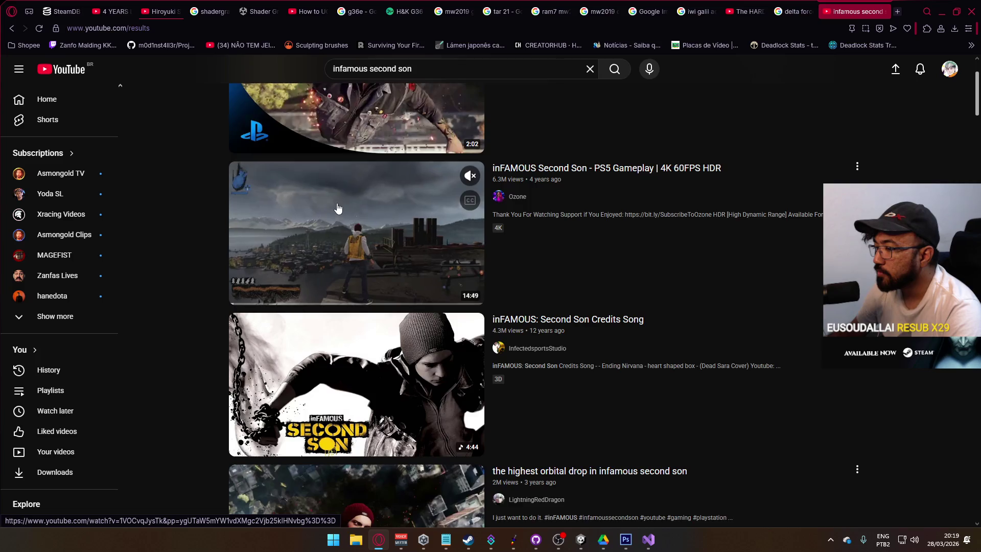
pyautogui.scroll(-4, 337, 209)
pyautogui.scroll(5, 355, 220)
pyautogui.scroll(1, 355, 220)
# Step: Refine the search to 'infamous second son ps4' and open the PS4 Pro 60 FPS gameplay video
pyautogui.click(416, 59)
pyautogui.write('ps4')
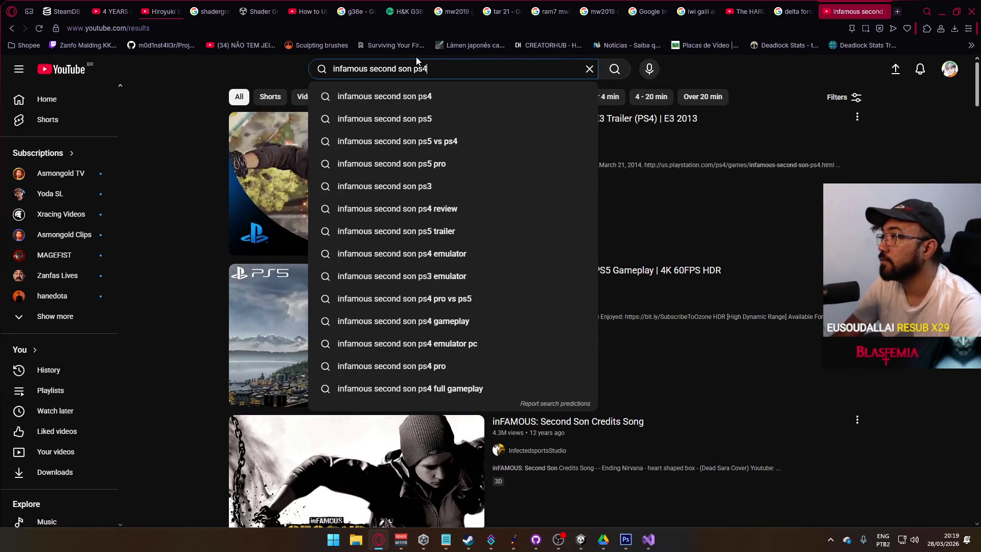
pyautogui.press('Return')
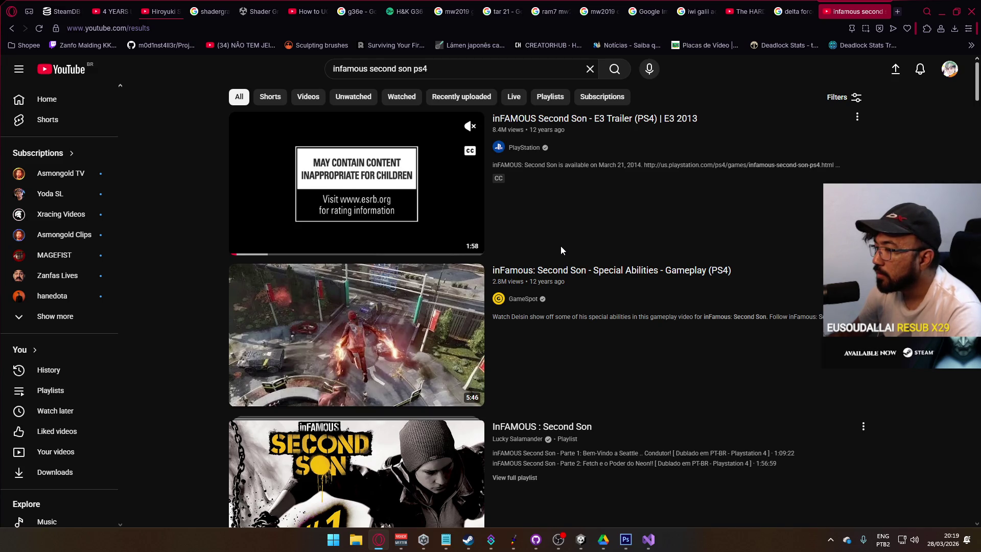
pyautogui.moveTo(407, 272)
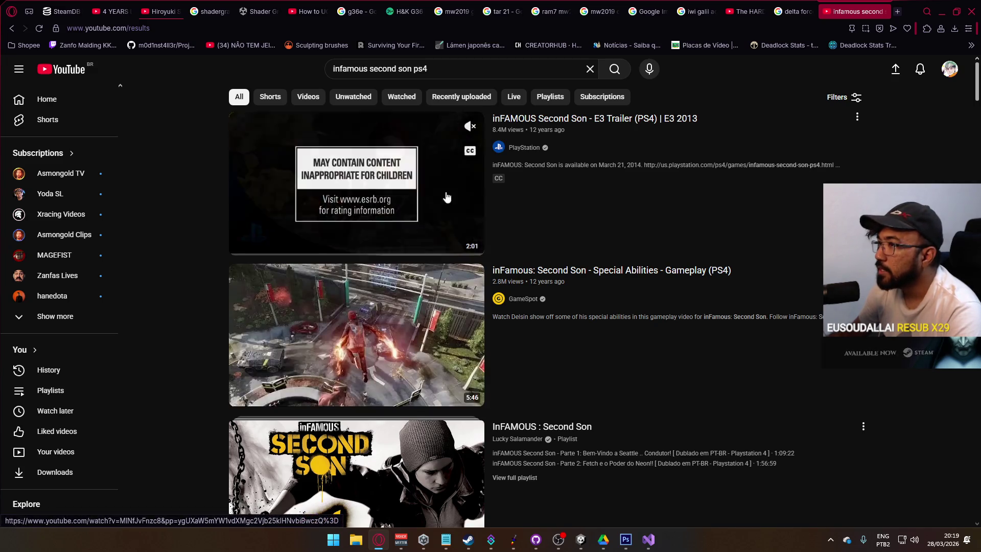
pyautogui.scroll(-7, 438, 246)
pyautogui.scroll(-10, 438, 246)
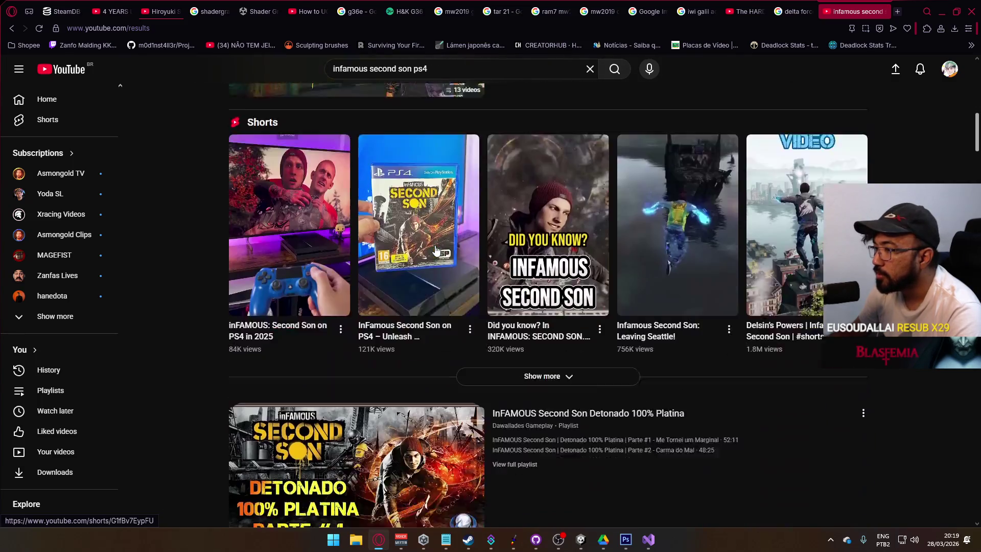
pyautogui.scroll(-4, 435, 249)
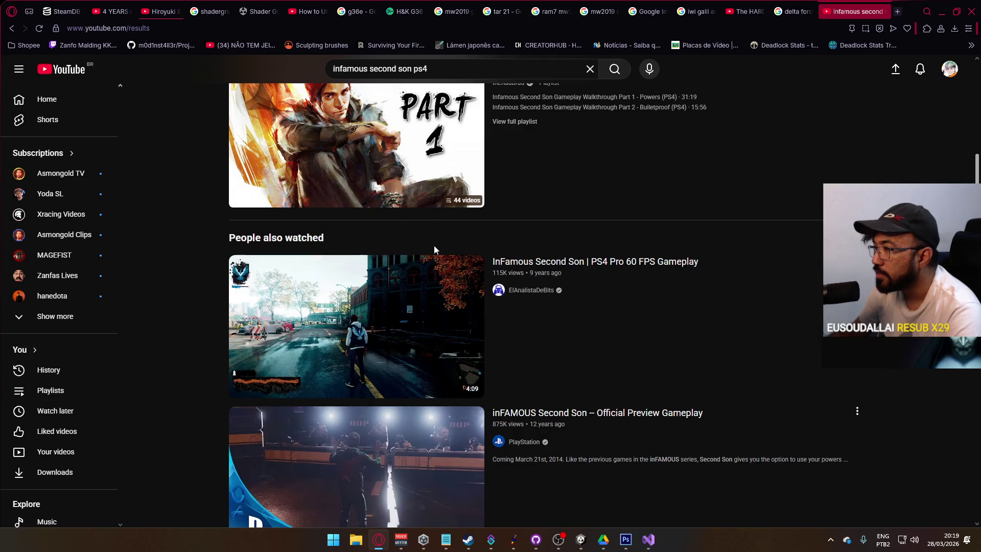
pyautogui.moveTo(401, 293)
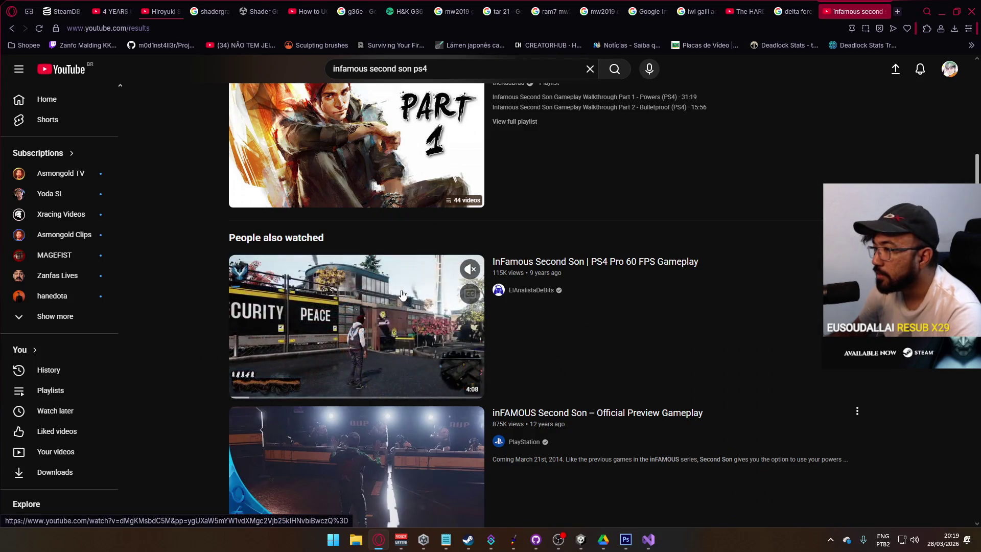
pyautogui.click(401, 294)
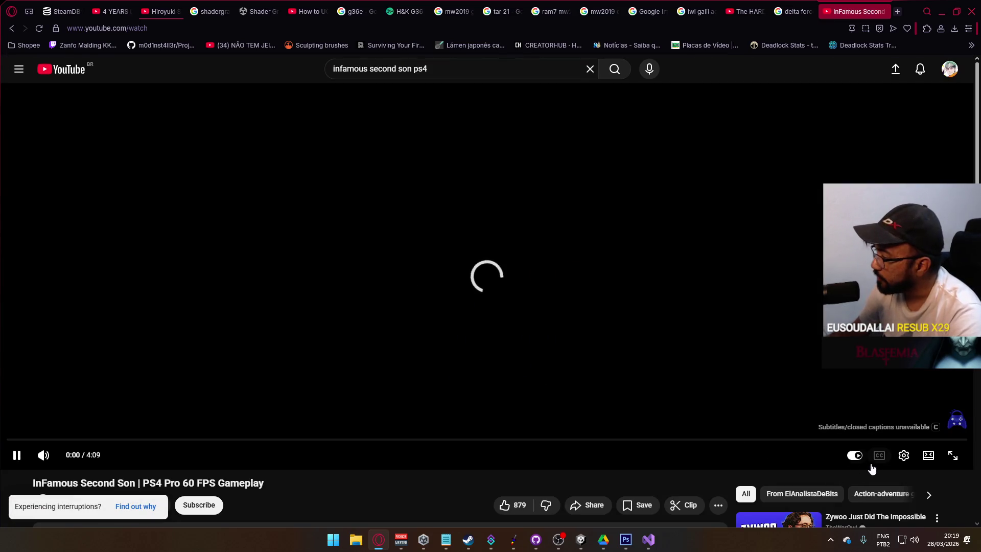
# Step: Raise the video playback quality and watch it fullscreen
pyautogui.click(903, 455)
pyautogui.click(903, 418)
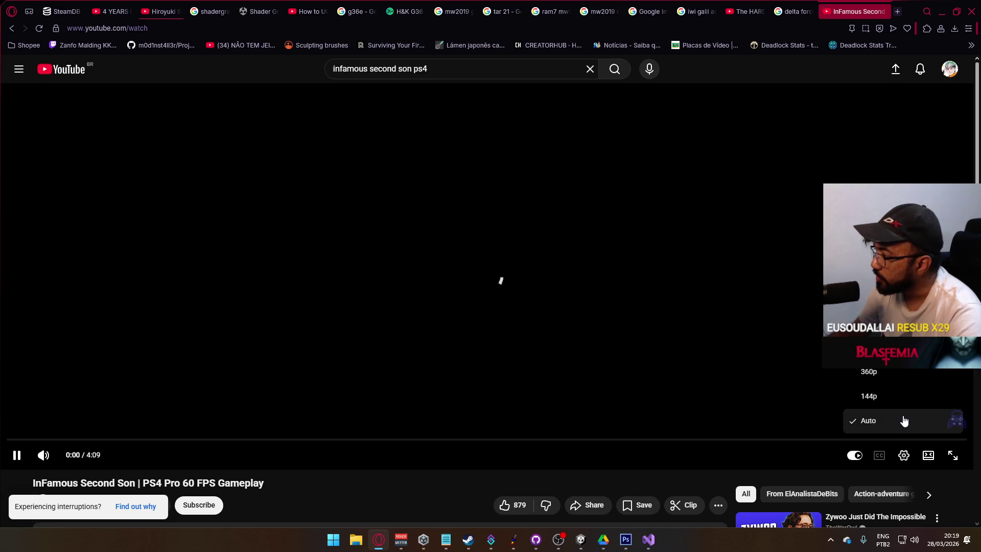
pyautogui.click(878, 298)
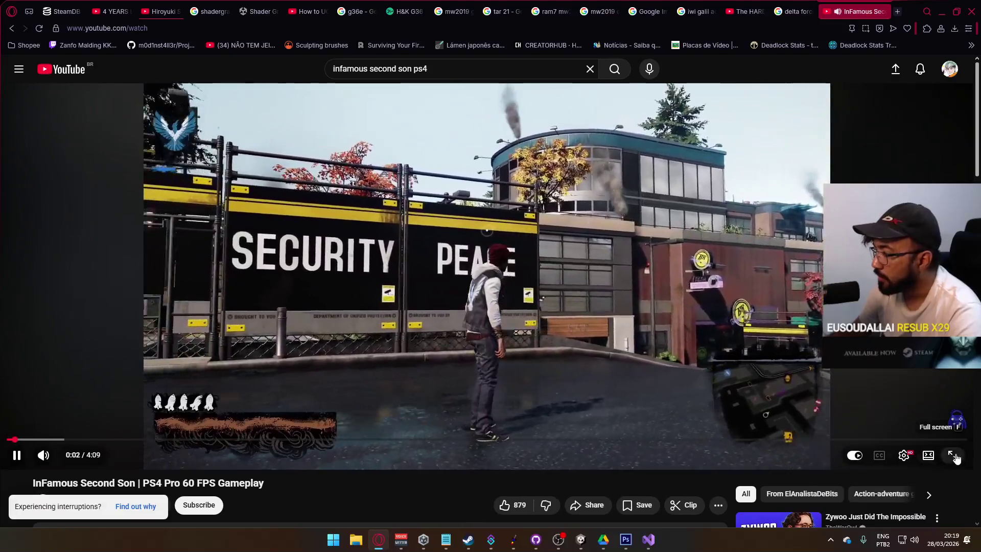
pyautogui.click(952, 455)
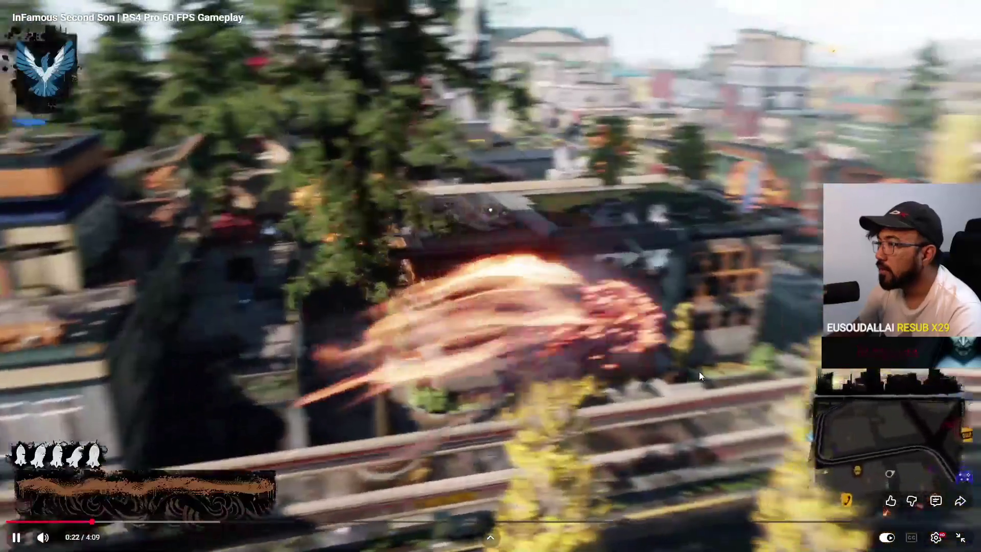
# Step: Pause and resume, then pause at 0:54, exit fullscreen and close the video tab
pyautogui.click(699, 373)
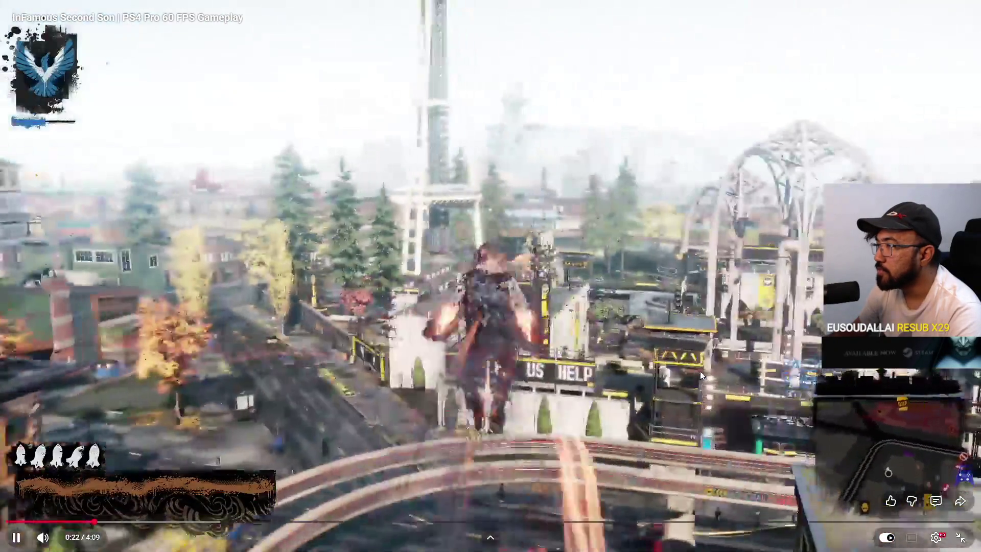
pyautogui.click(700, 371)
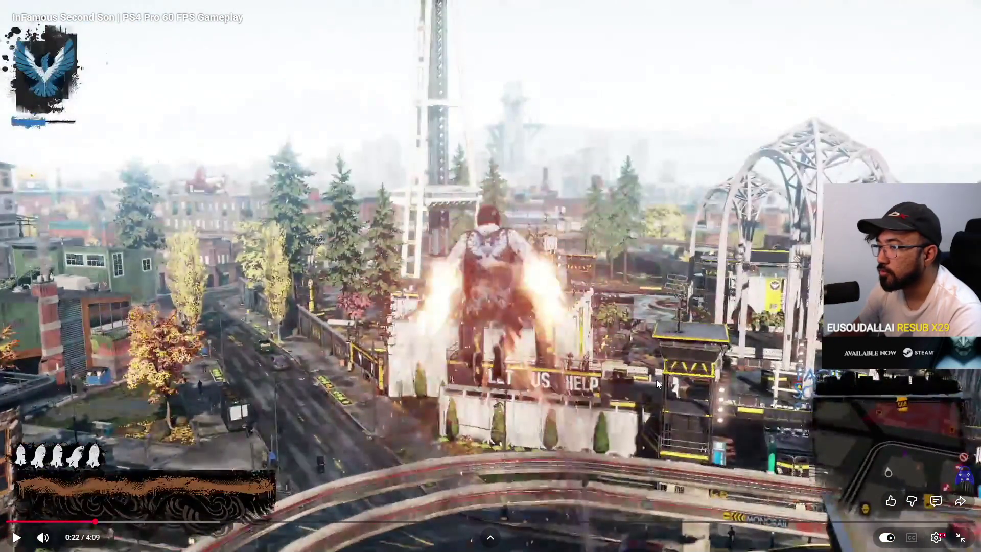
pyautogui.click(549, 363)
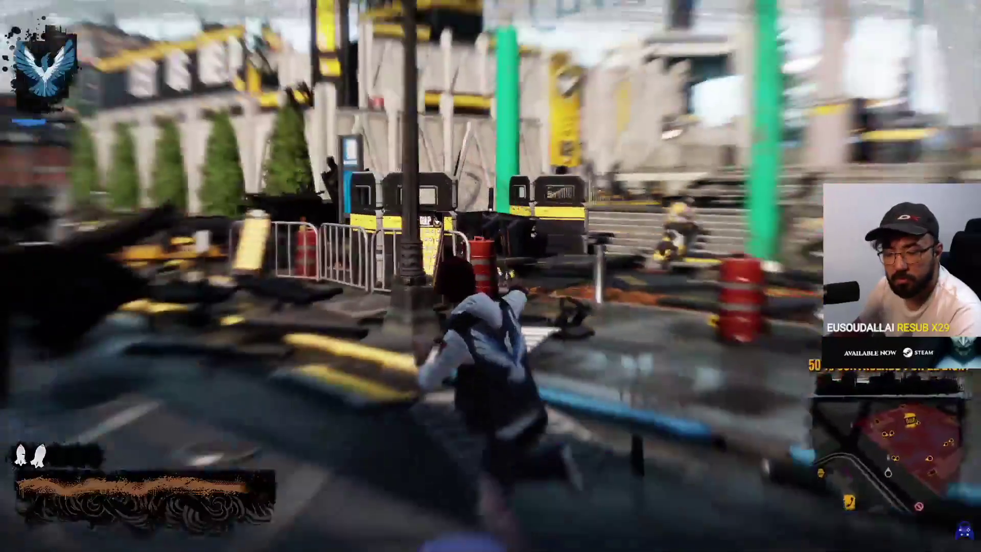
pyautogui.moveTo(693, 410)
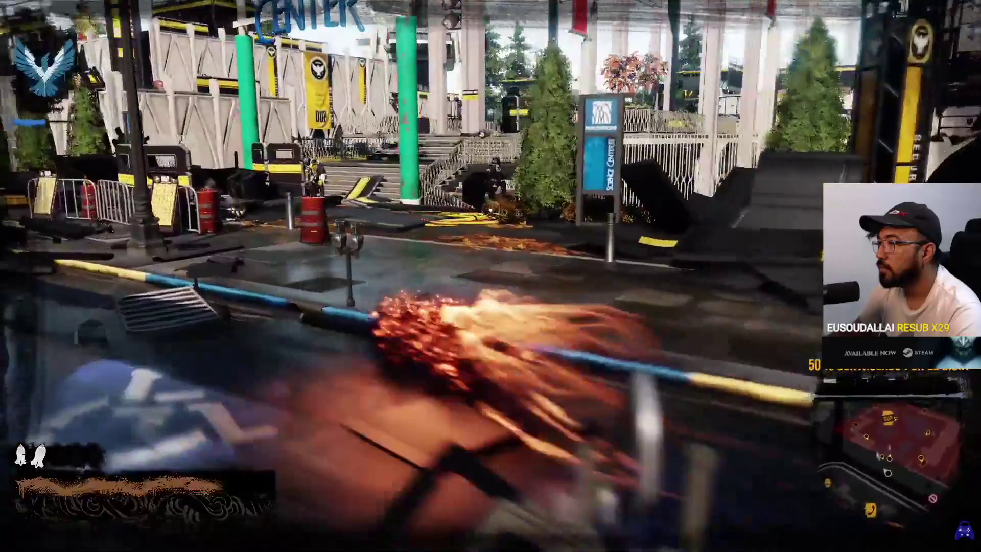
pyautogui.click(879, 459)
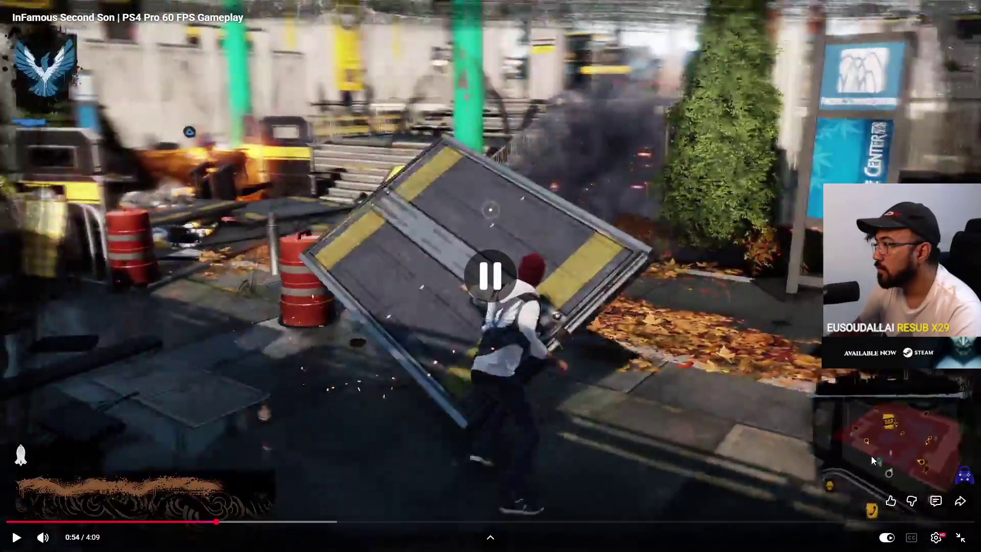
pyautogui.press('Escape')
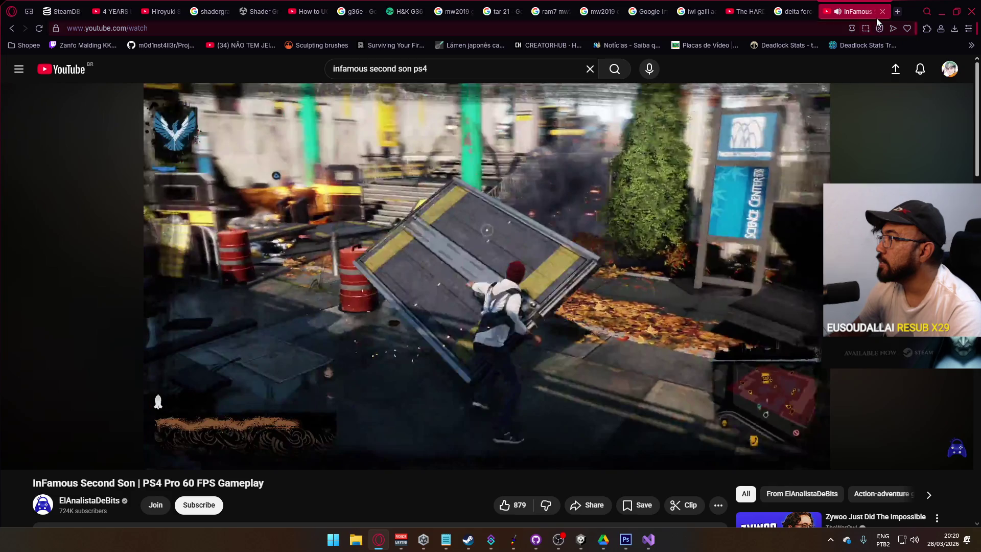
pyautogui.click(882, 11)
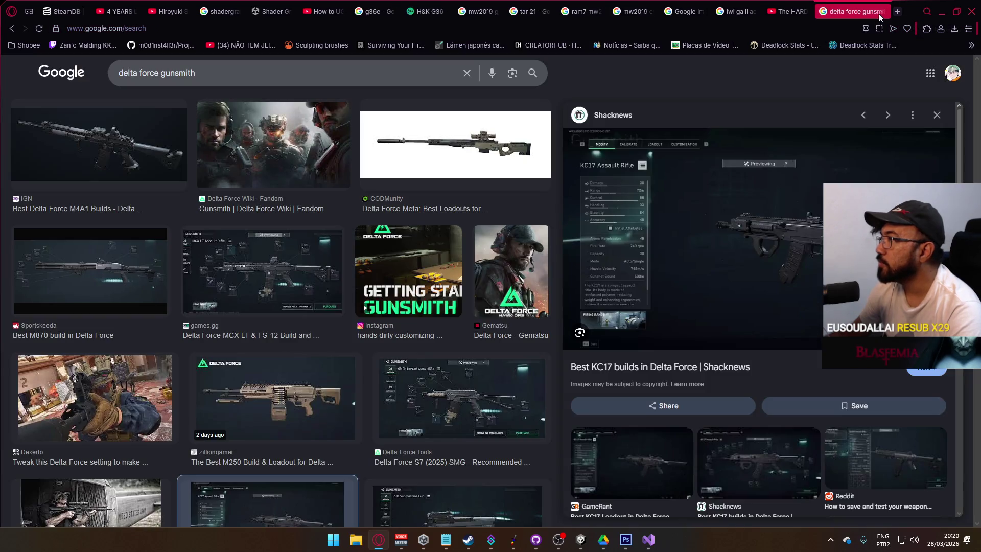
# Step: Preview the Delta Force Wiki Gunsmith image and its related images, then close the search and minimize Opera
pyautogui.click(941, 11)
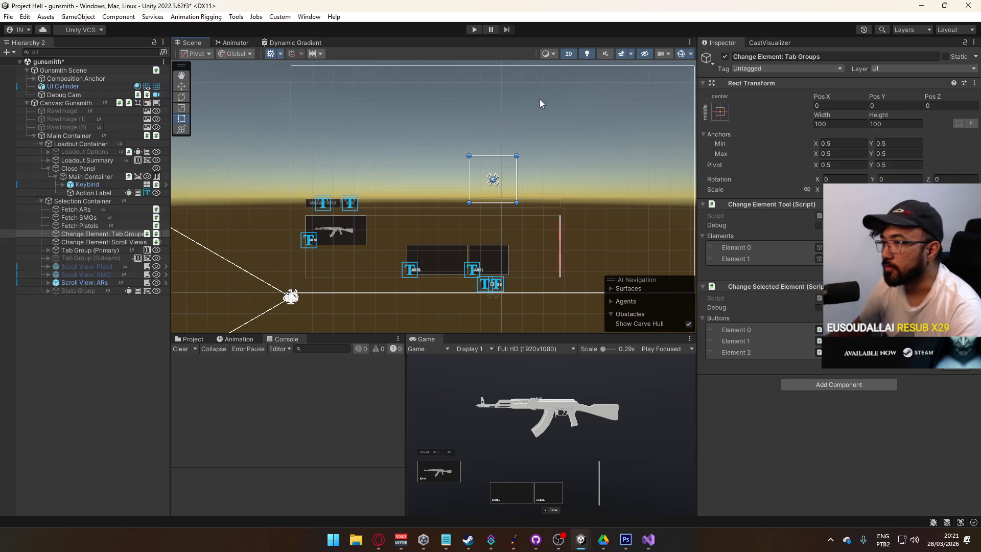
pyautogui.click(379, 539)
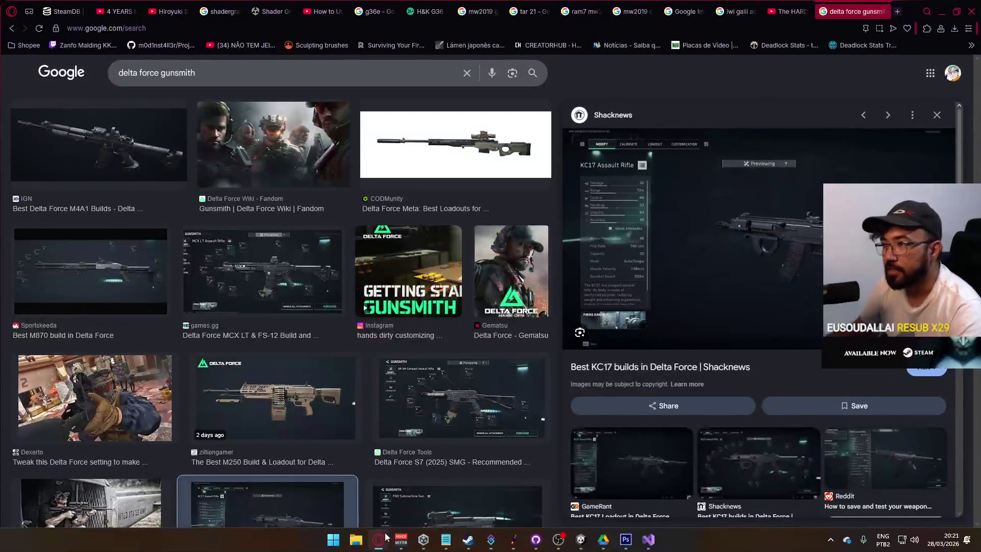
pyautogui.click(281, 204)
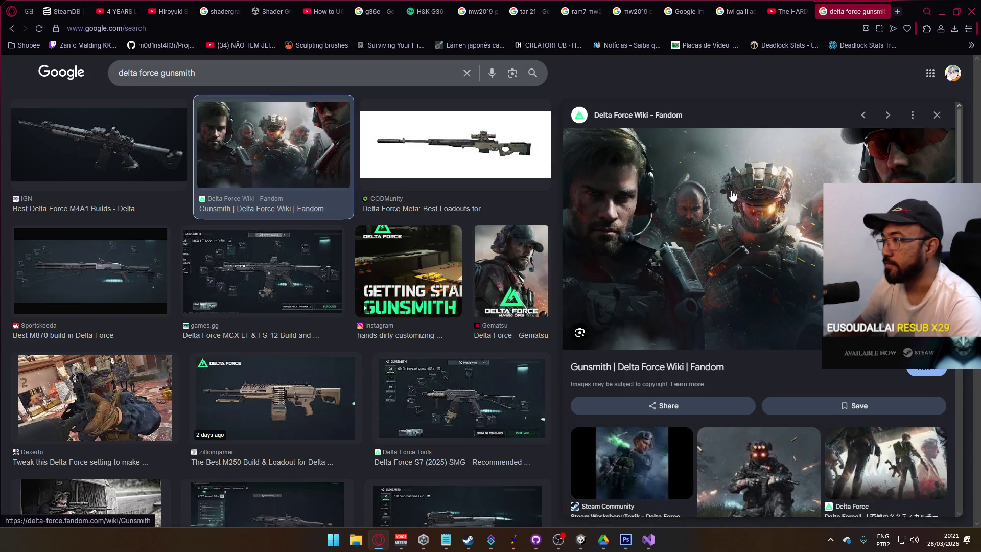
pyautogui.scroll(-5, 609, 227)
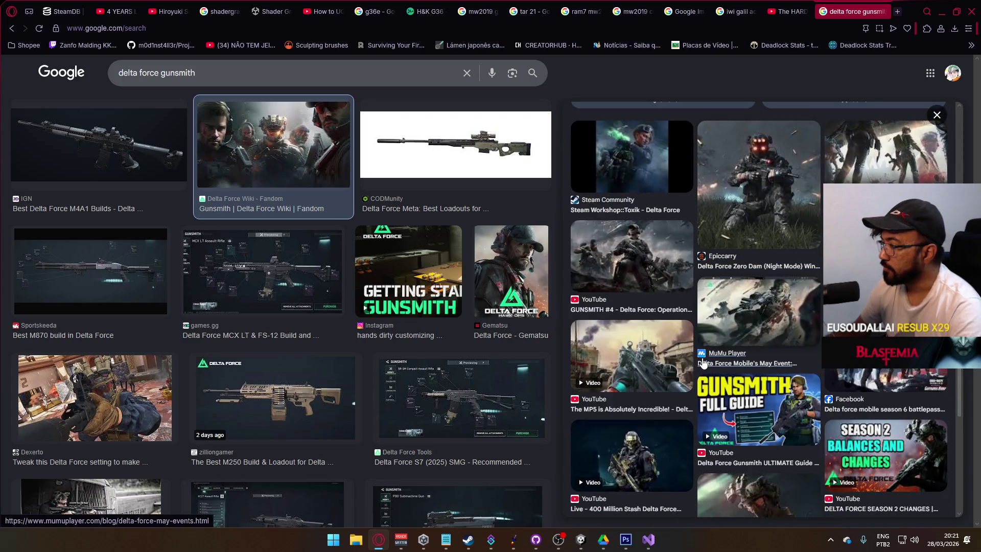
pyautogui.scroll(-3, 701, 362)
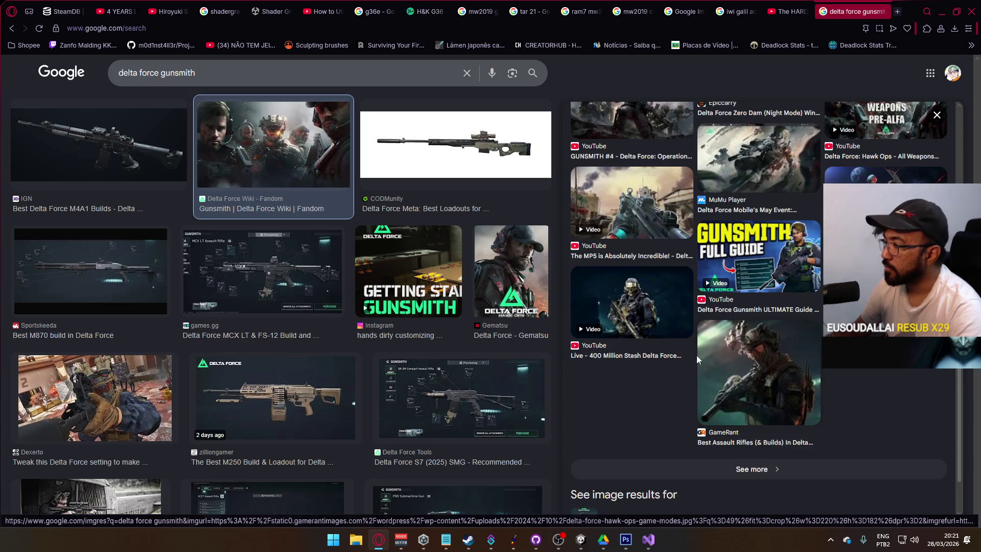
pyautogui.scroll(8, 696, 355)
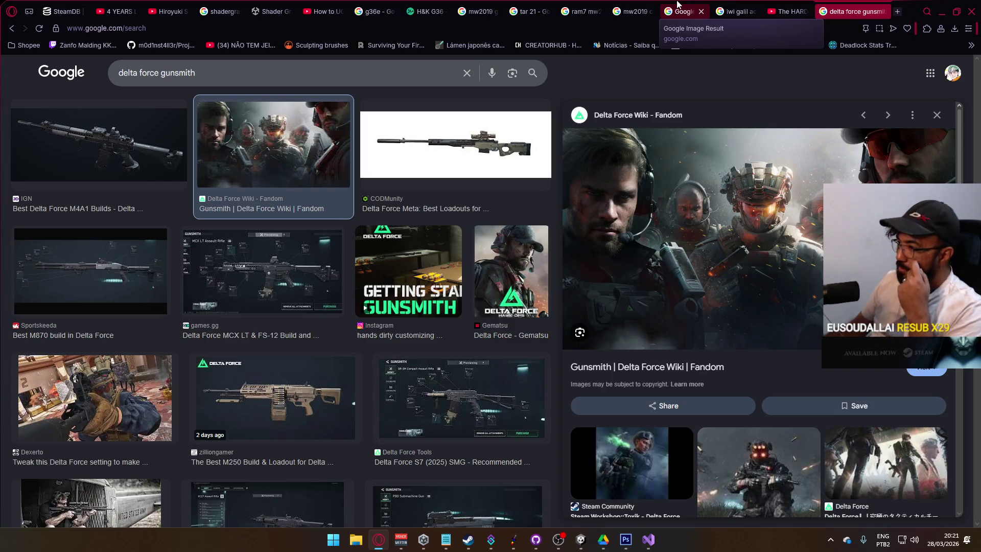
pyautogui.click(882, 12)
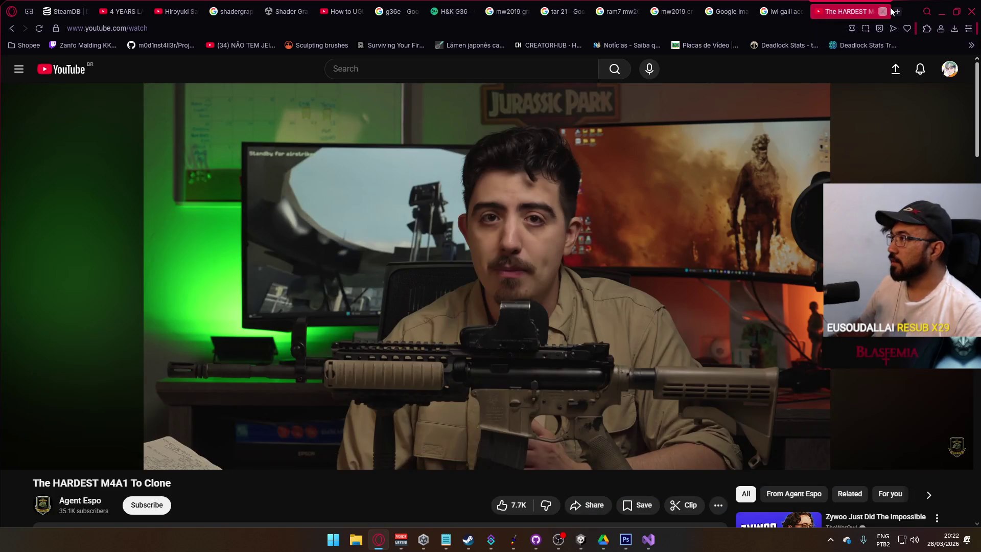
pyautogui.click(941, 12)
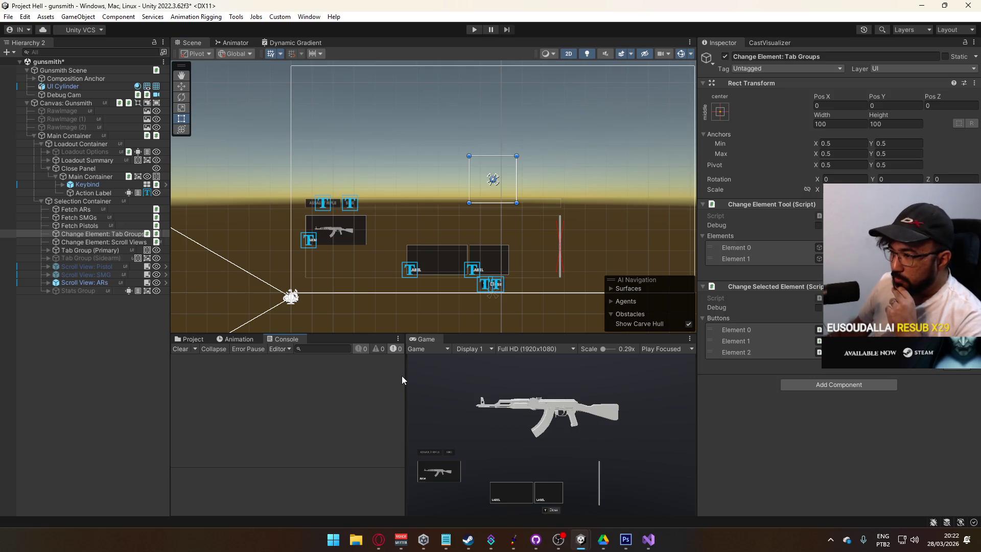
# Step: Widen the console panel slightly and bring up Selection Container's creation menu
pyautogui.moveTo(403, 375); pyautogui.dragTo(406, 374)
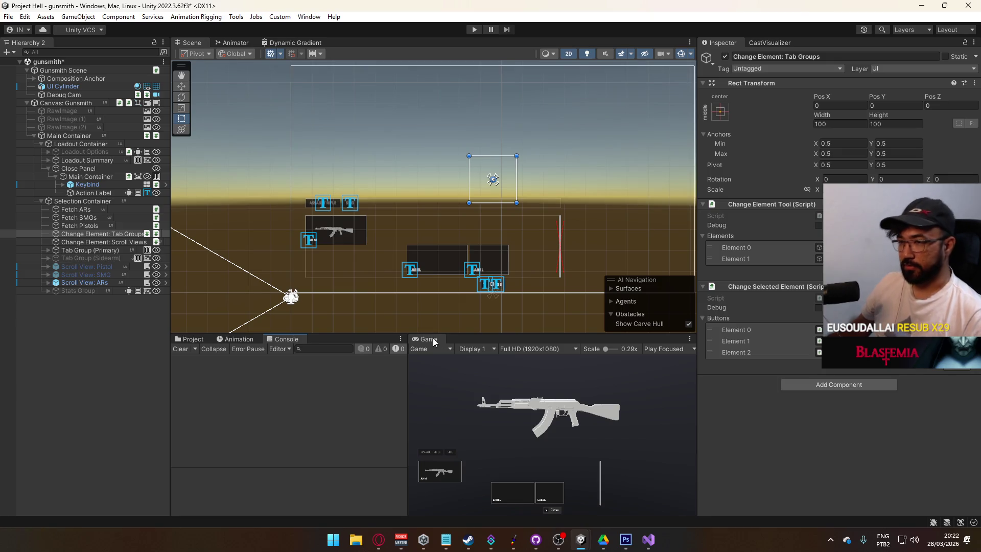
pyautogui.rightClick(83, 203)
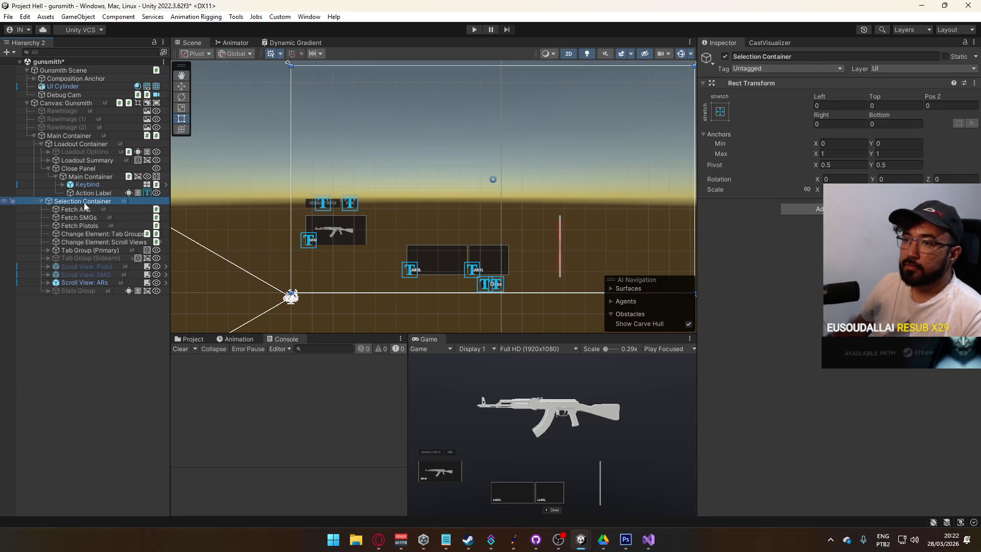
# Step: Create a Text - TextMeshPro object under Selection Container using the Oxanium-Medium SDF font
pyautogui.moveTo(177, 340)
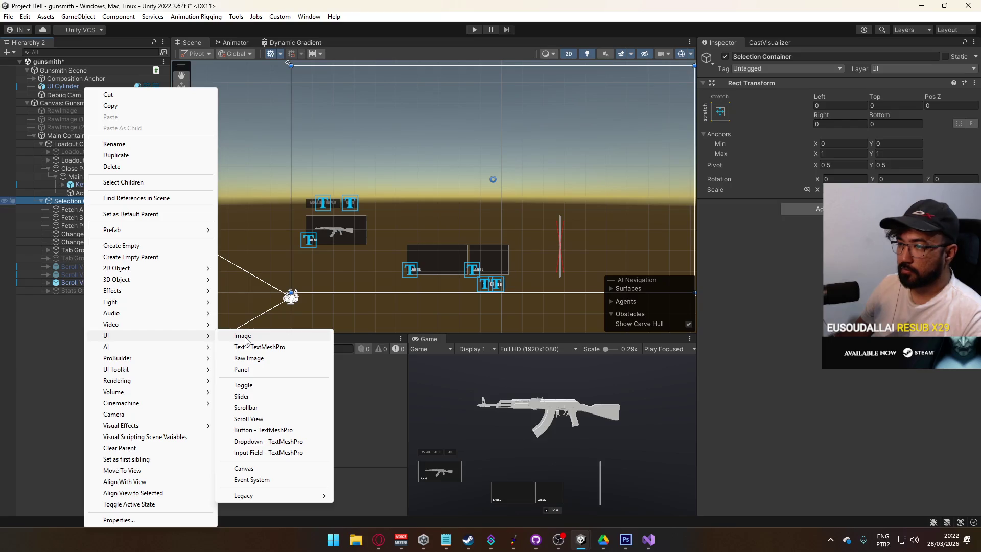
pyautogui.click(260, 347)
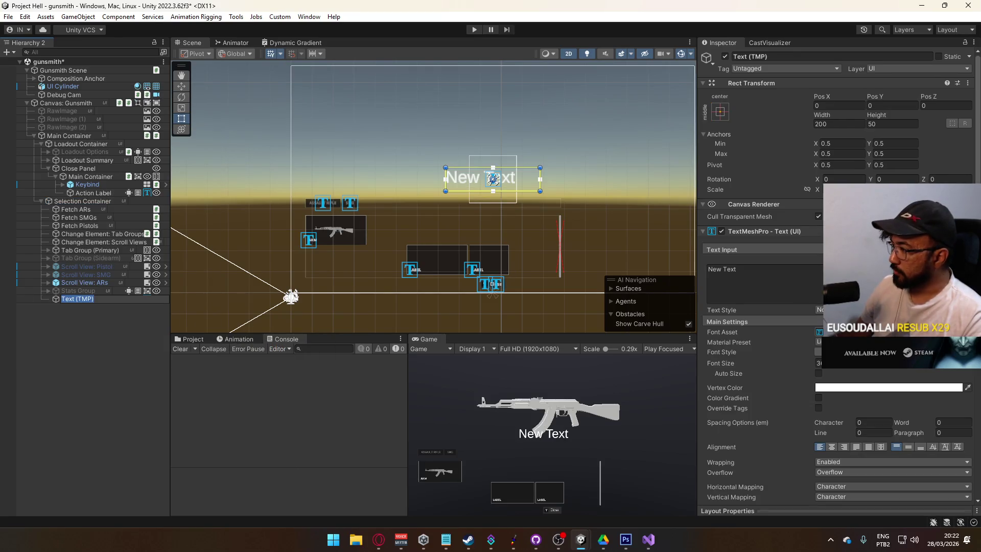
pyautogui.click(966, 332)
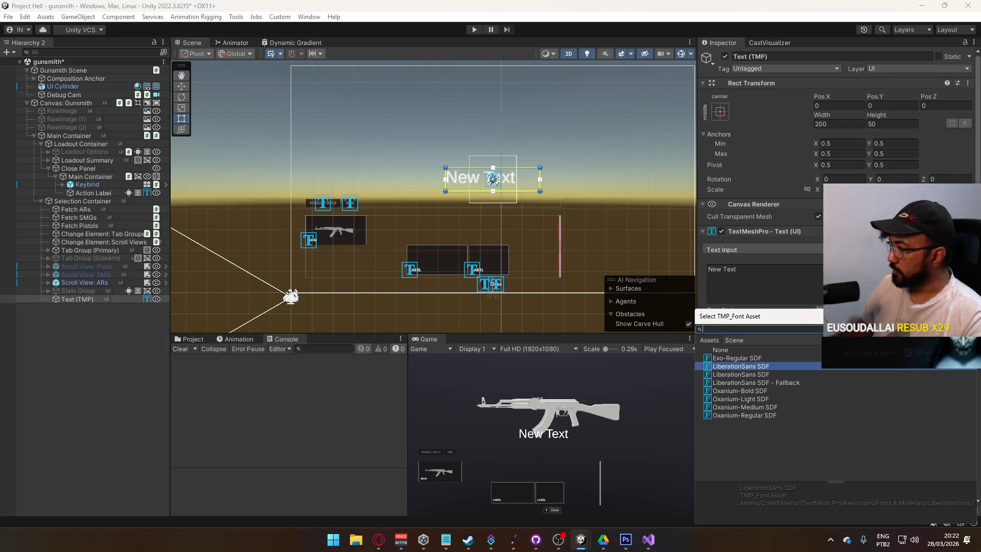
pyautogui.click(761, 391)
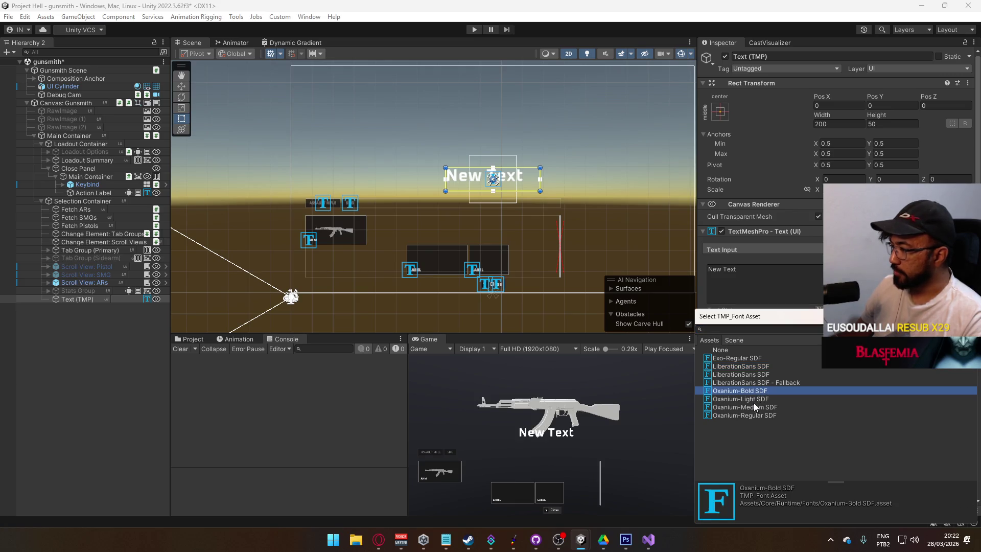
pyautogui.doubleClick(753, 406)
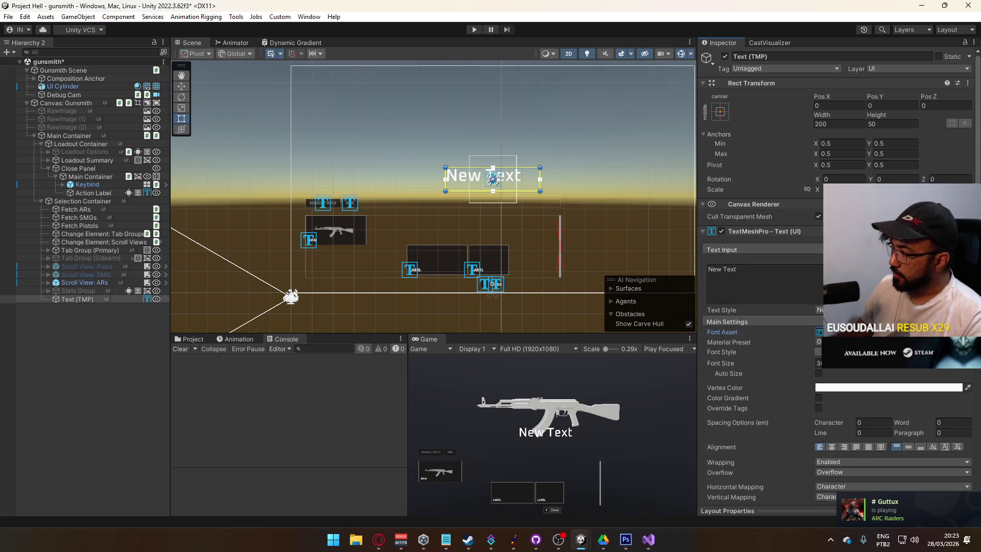
# Step: Set the text to 'WEAPON NAME' with character spacing -4
pyautogui.click(803, 282)
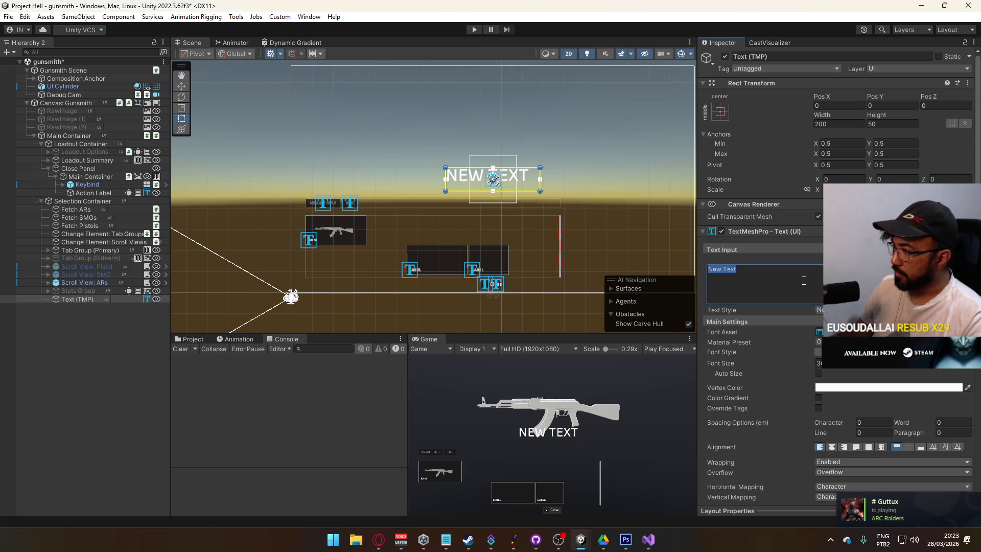
pyautogui.write('WEAPON NAME')
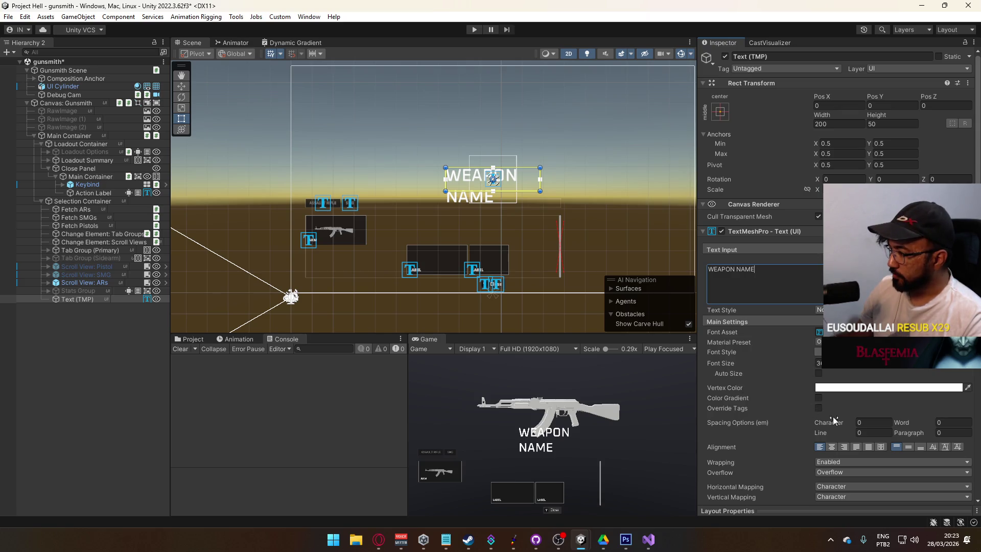
pyautogui.click(873, 420)
pyautogui.write('-4')
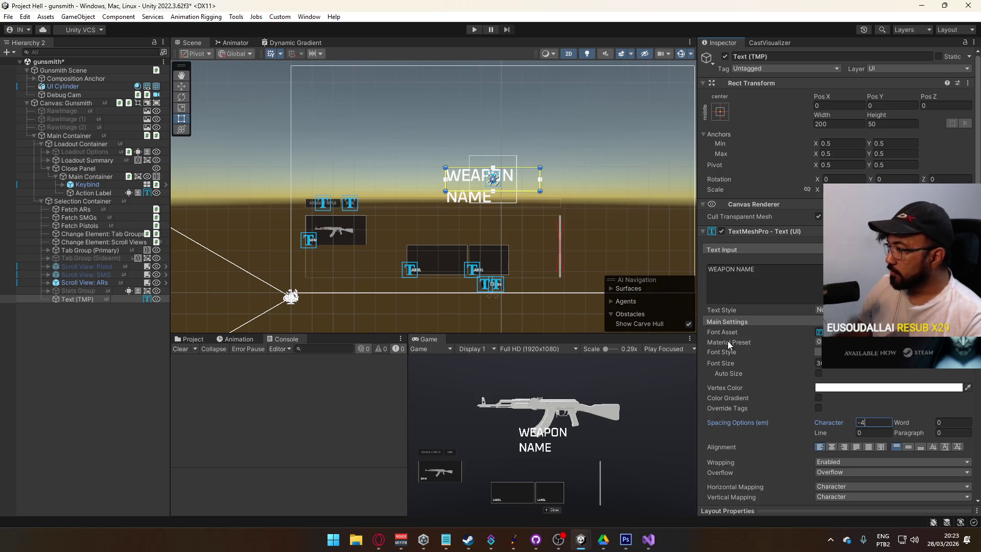
pyautogui.click(719, 112)
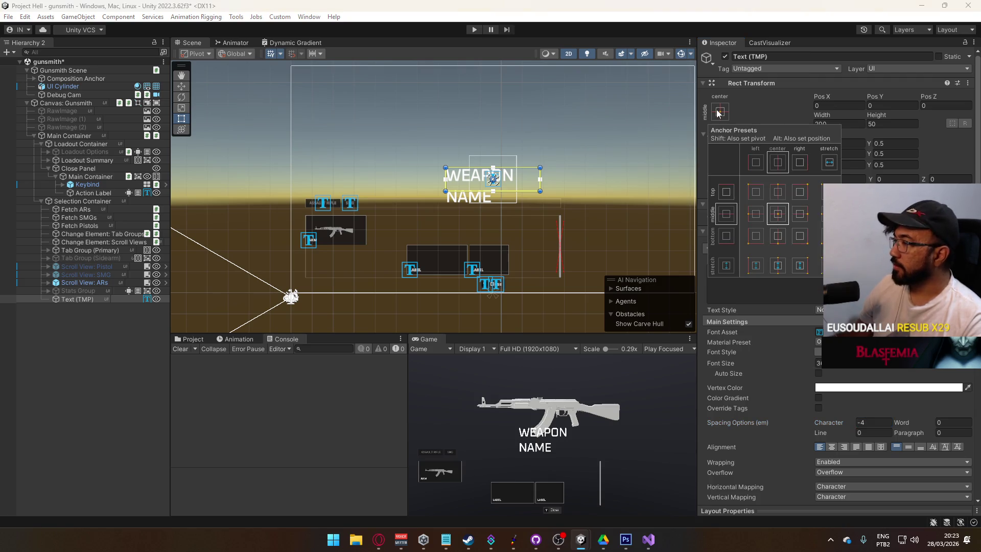
# Step: Anchor the text to the top-left preset with pivot 0, 1
pyautogui.click(755, 192)
pyautogui.click(854, 170)
pyautogui.click(849, 165)
pyautogui.write('1')
pyautogui.press('BackSpace')
pyautogui.write('0')
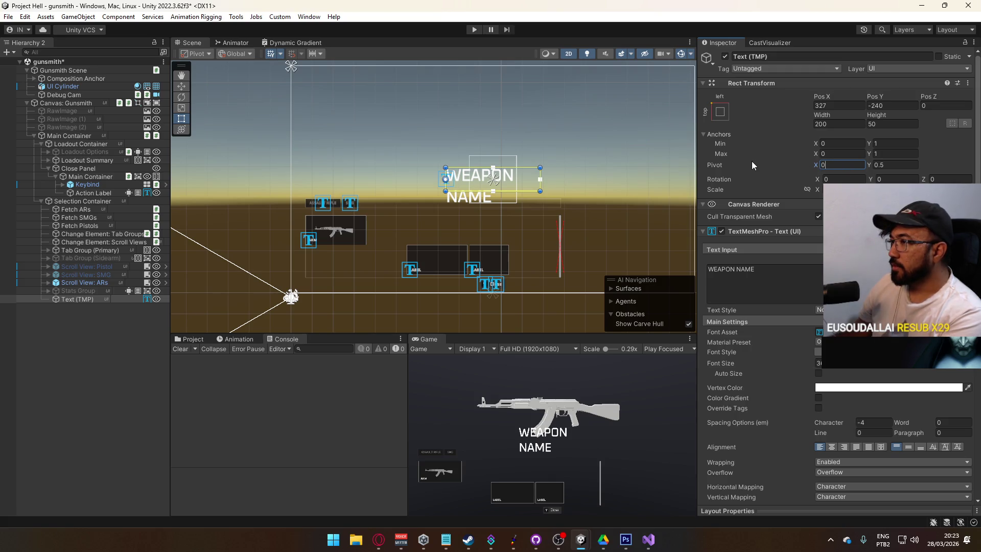
pyautogui.click(895, 165)
pyautogui.write('0')
pyautogui.press('BackSpace')
pyautogui.write('1')
# Step: Make the text box 320×40, vertically centred, at Pos X 30
pyautogui.moveTo(823, 113); pyautogui.dragTo(912, 121)
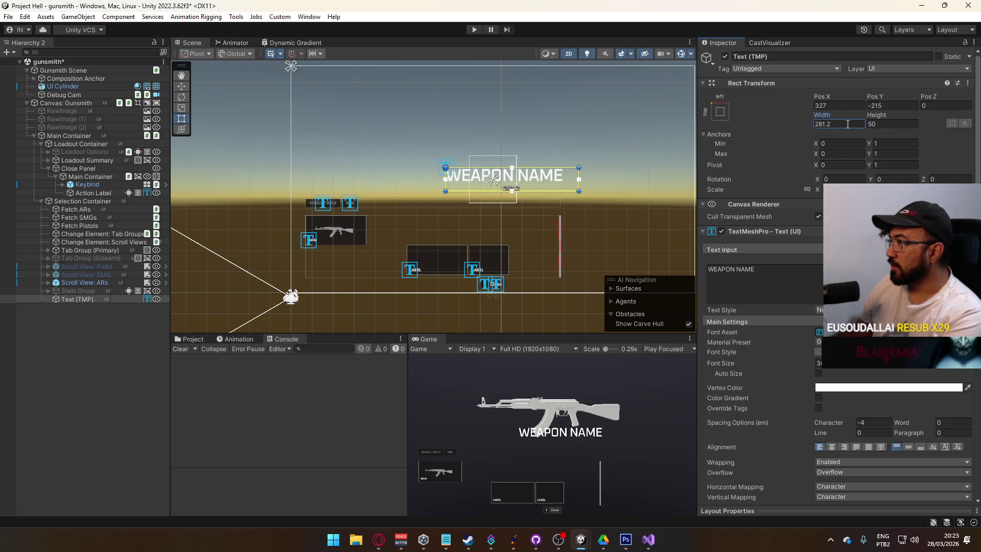
pyautogui.write('320')
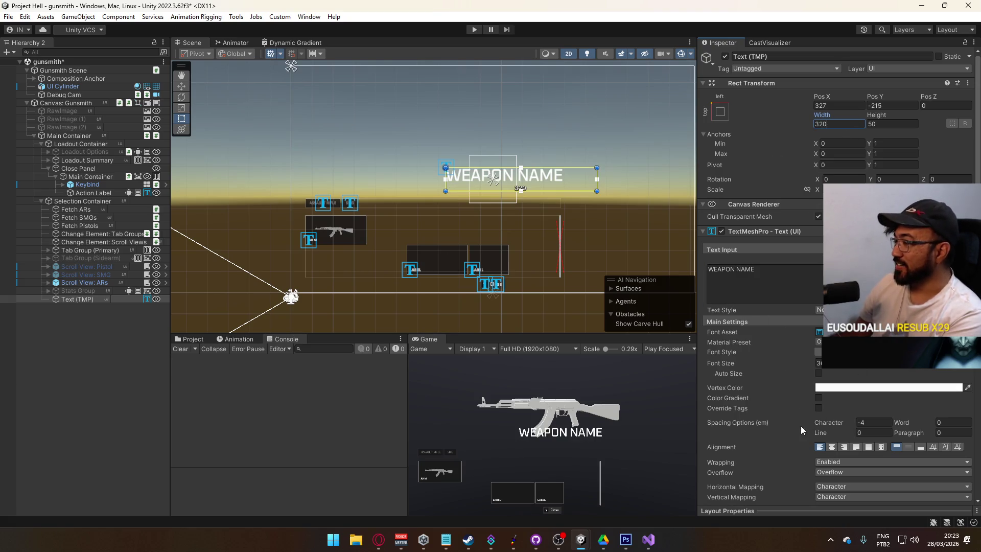
pyautogui.click(909, 447)
pyautogui.doubleClick(880, 123)
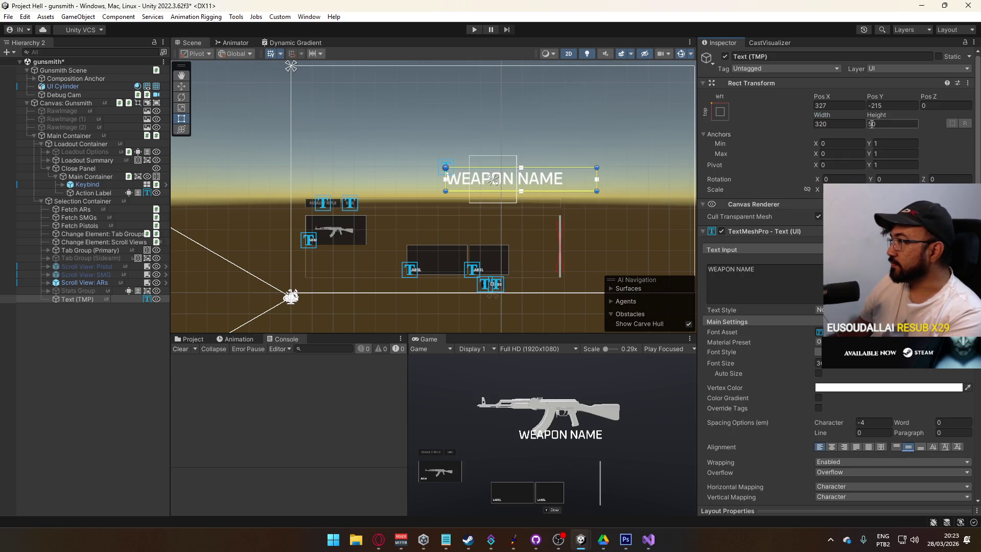
pyautogui.write('40')
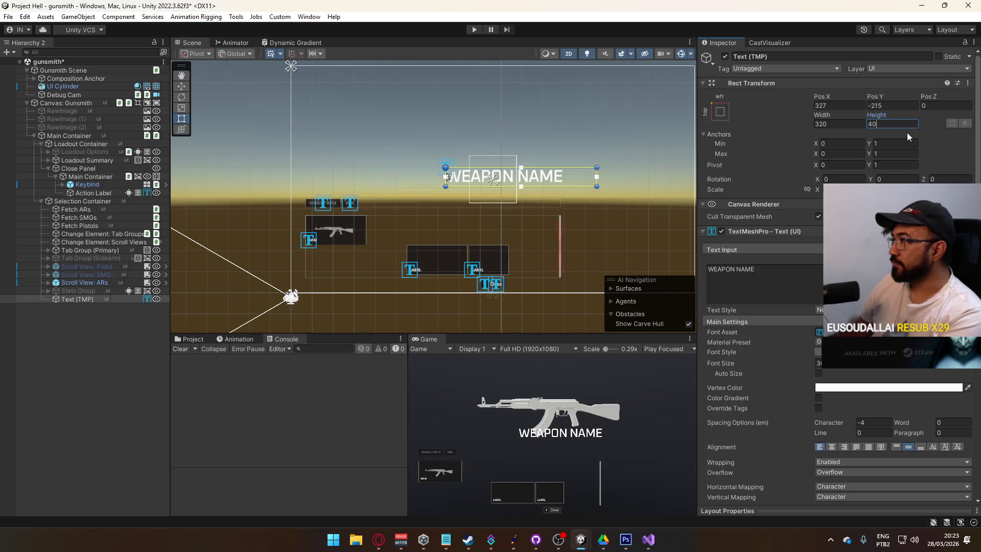
pyautogui.moveTo(822, 97); pyautogui.dragTo(468, 146)
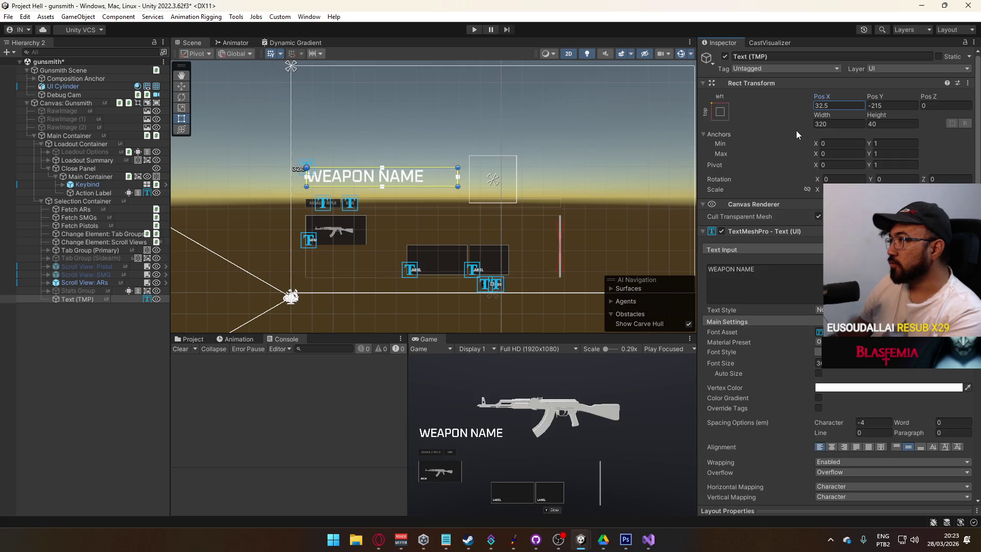
pyautogui.write('40')
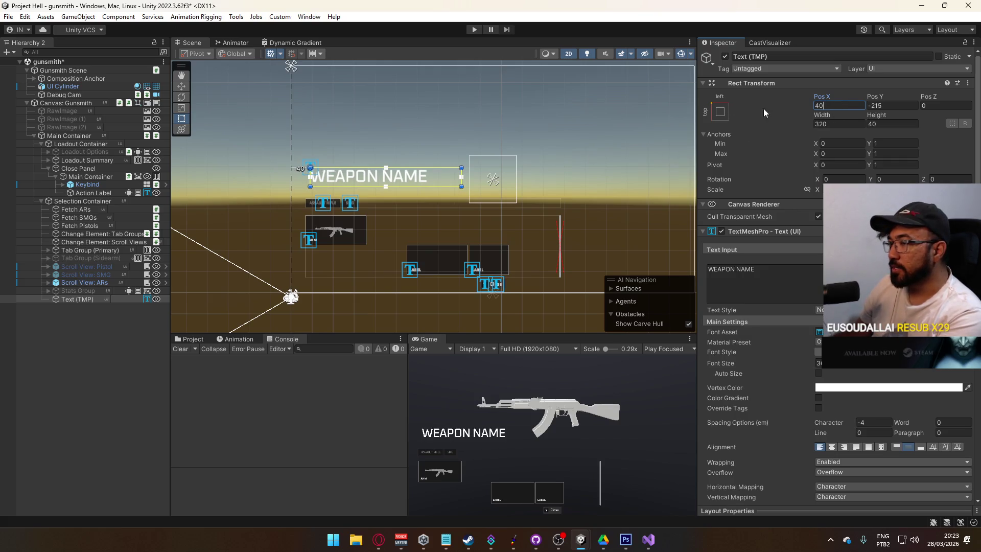
pyautogui.press('BackSpace')
pyautogui.press('BackSpace')
pyautogui.write('30')
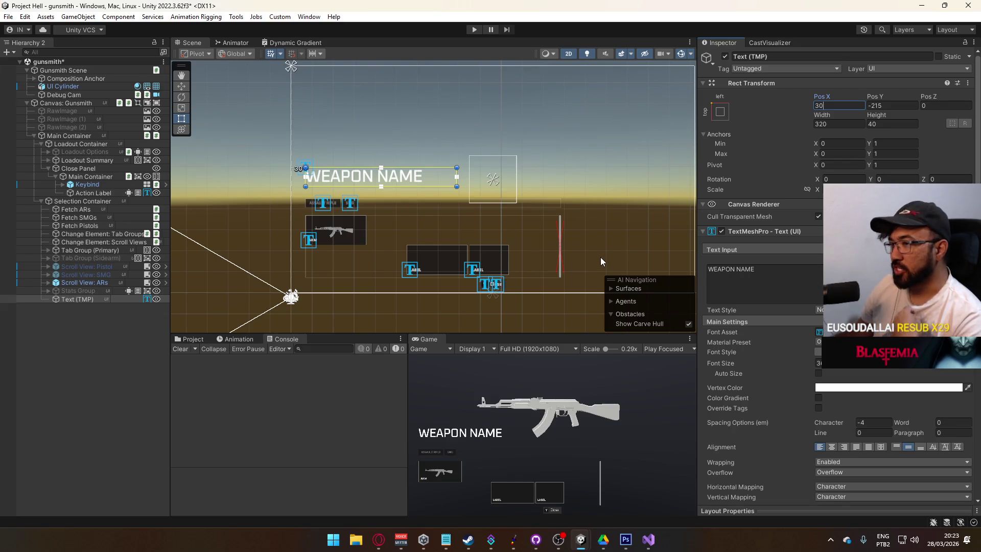
pyautogui.hotkey('alt', 'Tab')
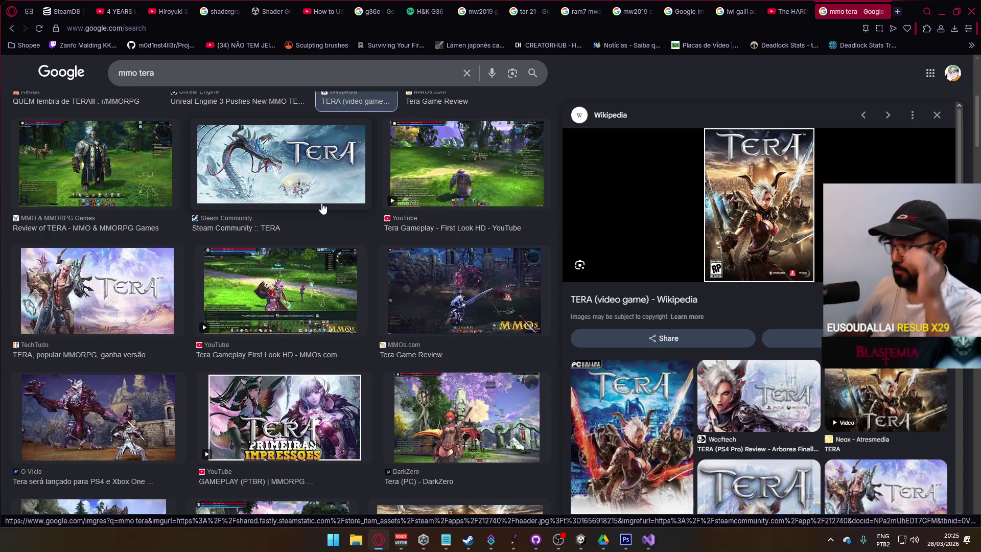
pyautogui.hotkey('alt', 'Tab')
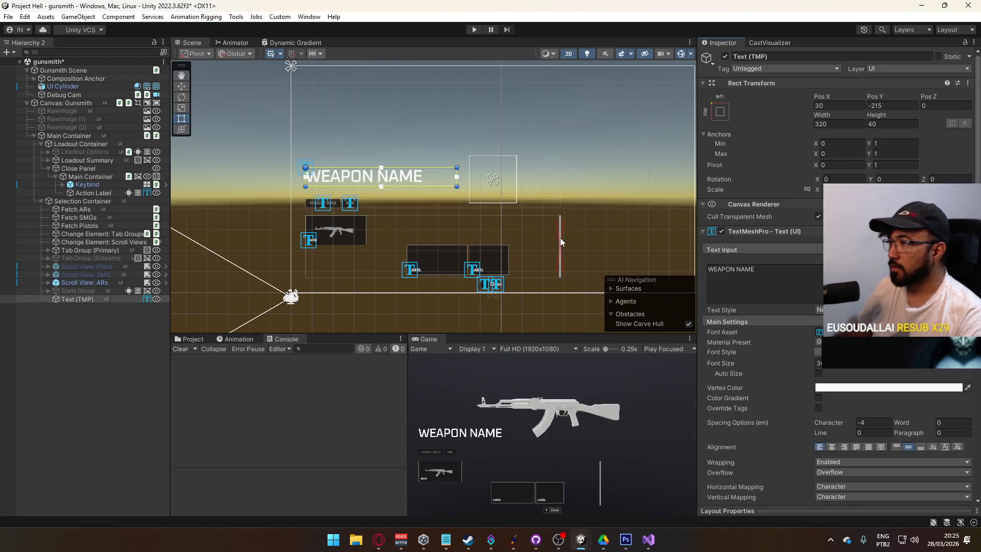
# Step: Keep the first reference image hidden and show the weapon-select reference image behind the UI
pyautogui.click(64, 110)
pyautogui.click(725, 56)
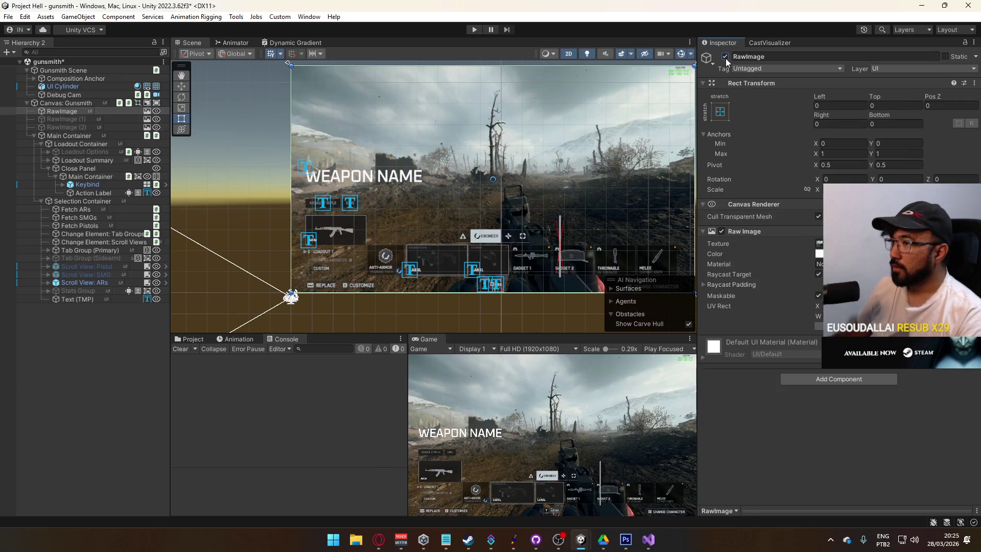
pyautogui.click(725, 56)
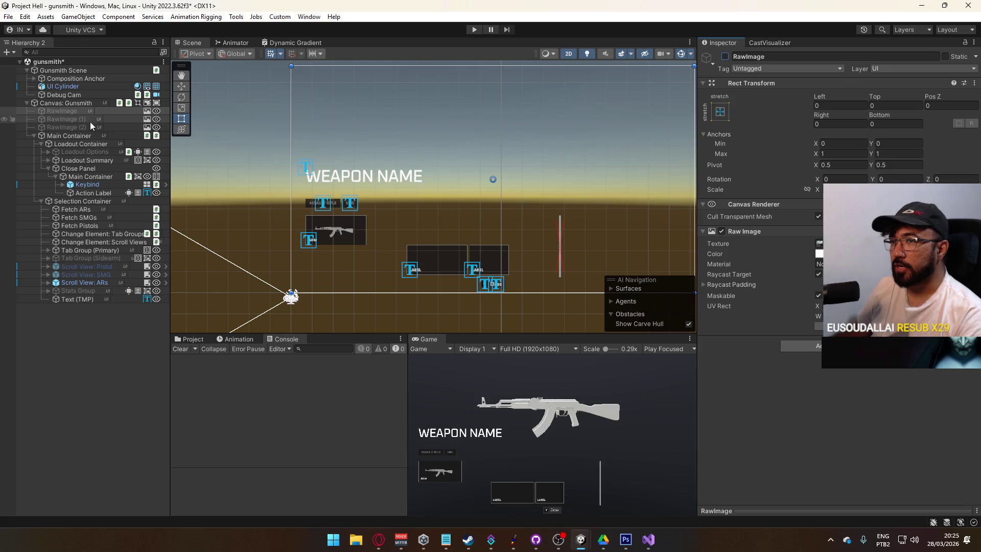
pyautogui.click(90, 120)
pyautogui.click(724, 56)
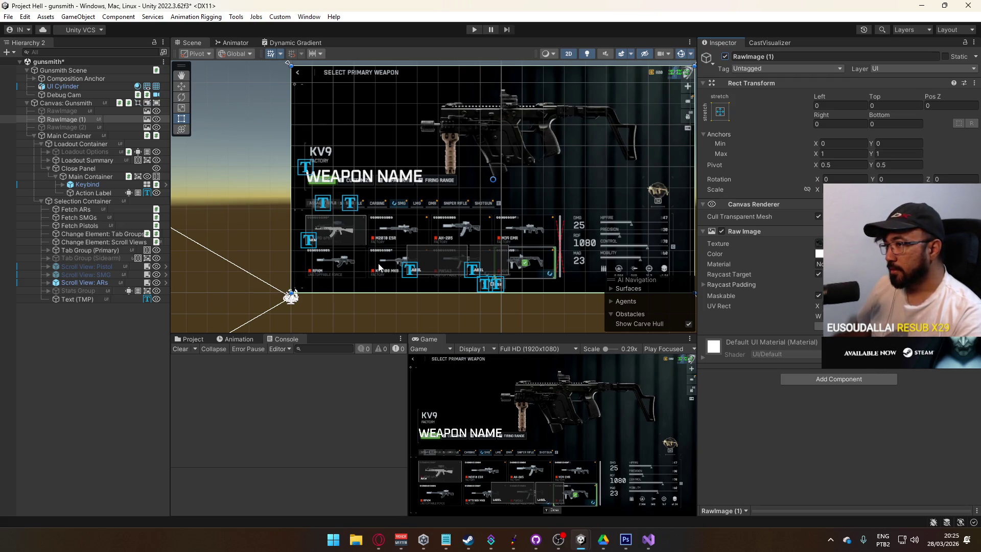
# Step: Shrink the WEAPON NAME title font to about 30, then go back to the Opera image results
pyautogui.click(305, 172)
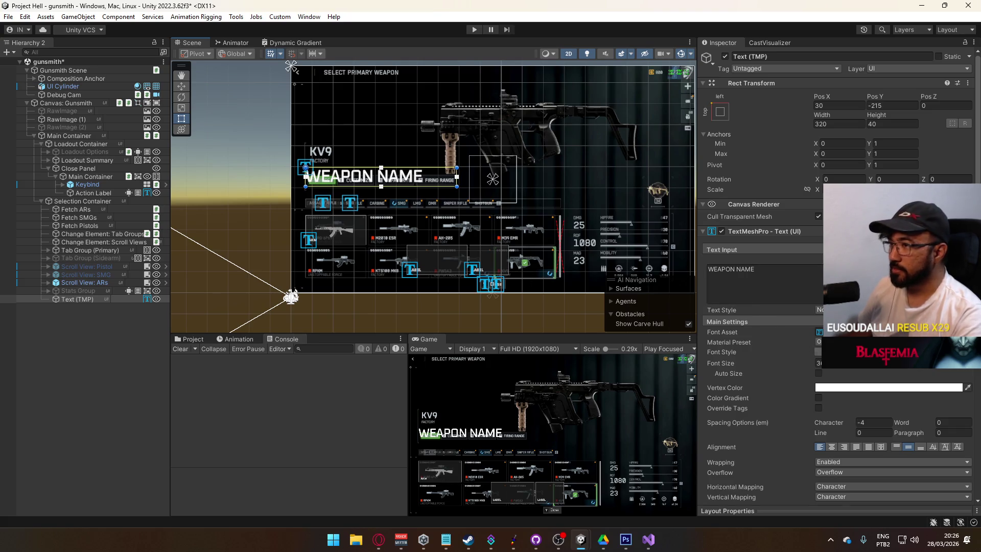
pyautogui.scroll(1, 408, 185)
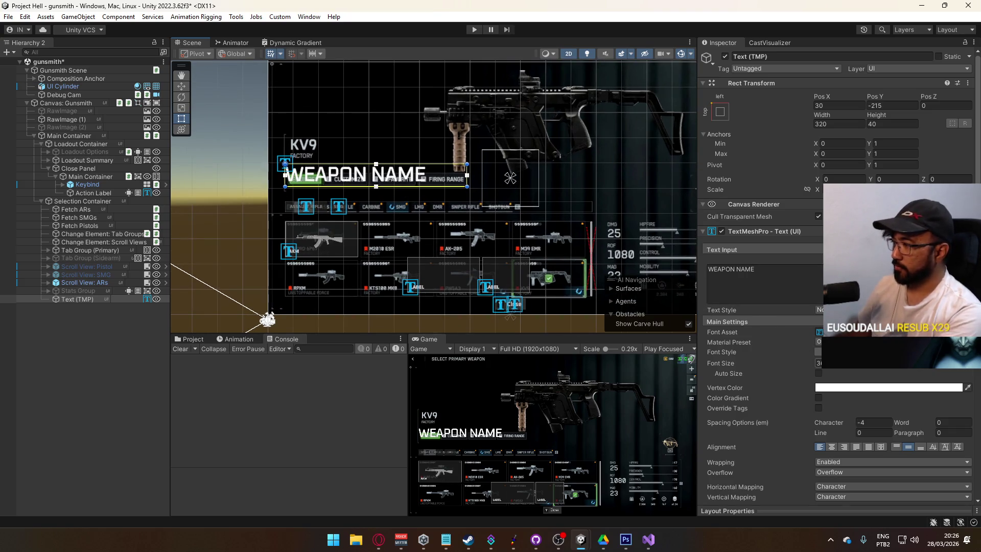
pyautogui.write('30')
pyautogui.press('Return')
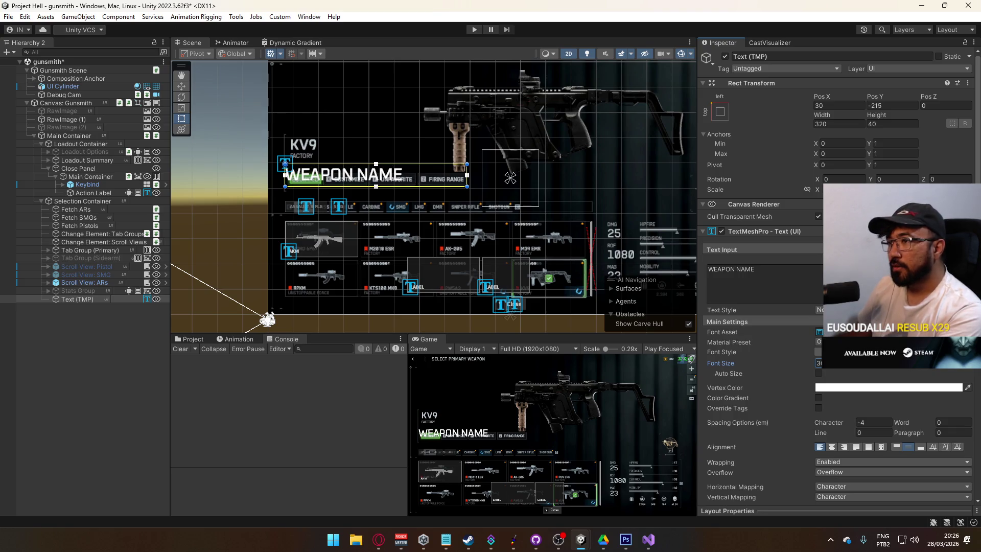
pyautogui.moveTo(808, 363); pyautogui.dragTo(805, 363)
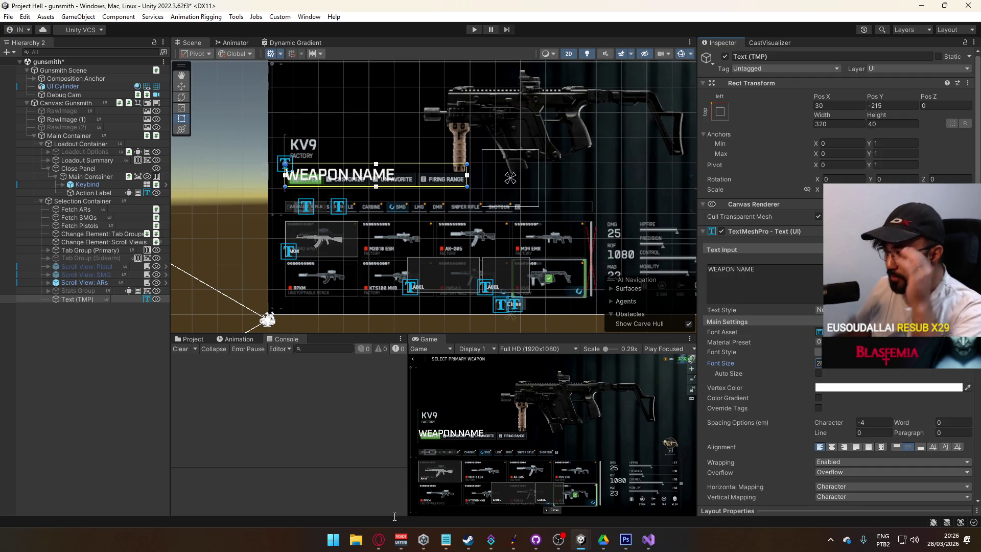
pyautogui.click(378, 539)
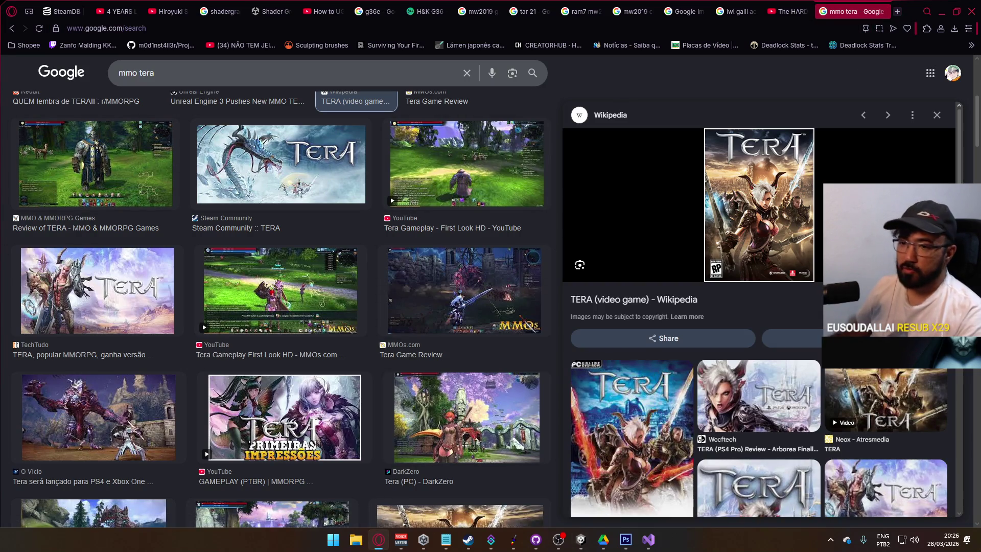
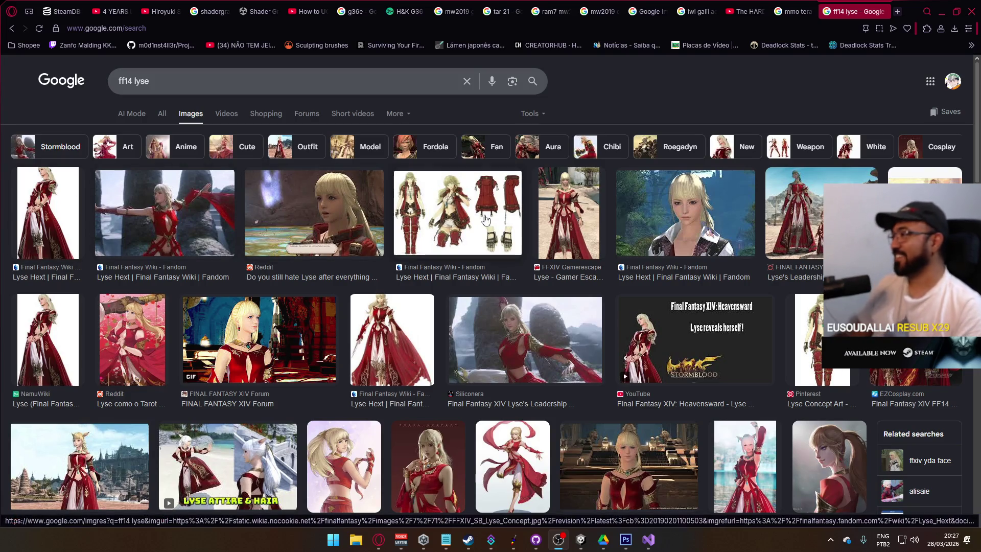
# Step: Close the 'ff14 lyse' and 'mmo tera' image search tabs and minimise Opera back to Unity
pyautogui.click(882, 12)
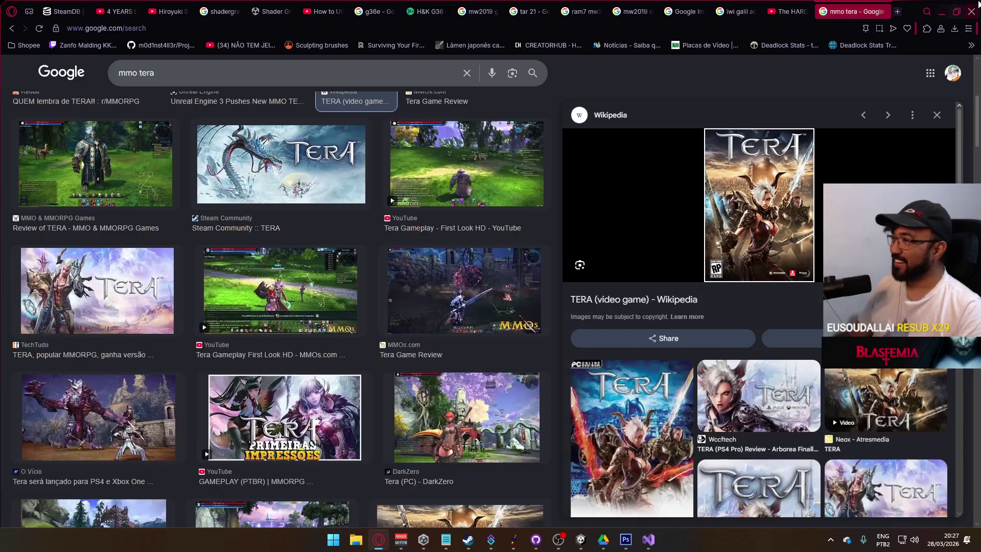
pyautogui.click(883, 12)
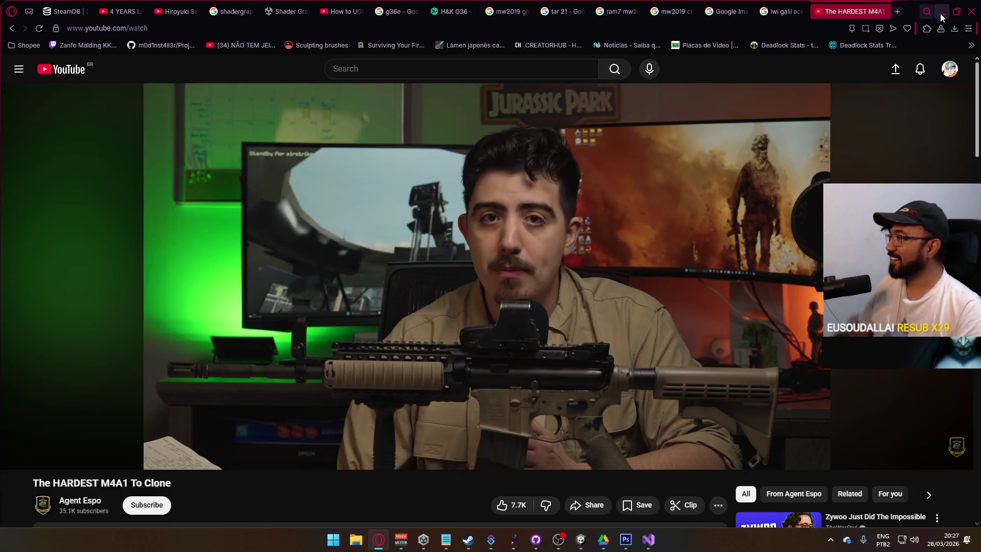
pyautogui.click(940, 12)
pyautogui.moveTo(358, 192); pyautogui.dragTo(394, 277)
pyautogui.scroll(1, 394, 278)
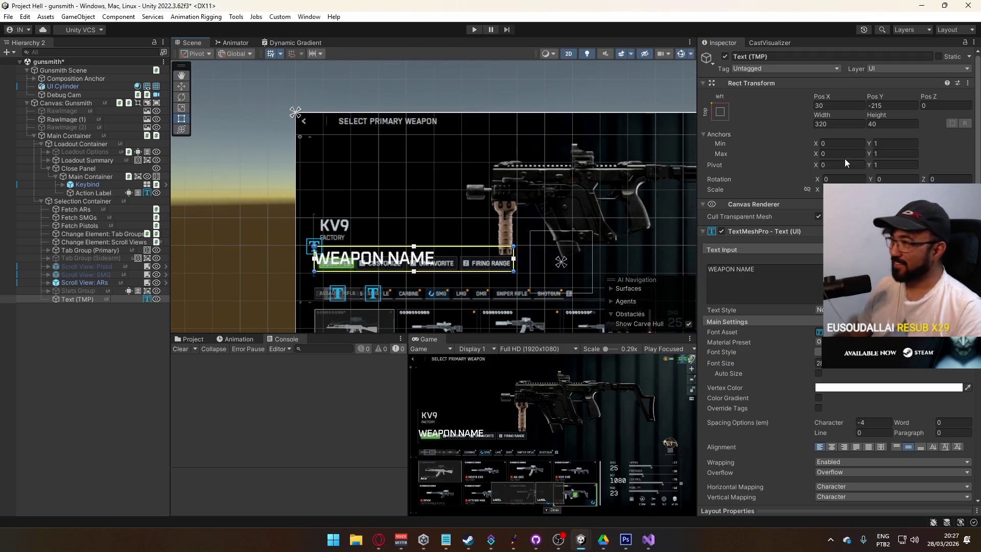
# Step: Nudge the WEAPON NAME text lower and glance at the CR-56 AMAX image results
pyautogui.moveTo(876, 98)
pyautogui.mouseDown()
pyautogui.moveTo(871, 127)
pyautogui.moveTo(933, 119)
pyautogui.moveTo(883, 124)
pyautogui.moveTo(928, 106)
pyautogui.moveTo(950, 110)
pyautogui.moveTo(893, 111)
pyautogui.moveTo(871, 124)
pyautogui.moveTo(57, 149)
pyautogui.mouseUp()
pyautogui.click(379, 539)
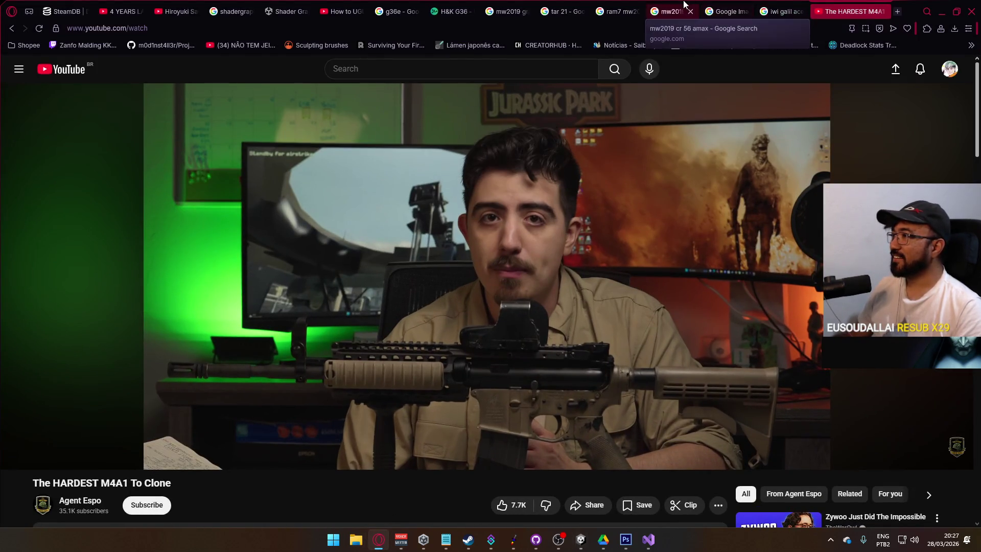
pyautogui.click(670, 11)
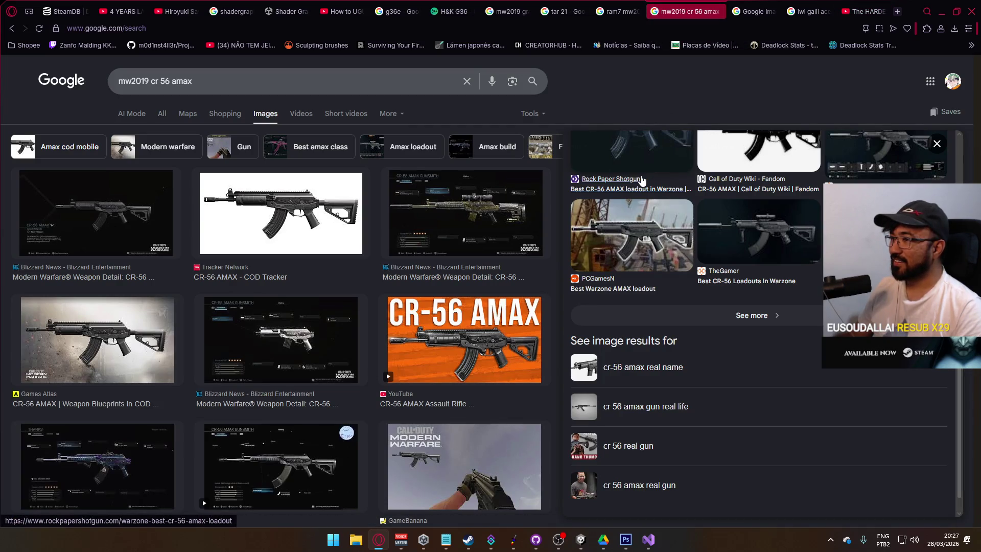
pyautogui.hotkey('alt', 'Tab')
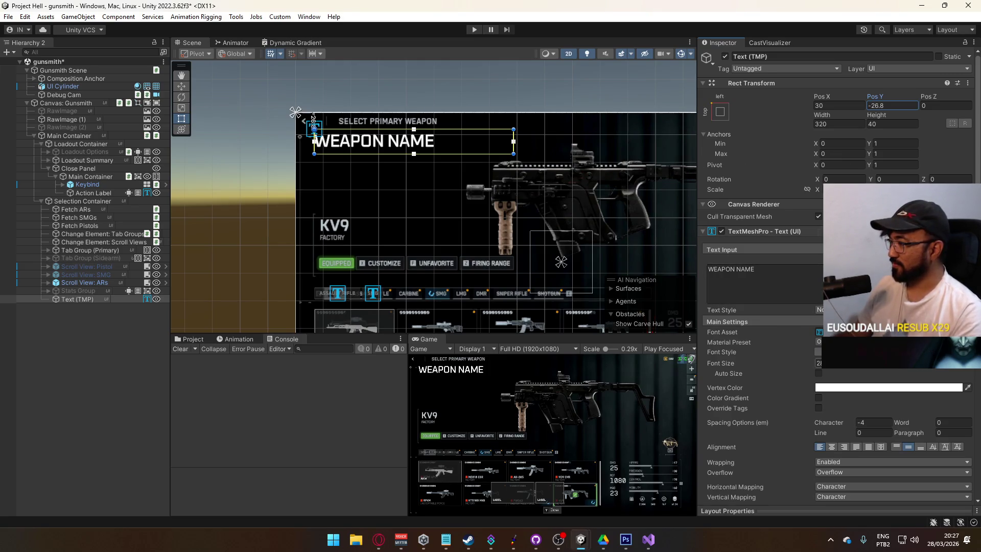
# Step: Set the WEAPON NAME font size to 24 with the Oxanium-Regular SDF font asset
pyautogui.click(820, 362)
pyautogui.write('24')
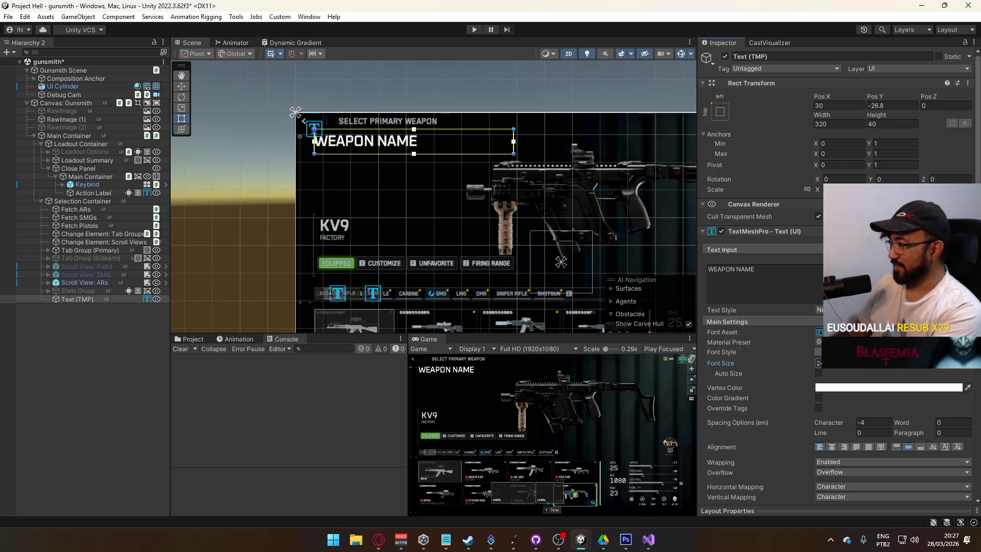
pyautogui.click(967, 332)
pyautogui.click(749, 413)
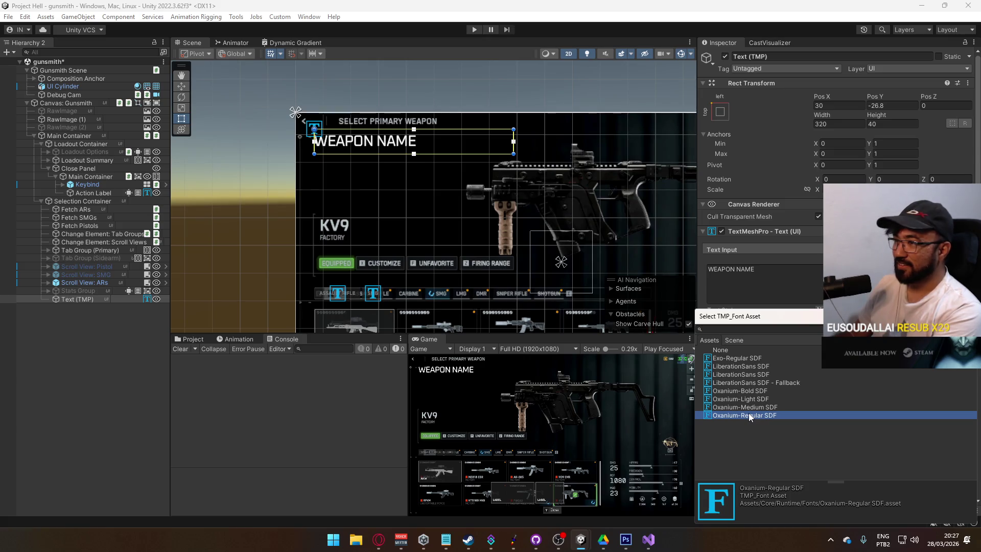
pyautogui.doubleClick(748, 413)
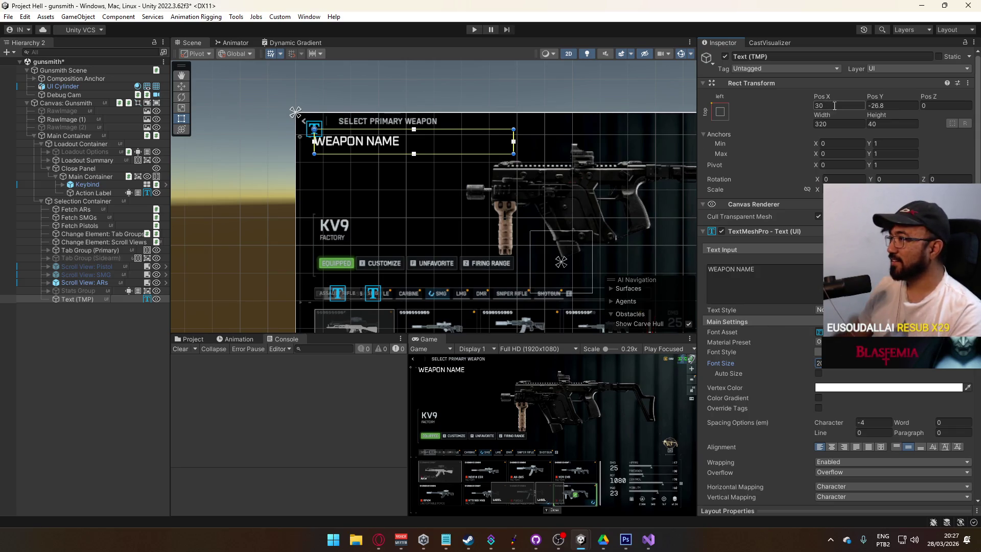
# Step: Set the WEAPON NAME Rect Transform Pos Y to -10 and Height to 20
pyautogui.click(902, 106)
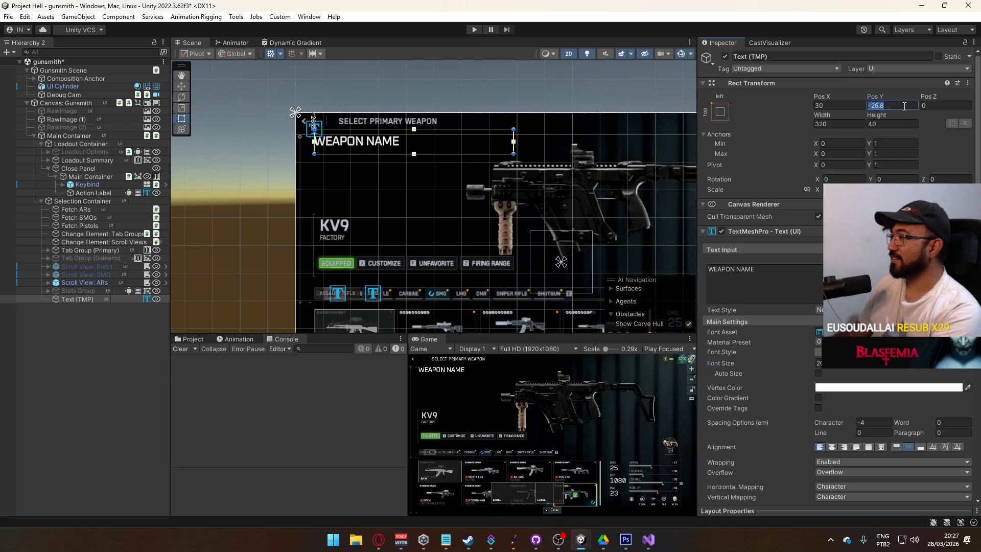
pyautogui.write('0')
pyautogui.press('BackSpace')
pyautogui.write('20')
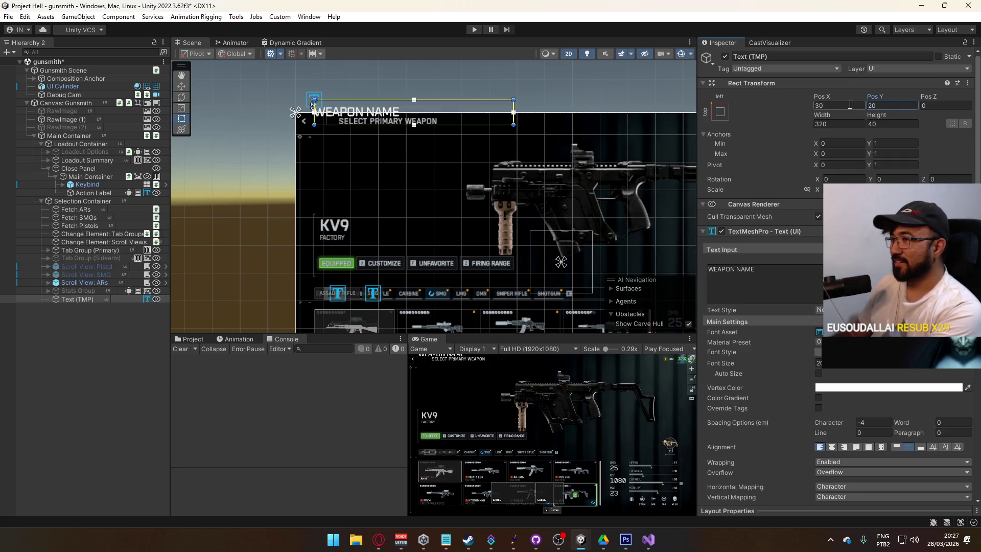
pyautogui.press('Return')
pyautogui.write('-20')
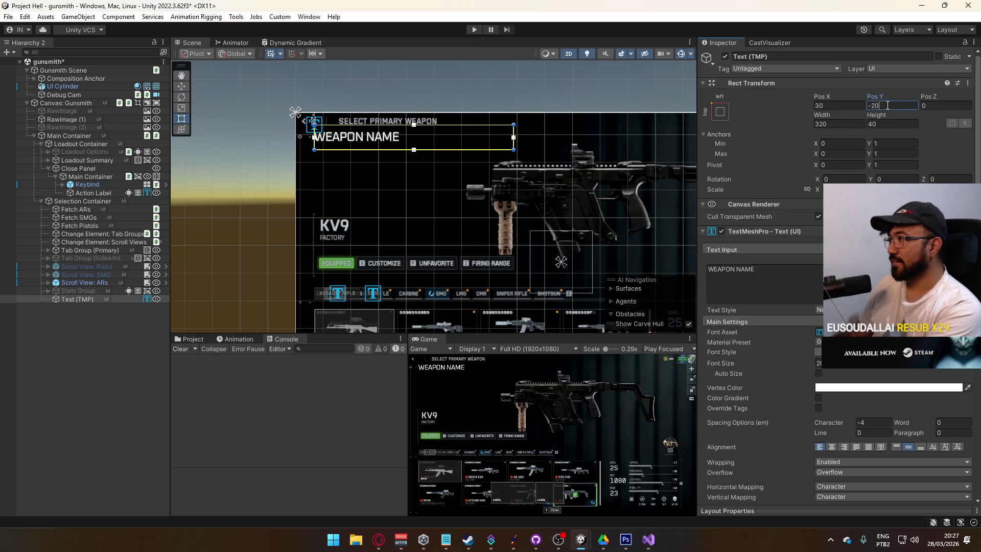
pyautogui.doubleClick(874, 105)
pyautogui.write('10')
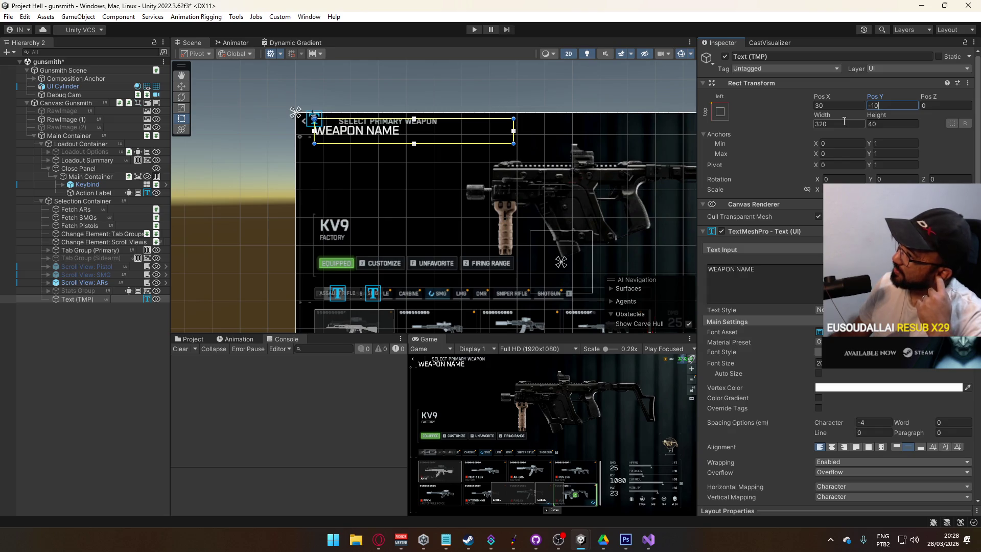
pyautogui.press('Tab')
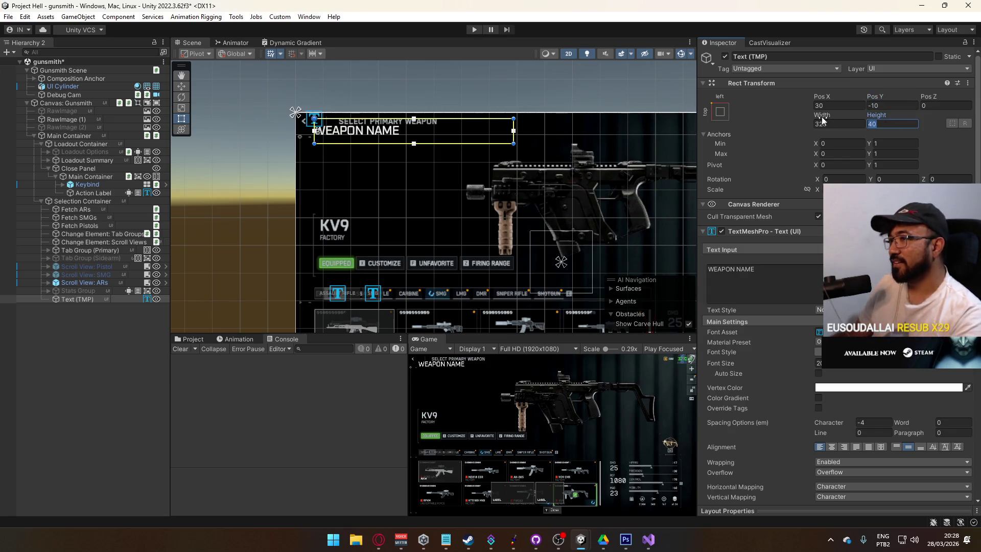
pyautogui.write('20')
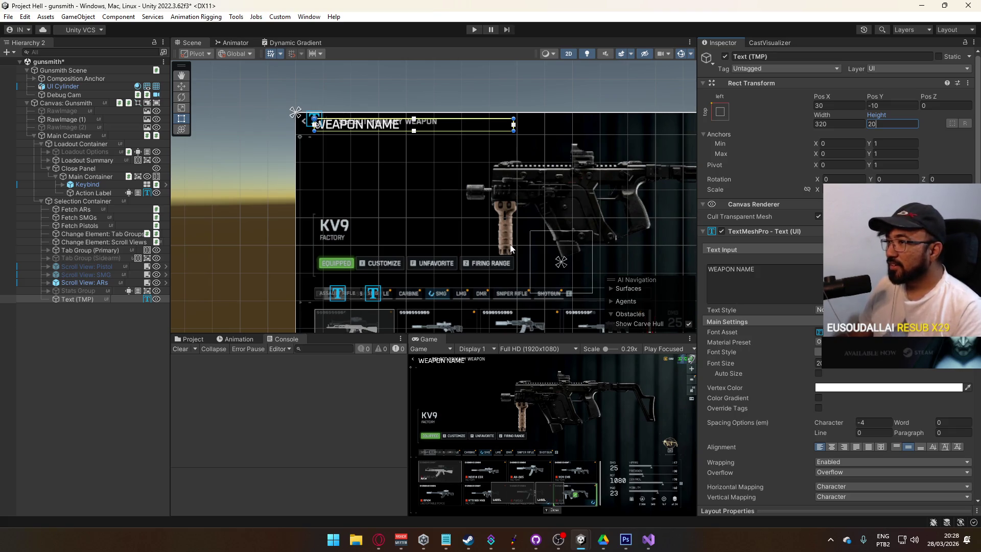
pyautogui.click(378, 539)
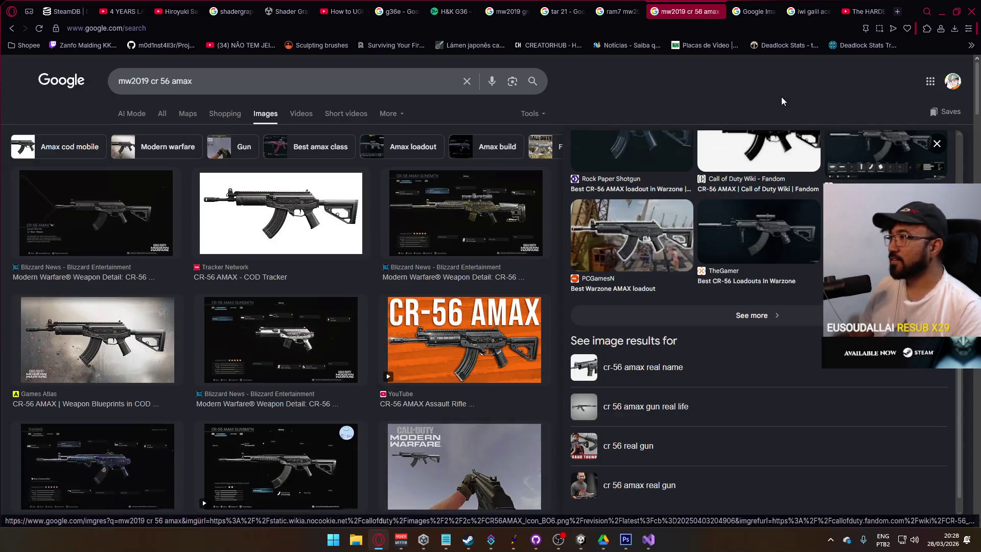
# Step: Search Google Images for 'ff14 alphinaud', then close that tab and minimise Opera
pyautogui.click(898, 11)
pyautogui.write('ff')
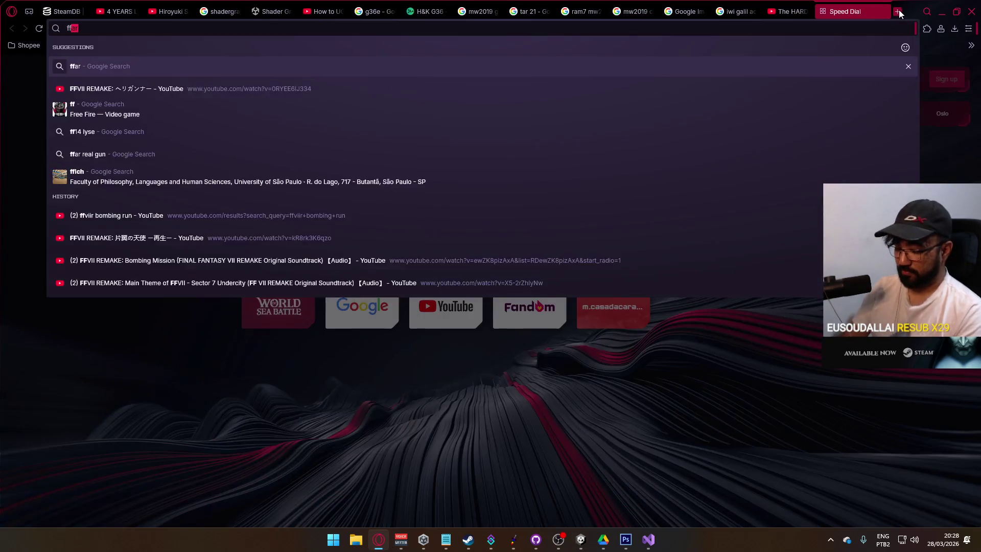
pyautogui.write('14 alphinaud')
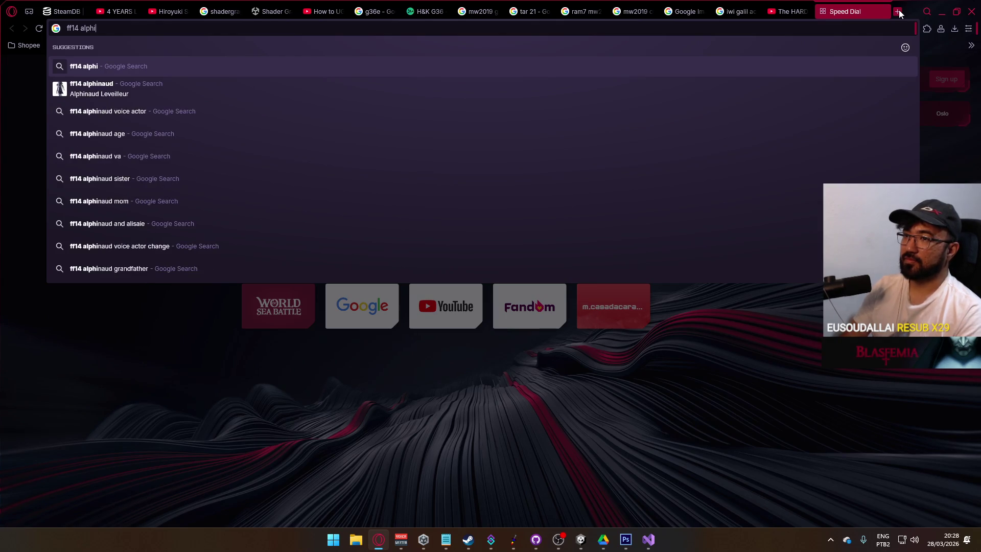
pyautogui.press('Return')
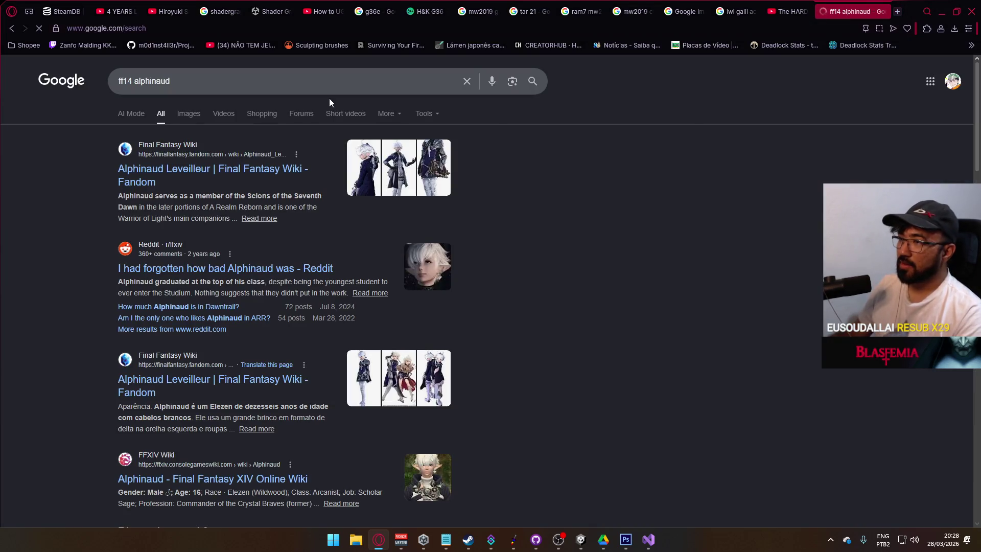
pyautogui.click(184, 121)
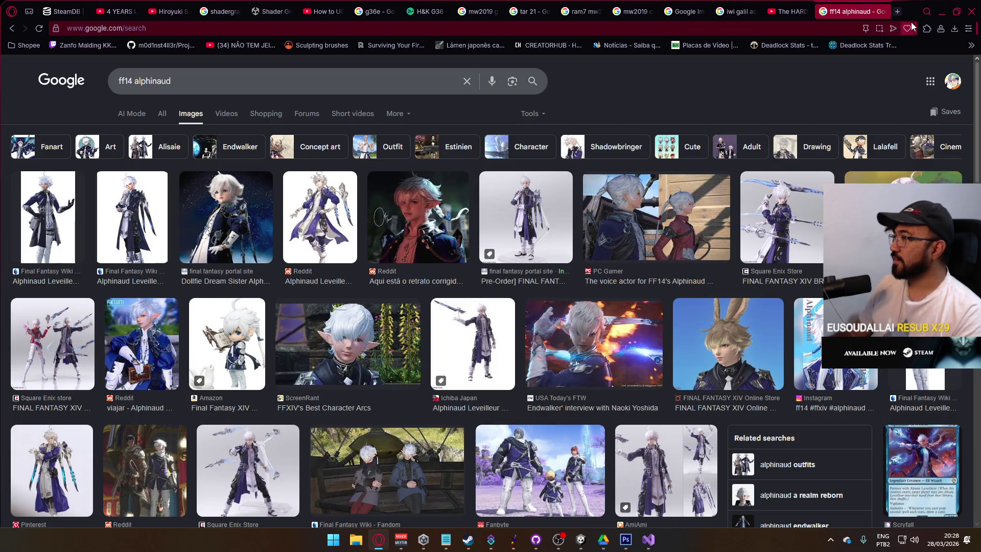
pyautogui.click(883, 11)
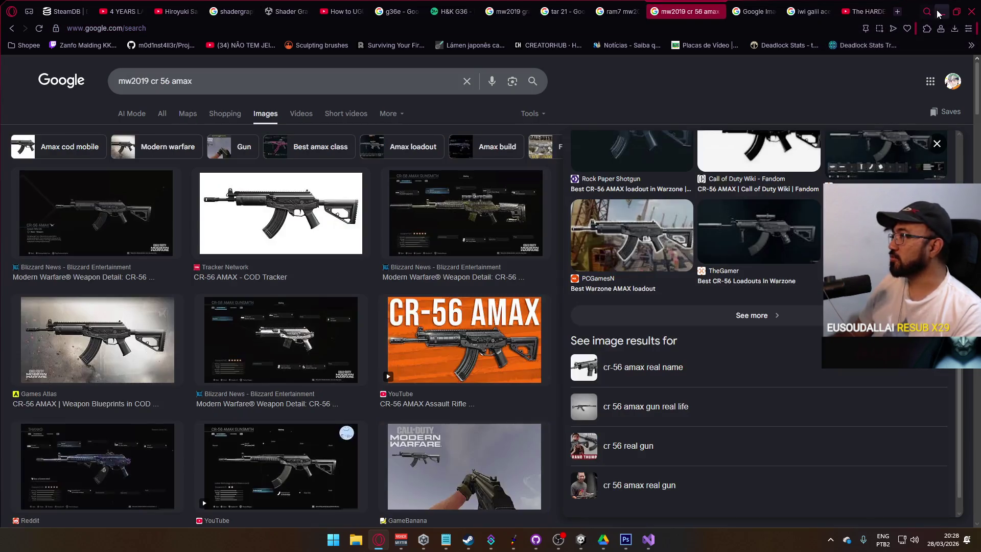
pyautogui.click(940, 12)
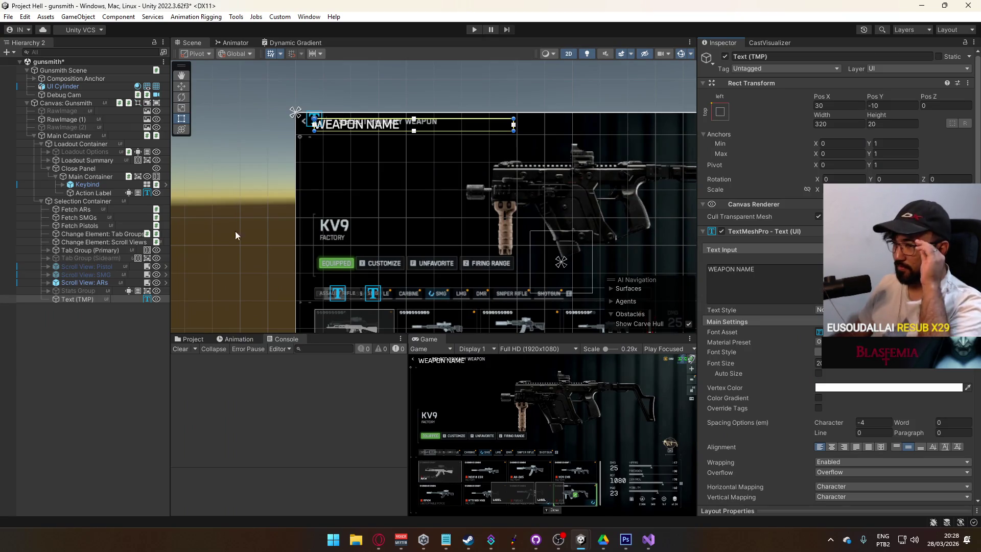
# Step: Rename the Text (TMP) object to Header Label
pyautogui.moveTo(75, 299); pyautogui.dragTo(84, 202)
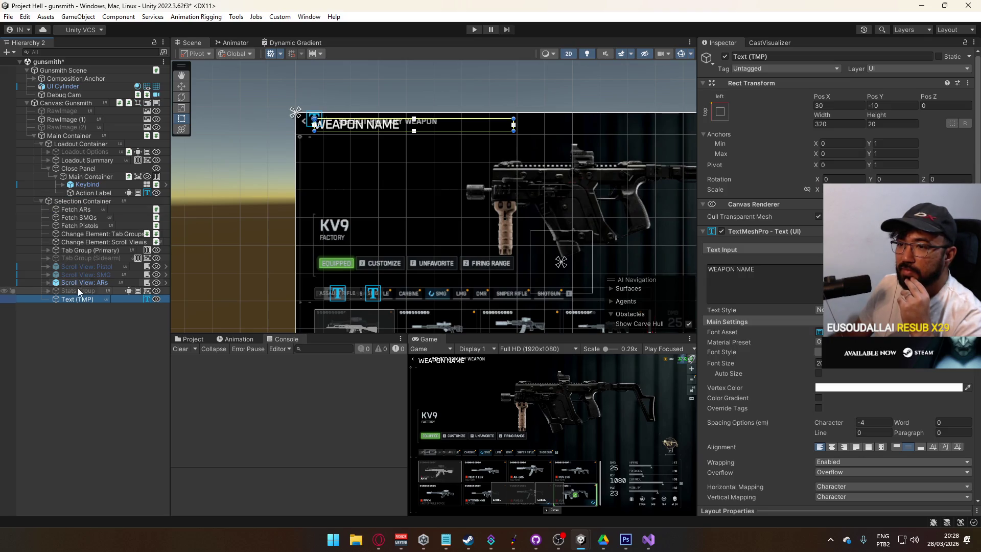
pyautogui.click(67, 299)
pyautogui.write('Header Lab')
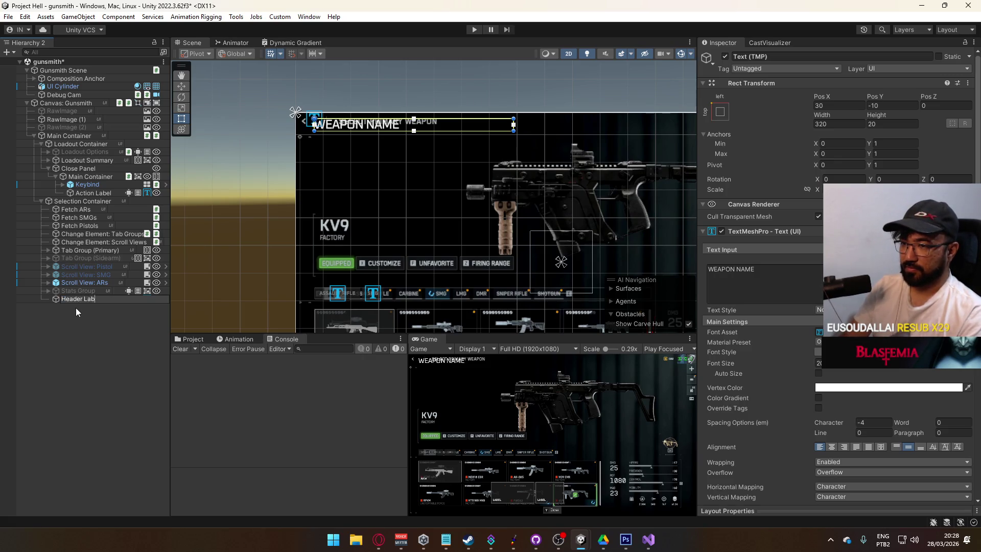
pyautogui.write('el')
pyautogui.press('Return')
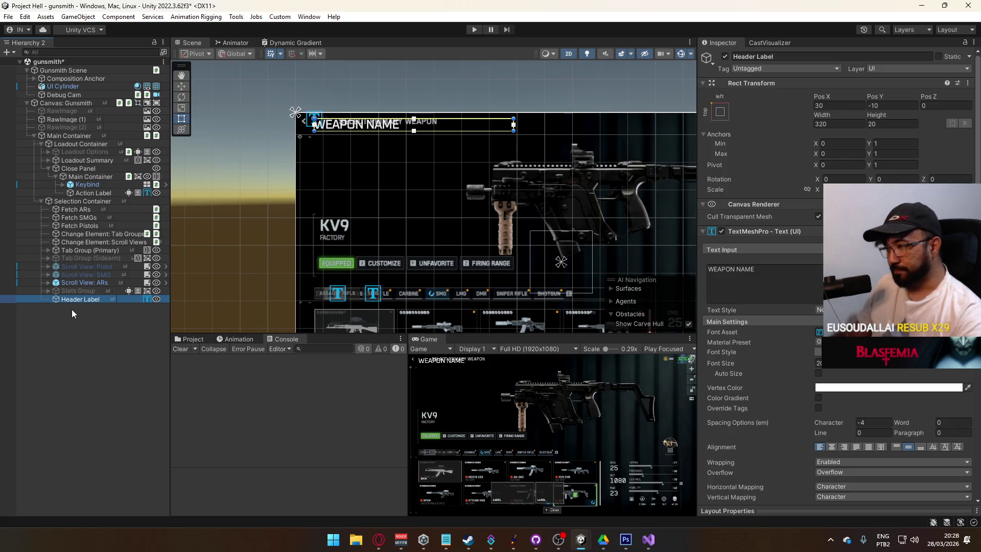
# Step: Change the Header Label's text input to 'WEapon Name'
pyautogui.scroll(-2, 531, 203)
pyautogui.moveTo(531, 204)
pyautogui.mouseDown()
pyautogui.moveTo(399, 138)
pyautogui.moveTo(383, 152)
pyautogui.moveTo(428, 146)
pyautogui.moveTo(506, 101)
pyautogui.moveTo(511, 128)
pyautogui.moveTo(526, 123)
pyautogui.moveTo(540, 207)
pyautogui.moveTo(549, 168)
pyautogui.mouseUp()
pyautogui.press('t')
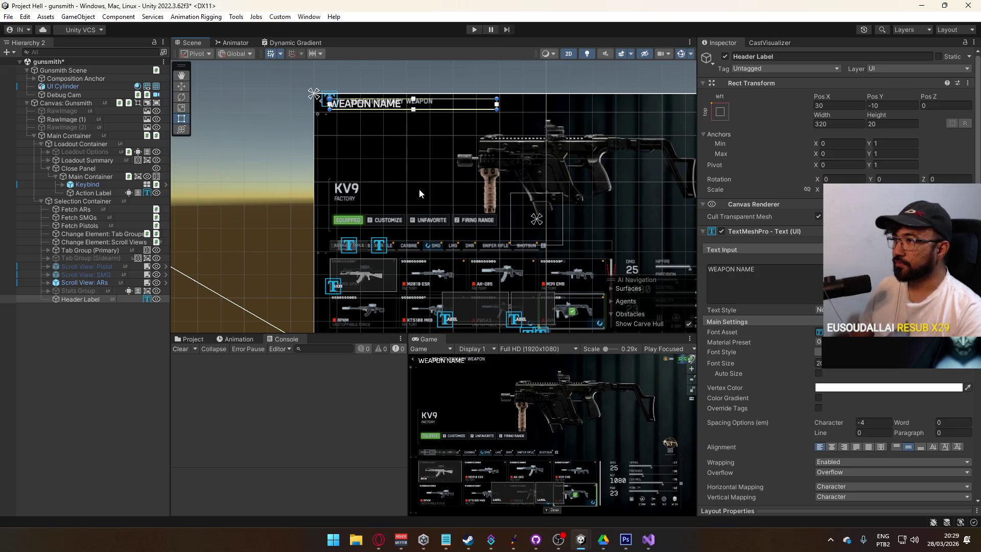
pyautogui.click(756, 278)
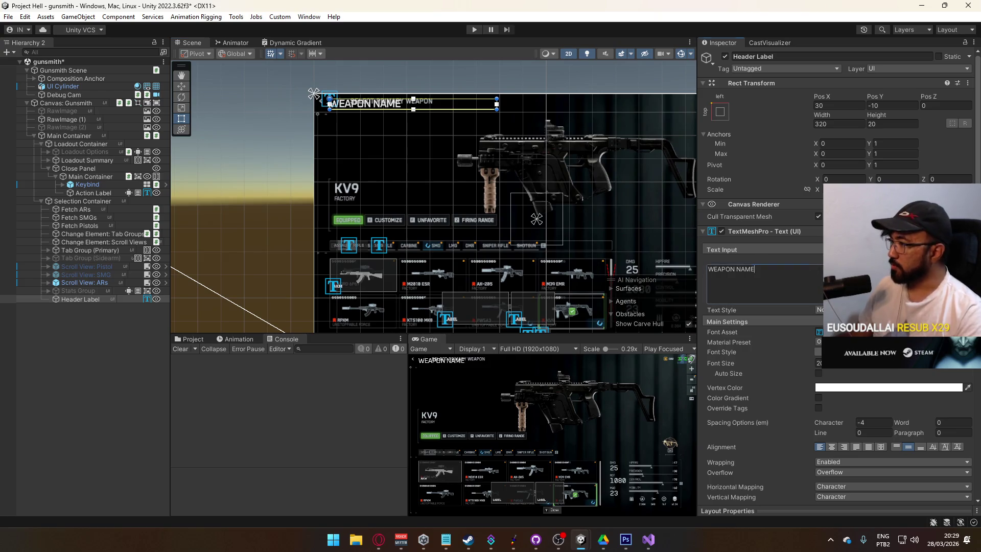
pyautogui.write('WEapon Name')
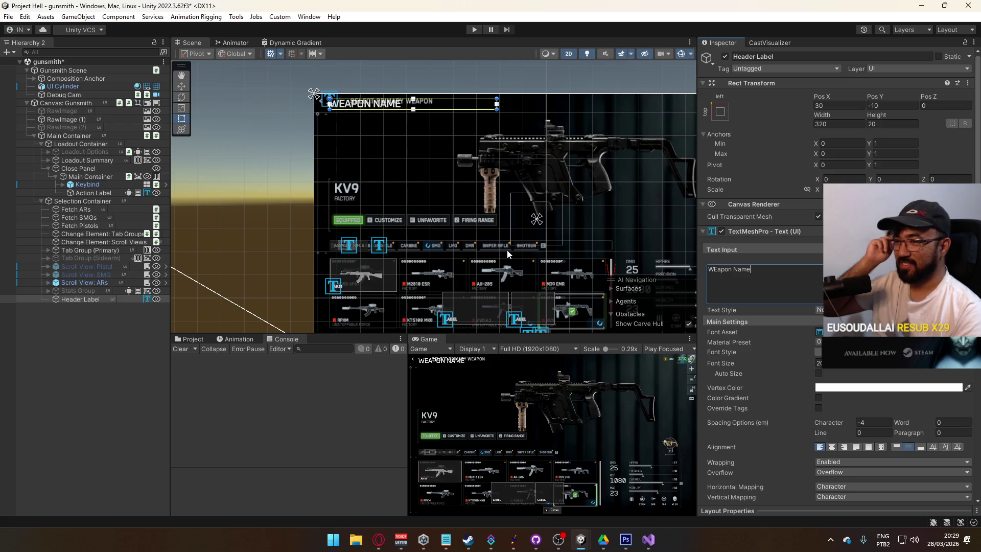
# Step: Bring the Opera browser to the front from the taskbar
pyautogui.click(378, 540)
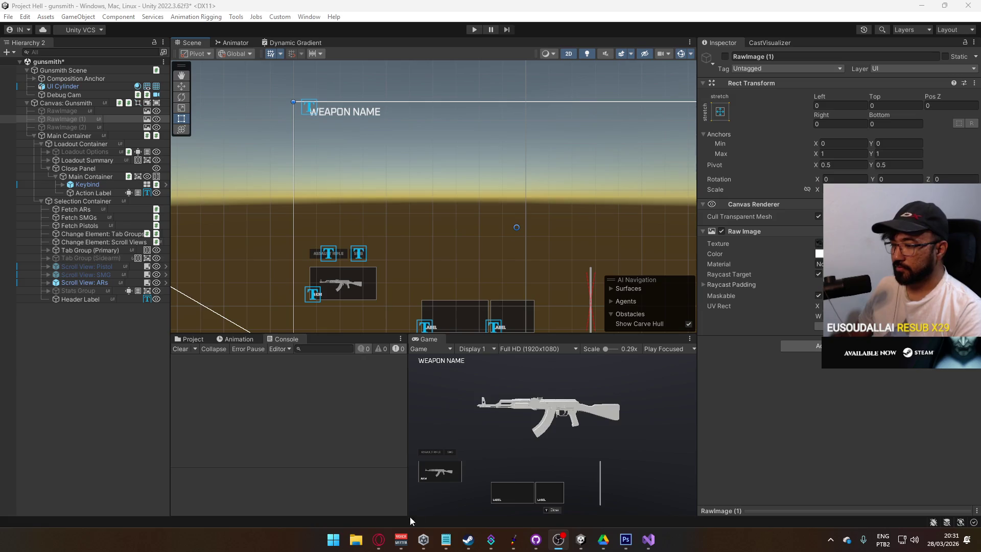
pyautogui.click(378, 539)
# Step: Close the WhatsApp tab and play the Music of Asia mix in the Hiroyuki Sawano tab
pyautogui.click(780, 9)
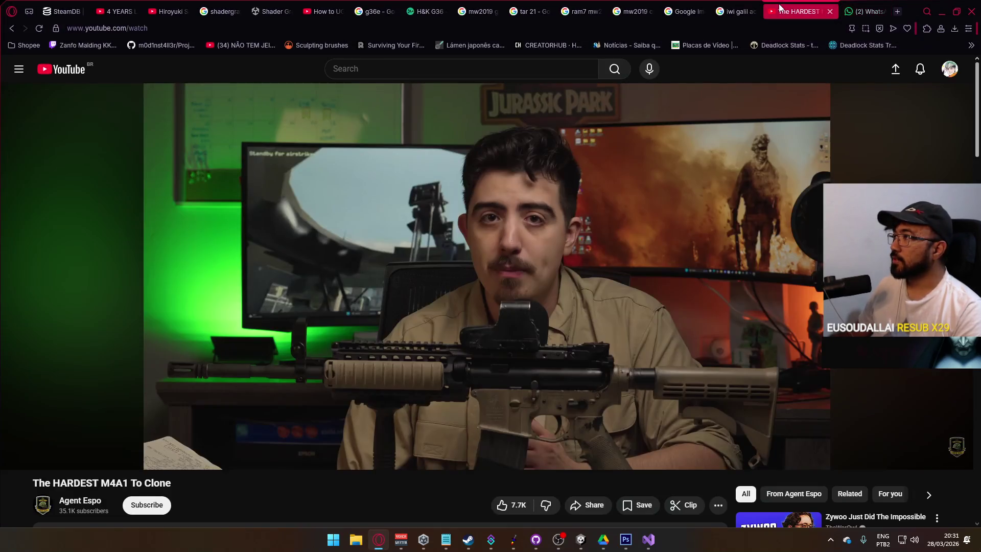
pyautogui.click(884, 11)
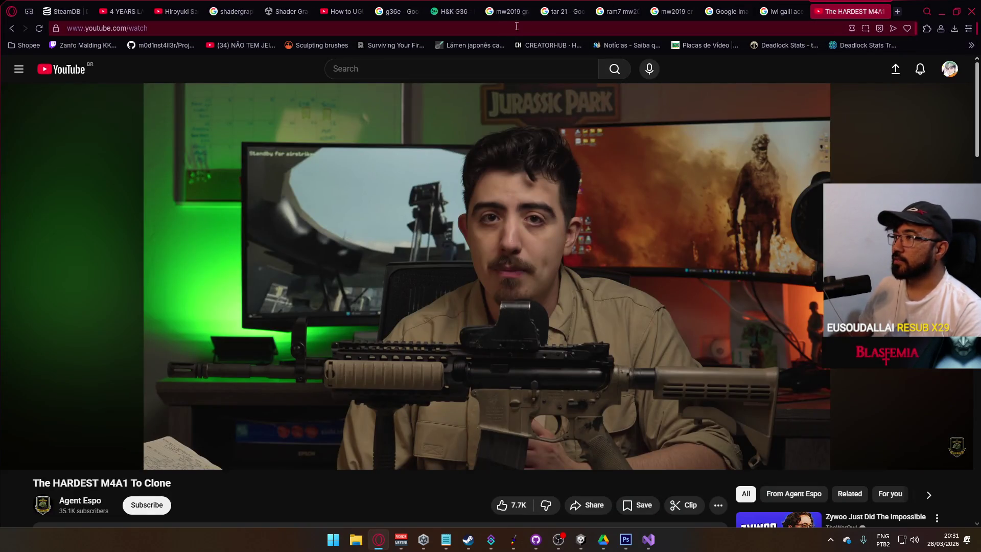
pyautogui.click(155, 13)
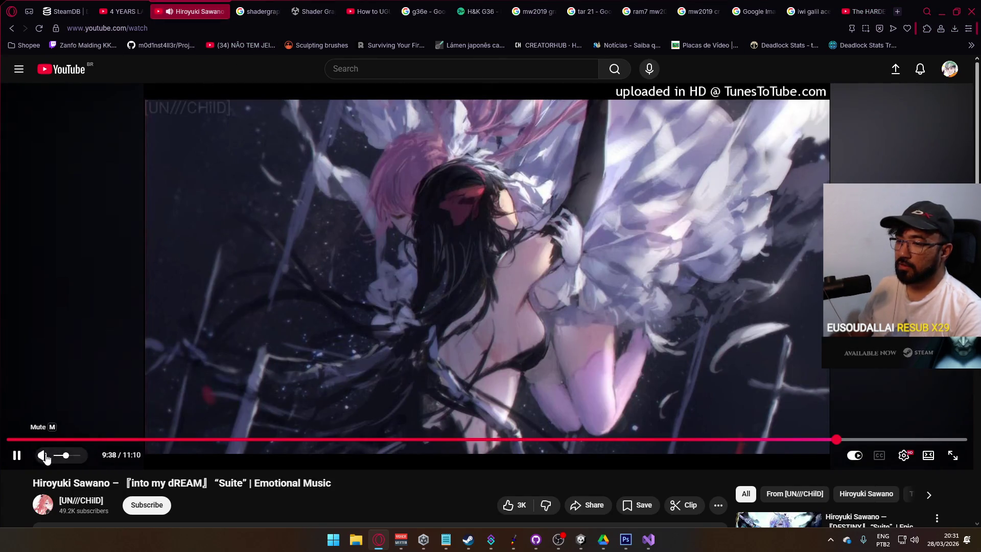
pyautogui.scroll(-5, 273, 195)
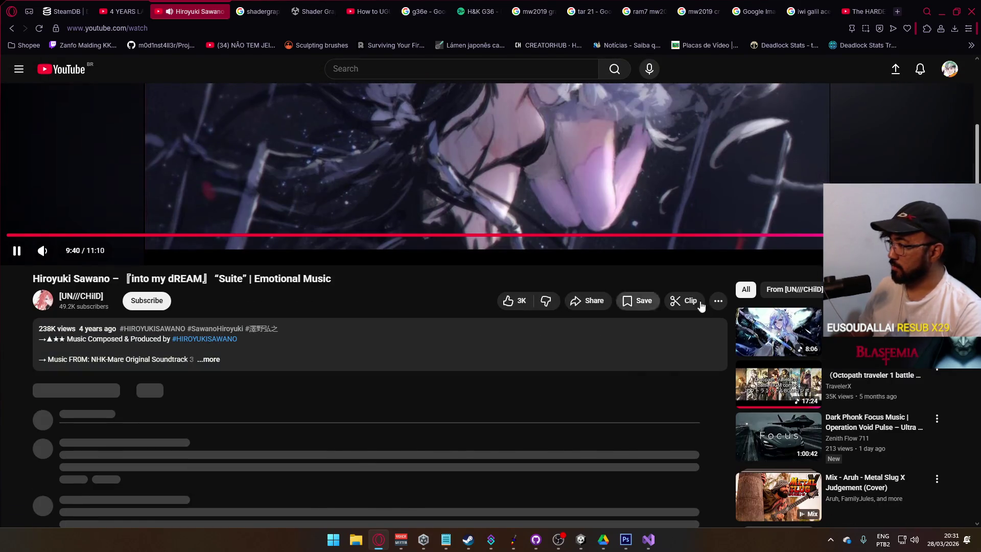
pyautogui.scroll(-3, 645, 289)
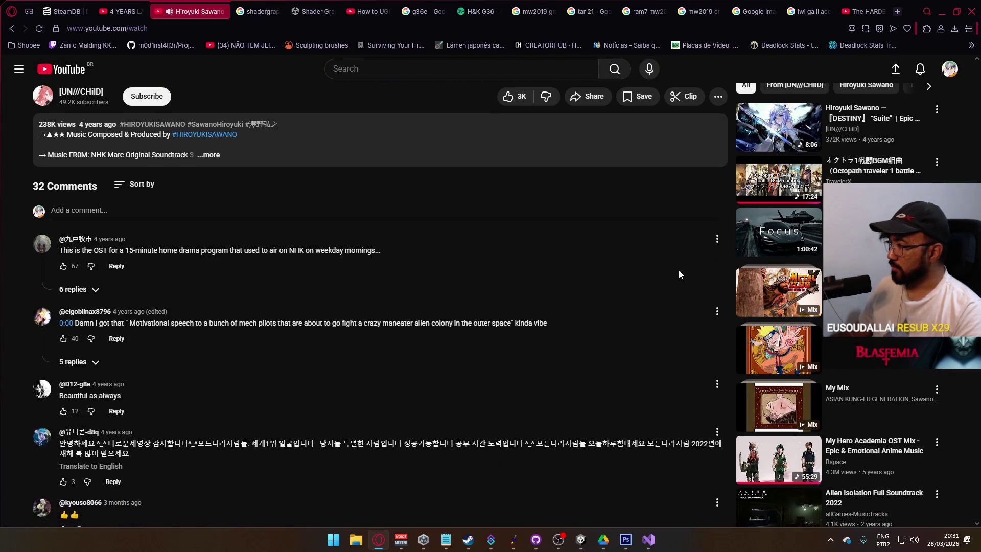
pyautogui.click(771, 350)
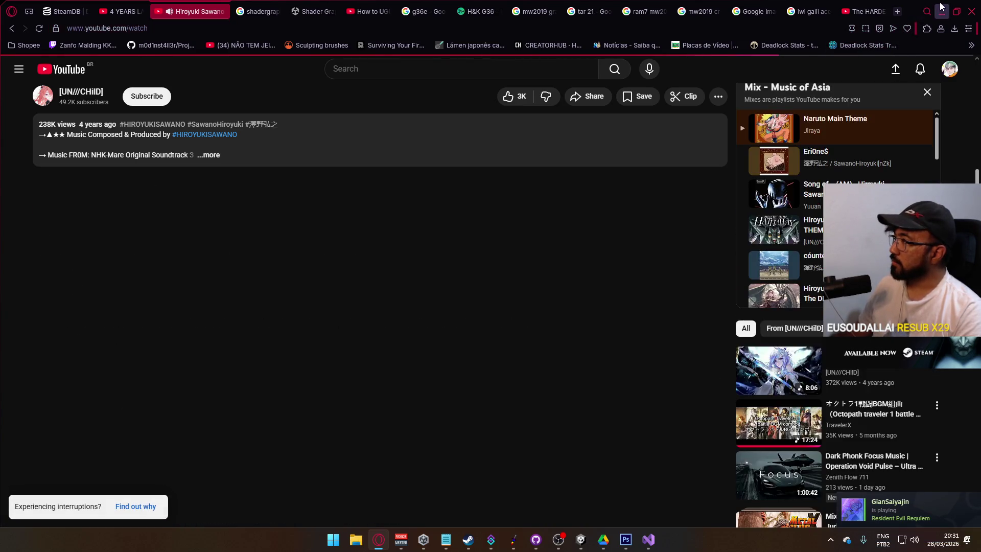
pyautogui.hotkey('alt', 'Tab')
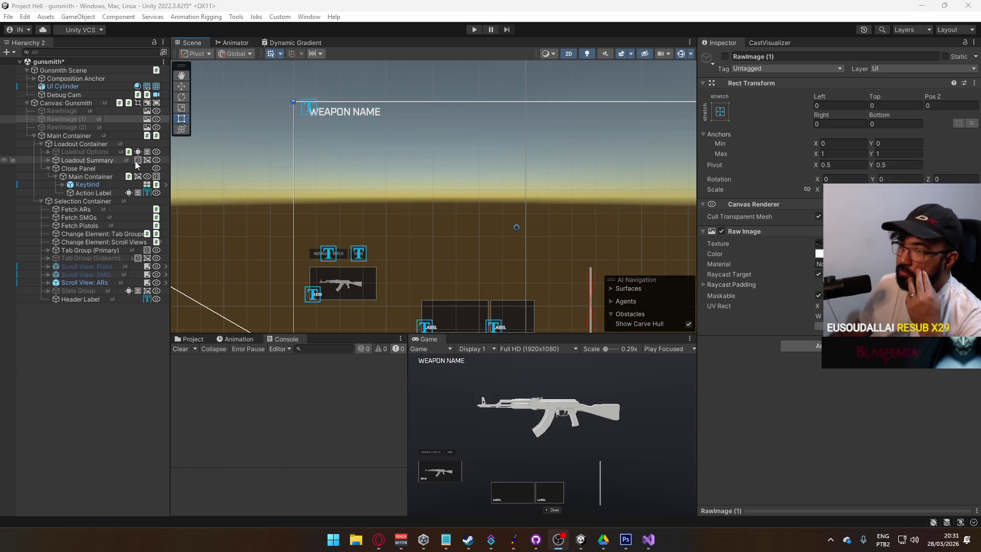
# Step: Select the UI Cylinder and set its gradient Balance to 0.2
pyautogui.click(78, 86)
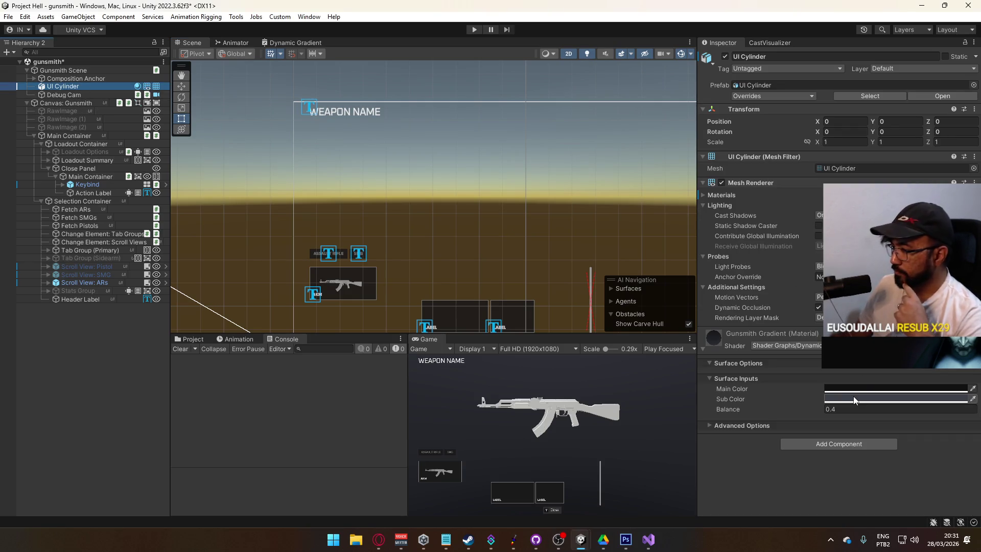
pyautogui.moveTo(794, 407); pyautogui.dragTo(795, 409)
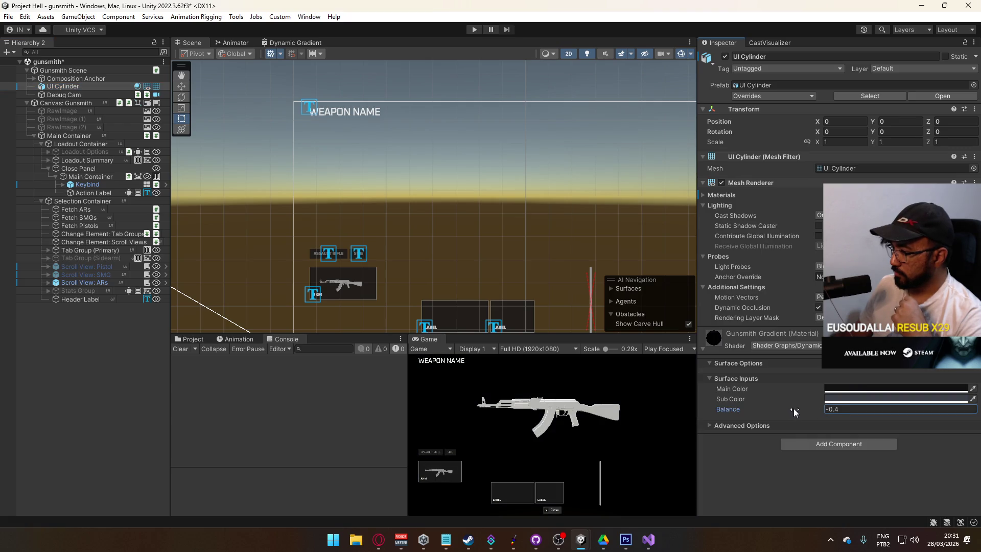
pyautogui.click(841, 410)
pyautogui.write('0')
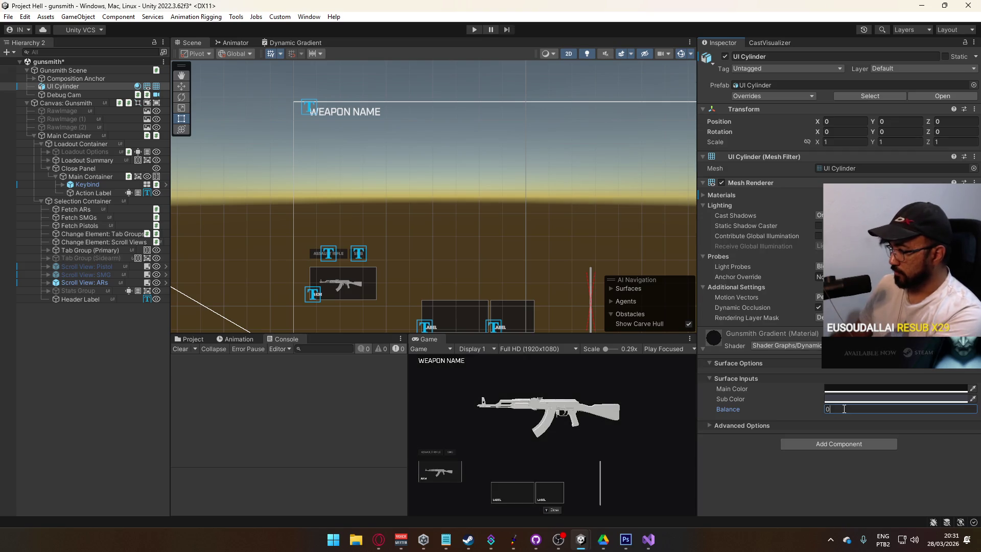
pyautogui.write('.1')
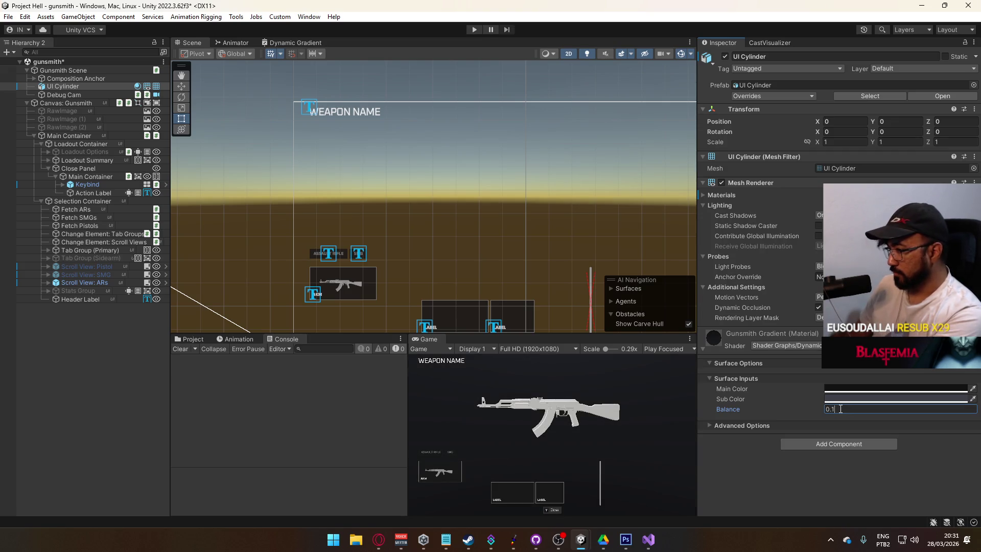
pyautogui.press('BackSpace')
pyautogui.write('2')
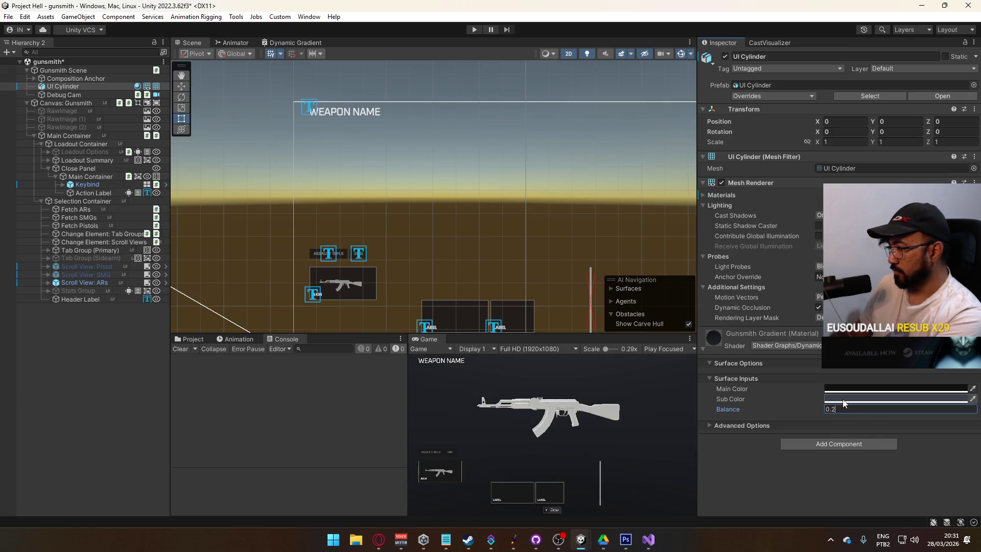
# Step: Set the gradient's Main Color to black and Sub Color to dark grey
pyautogui.click(842, 400)
pyautogui.moveTo(885, 378); pyautogui.dragTo(873, 391)
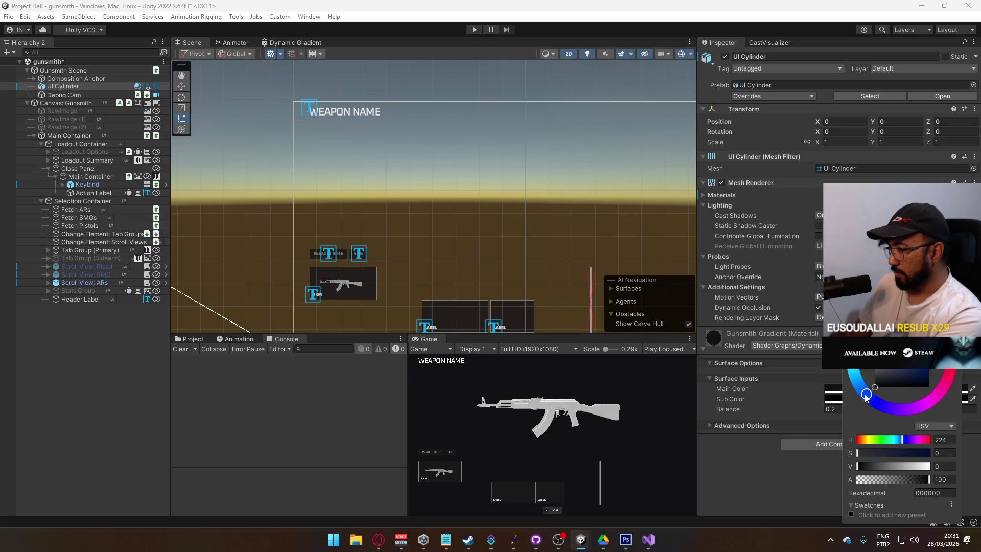
pyautogui.moveTo(867, 392)
pyautogui.mouseDown()
pyautogui.moveTo(873, 356)
pyautogui.moveTo(863, 392)
pyautogui.mouseUp()
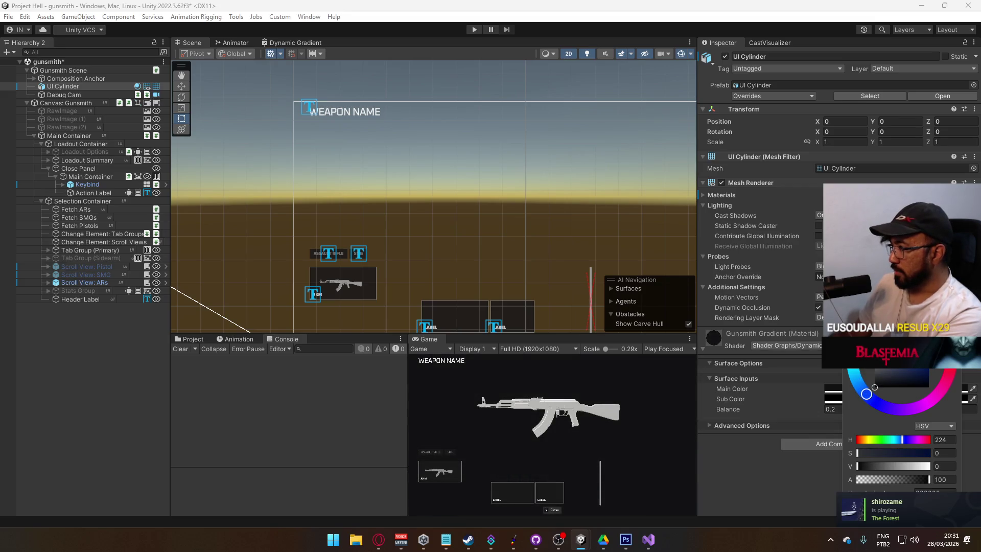
pyautogui.click(833, 388)
pyautogui.click(833, 388)
pyautogui.click(892, 402)
pyautogui.moveTo(911, 363); pyautogui.dragTo(888, 388)
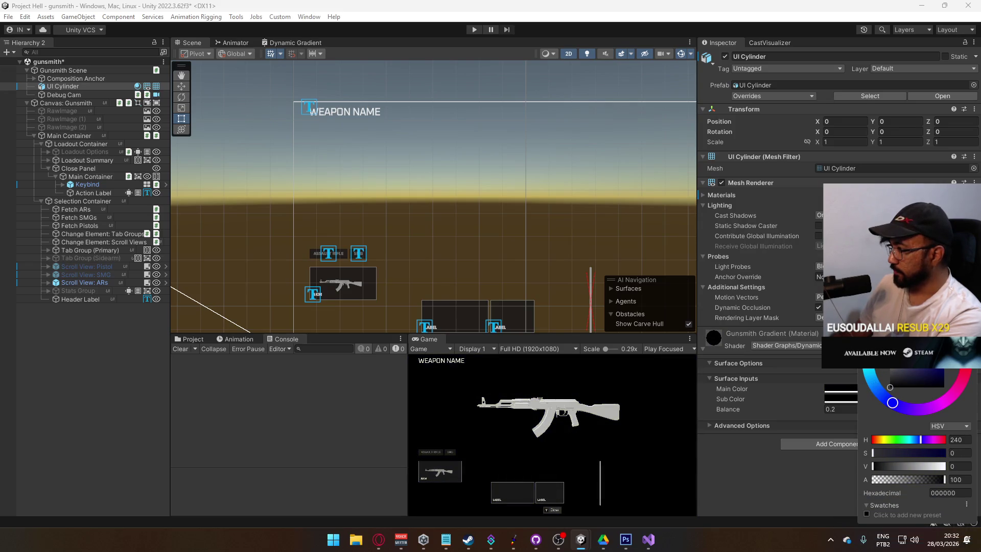
pyautogui.click(818, 485)
pyautogui.click(843, 399)
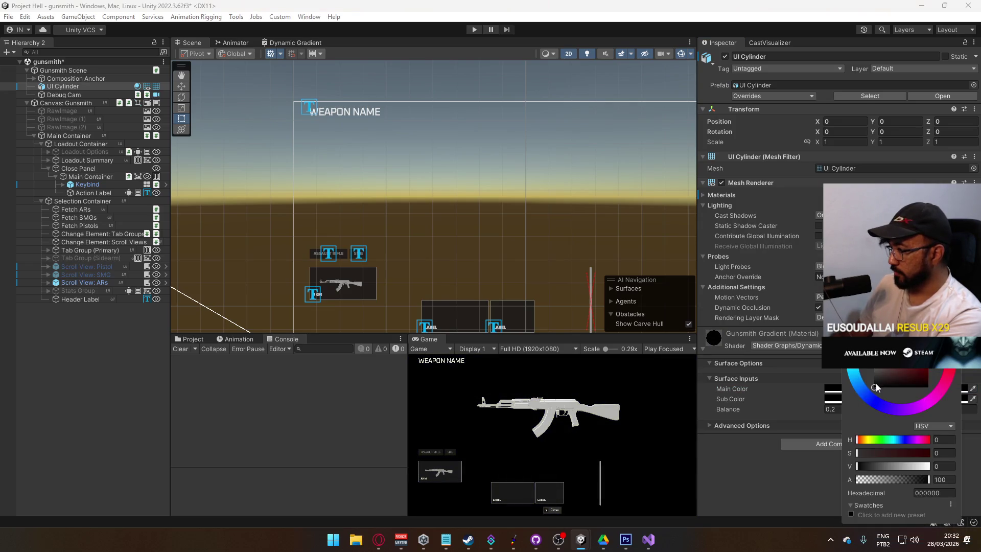
pyautogui.moveTo(874, 375); pyautogui.dragTo(869, 374)
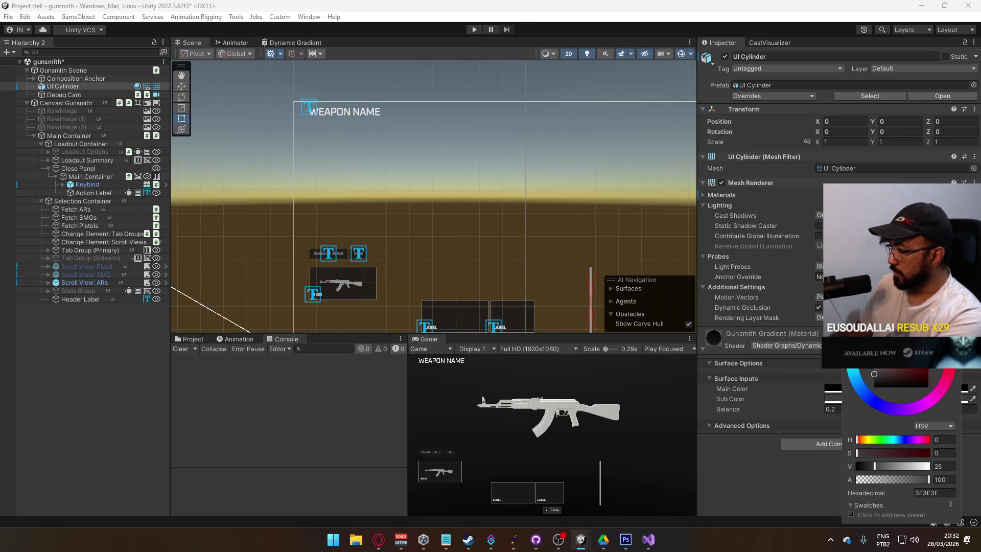
pyautogui.click(797, 382)
# Step: Return Balance to 0.2, darken the Main Color slightly, and maximise the Game view
pyautogui.moveTo(732, 406)
pyautogui.mouseDown()
pyautogui.moveTo(743, 406)
pyautogui.moveTo(732, 406)
pyautogui.mouseUp()
pyautogui.write('0.08')
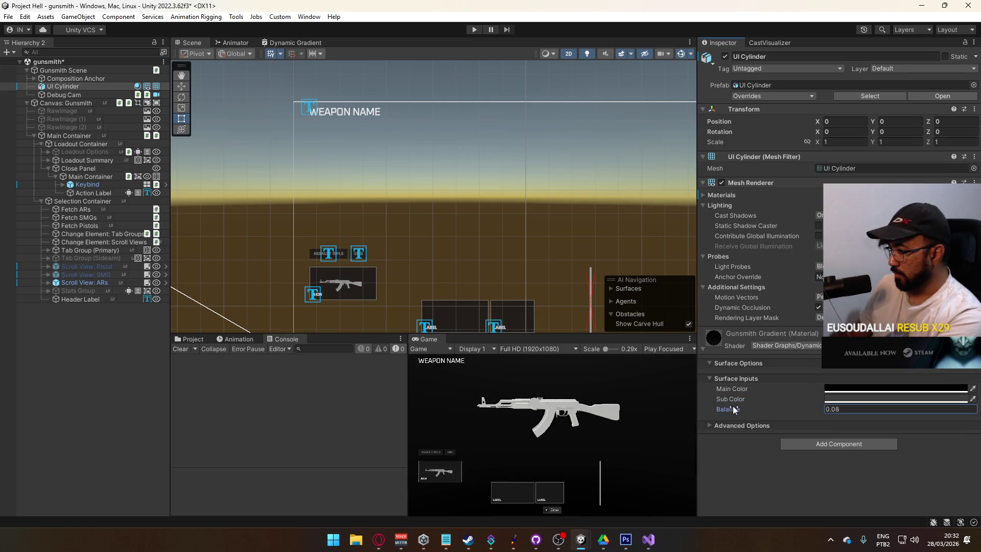
pyautogui.click(832, 409)
pyautogui.write('0.2')
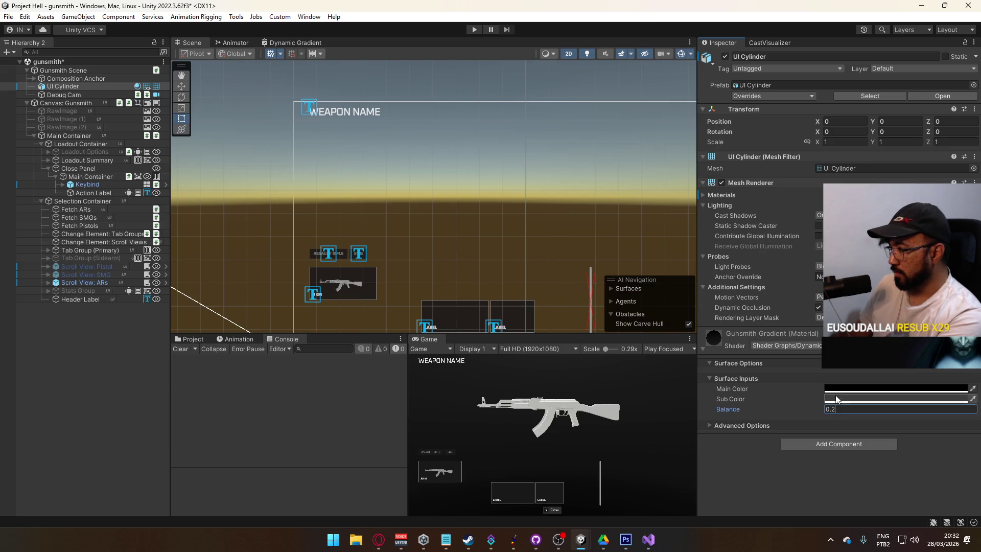
pyautogui.click(831, 391)
pyautogui.moveTo(869, 382); pyautogui.dragTo(868, 383)
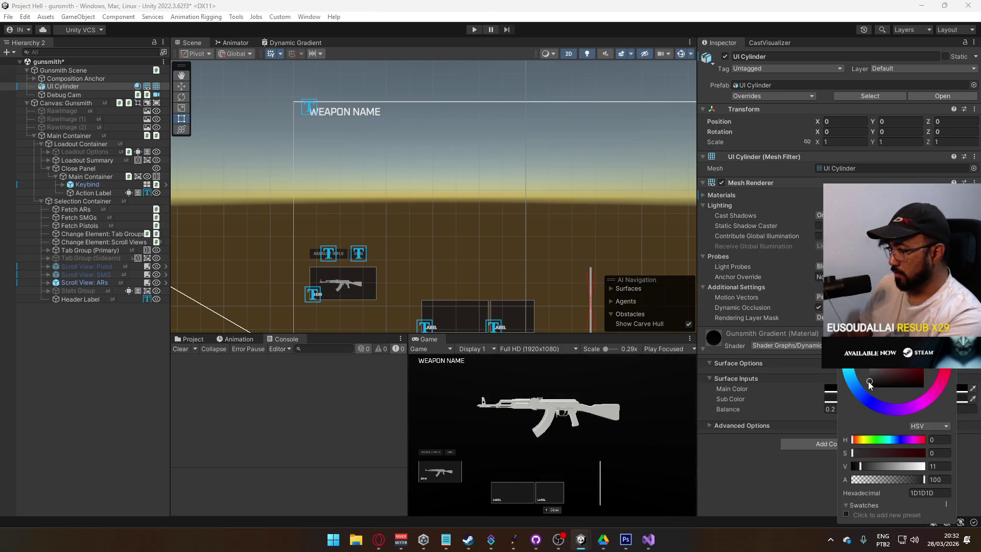
pyautogui.rightClick(432, 336)
pyautogui.click(475, 368)
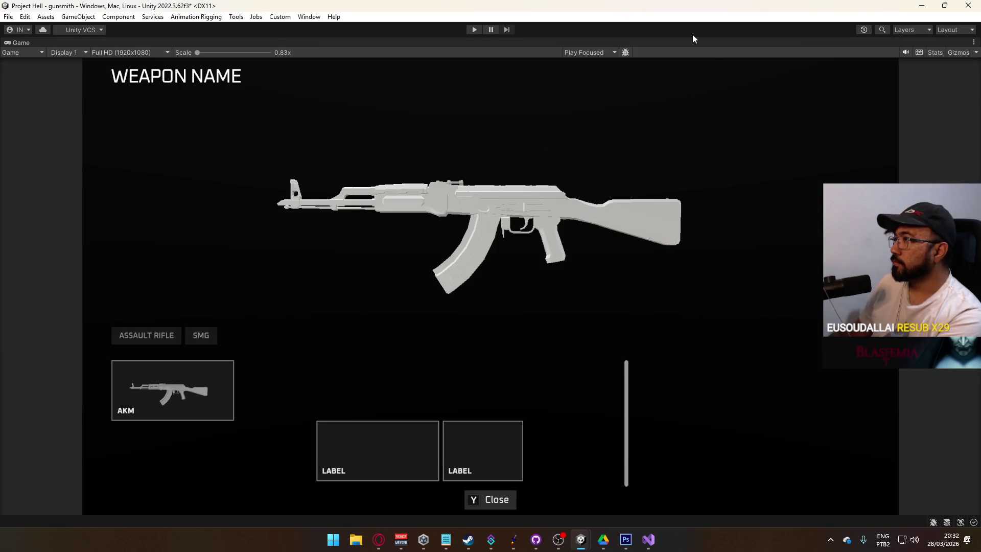
pyautogui.rightClick(482, 49)
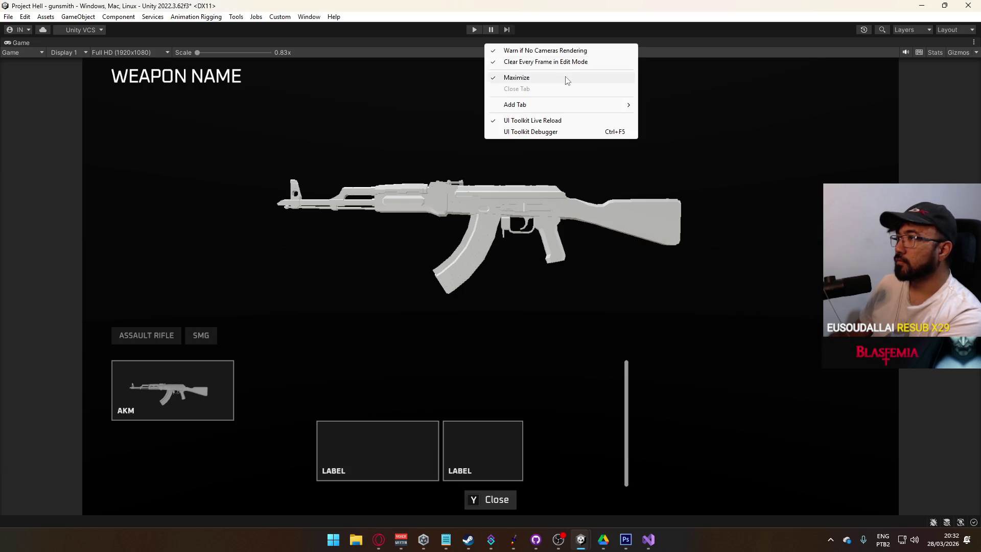
pyautogui.click(506, 77)
pyautogui.moveTo(862, 377); pyautogui.dragTo(867, 377)
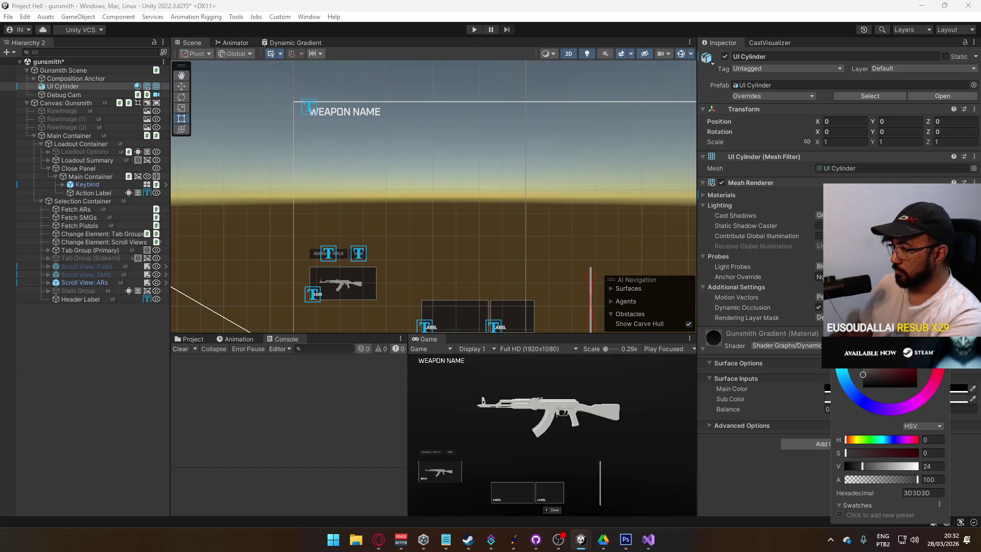
pyautogui.press('Escape')
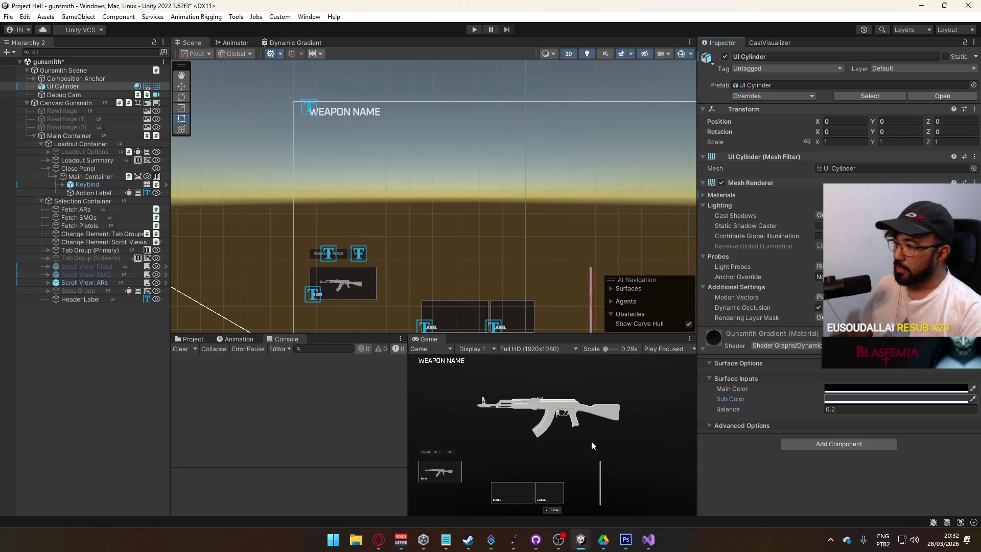
pyautogui.moveTo(255, 252)
pyautogui.mouseDown()
pyautogui.moveTo(171, 179)
pyautogui.moveTo(252, 227)
pyautogui.mouseUp()
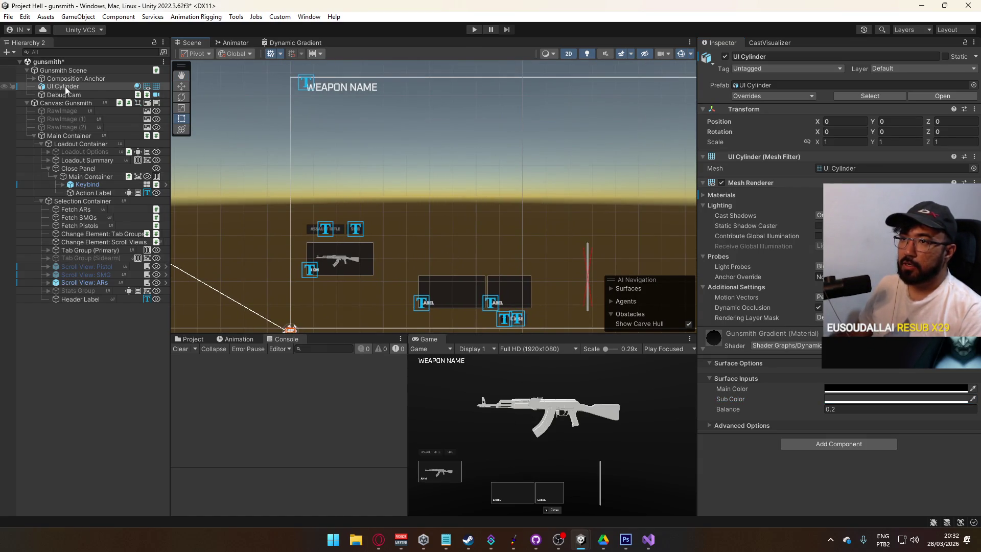
pyautogui.click(79, 78)
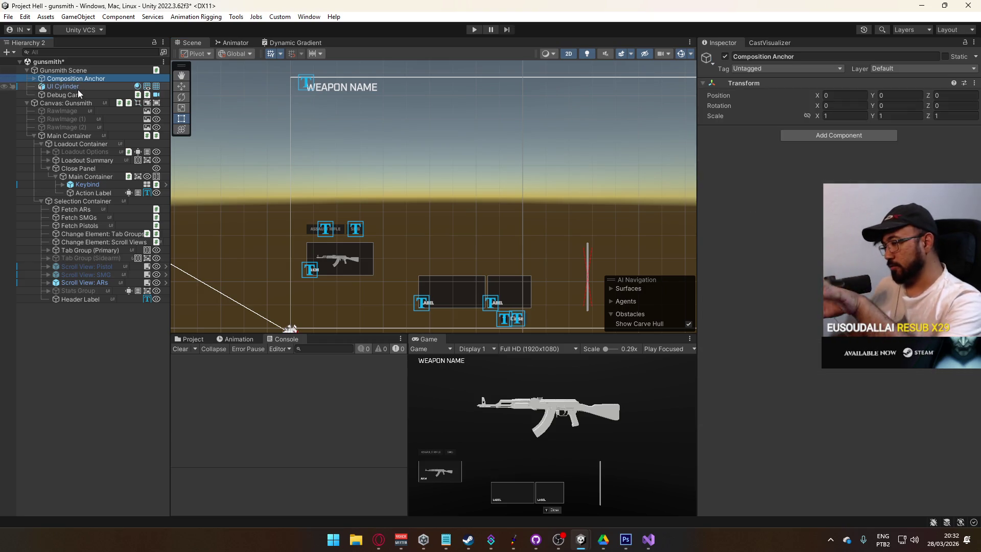
# Step: Expand Composition Anchor and inspect the UI Cylinder, scene lights and Virtual Camera
pyautogui.click(74, 88)
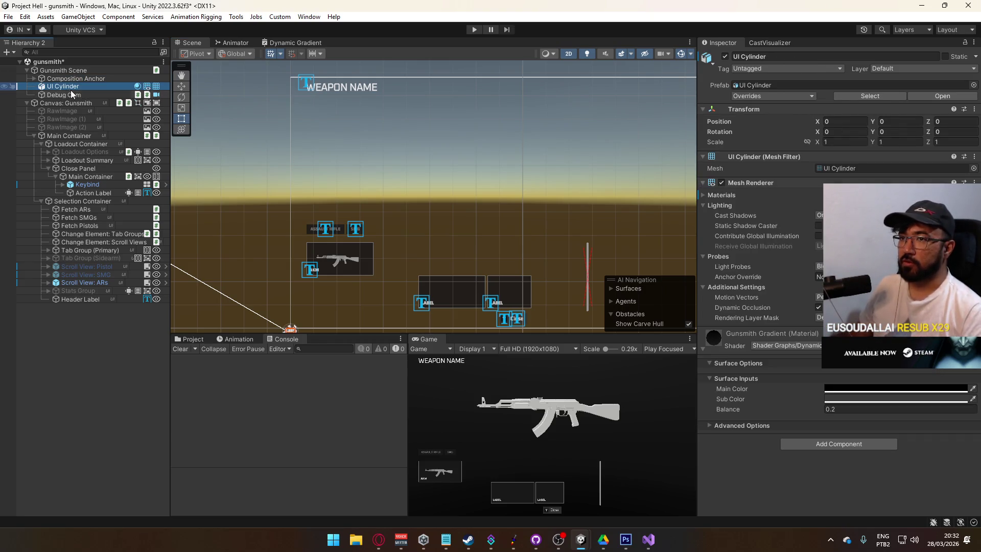
pyautogui.click(72, 78)
pyautogui.click(34, 78)
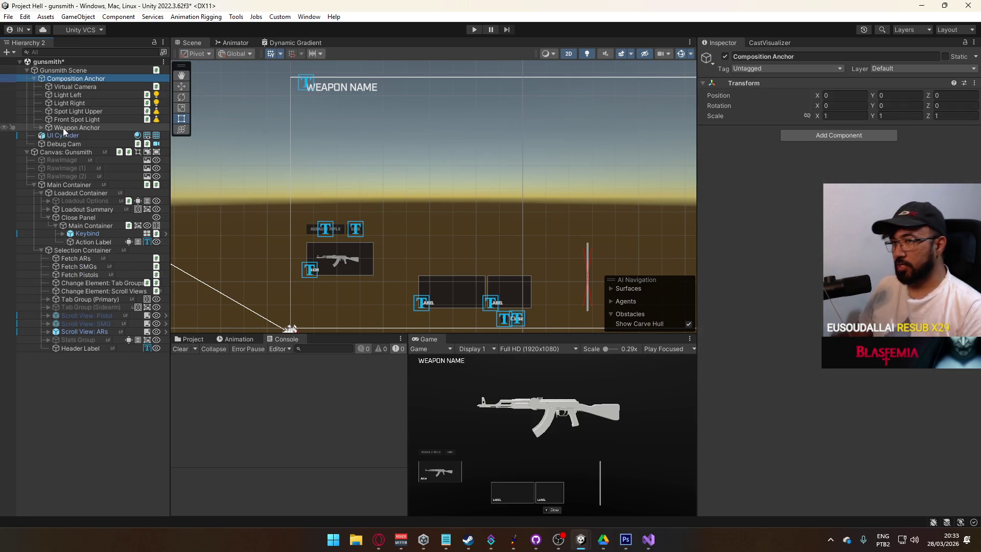
pyautogui.click(78, 129)
pyautogui.click(82, 119)
pyautogui.click(85, 111)
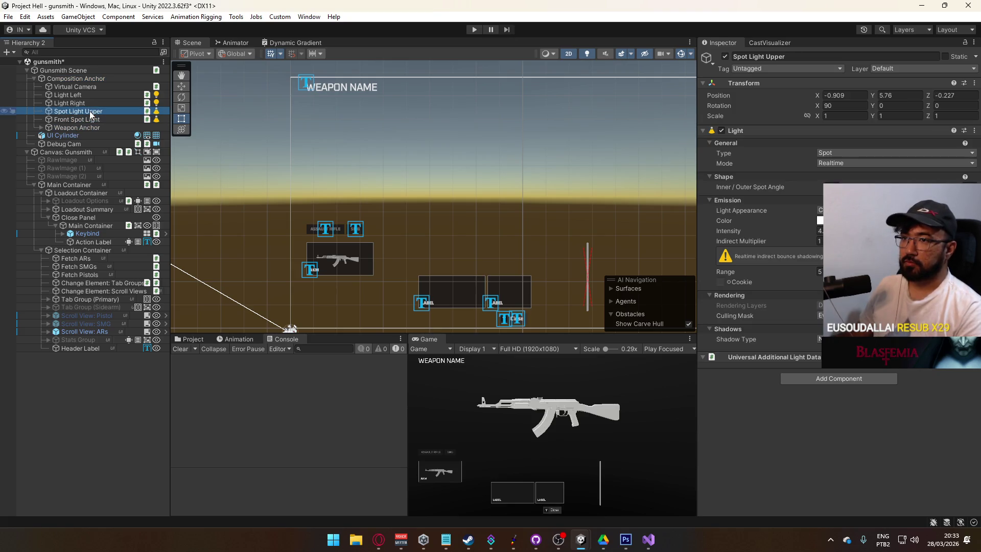
pyautogui.click(88, 103)
pyautogui.click(91, 95)
pyautogui.click(94, 86)
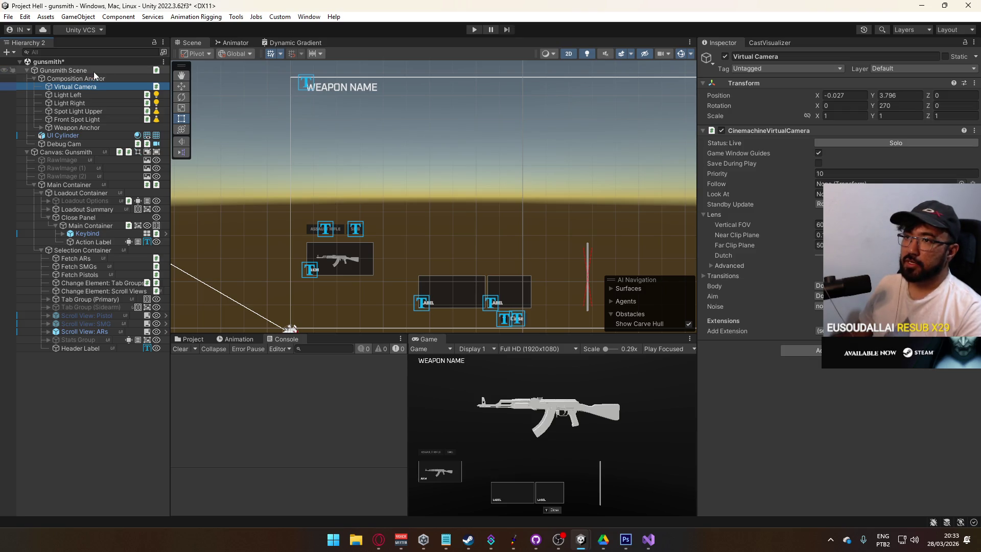
# Step: Expand Weapon Anchor, select the Weapon AKM, and show the Project asset browser
pyautogui.click(93, 71)
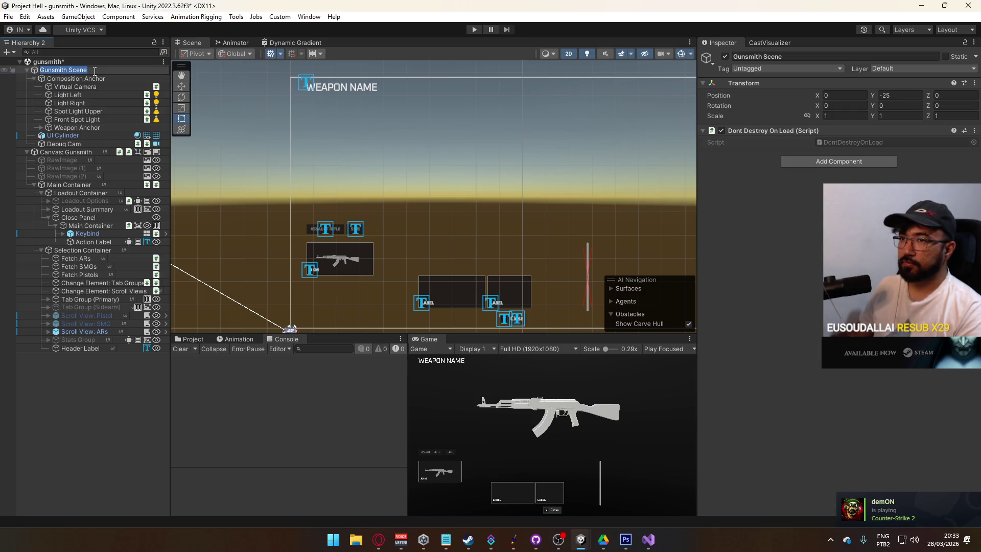
pyautogui.click(90, 78)
pyautogui.click(90, 72)
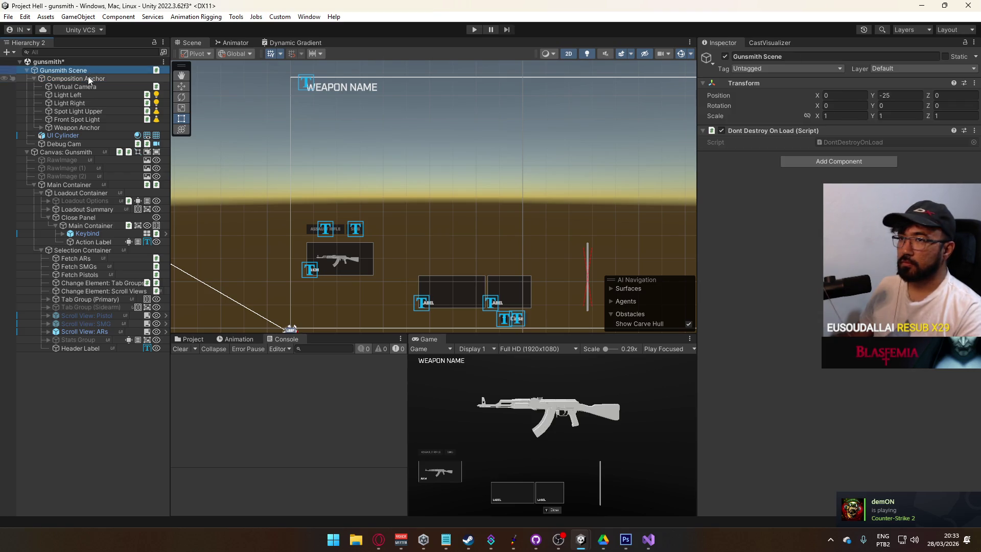
pyautogui.click(90, 79)
pyautogui.click(41, 127)
pyautogui.click(88, 136)
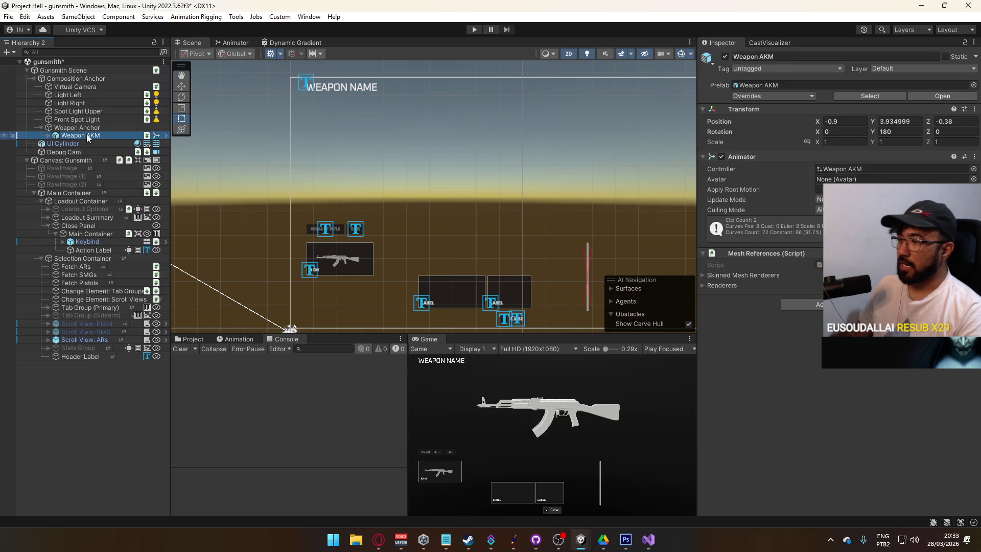
pyautogui.click(190, 340)
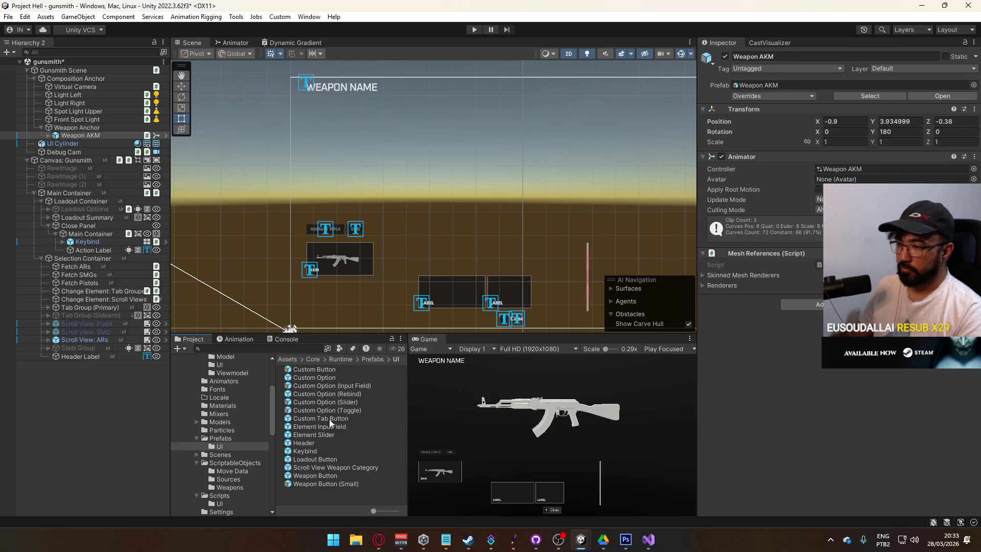
# Step: Drag the Weapon MP5 prefab under Weapon Anchor and delete the Weapon AKM
pyautogui.click(220, 439)
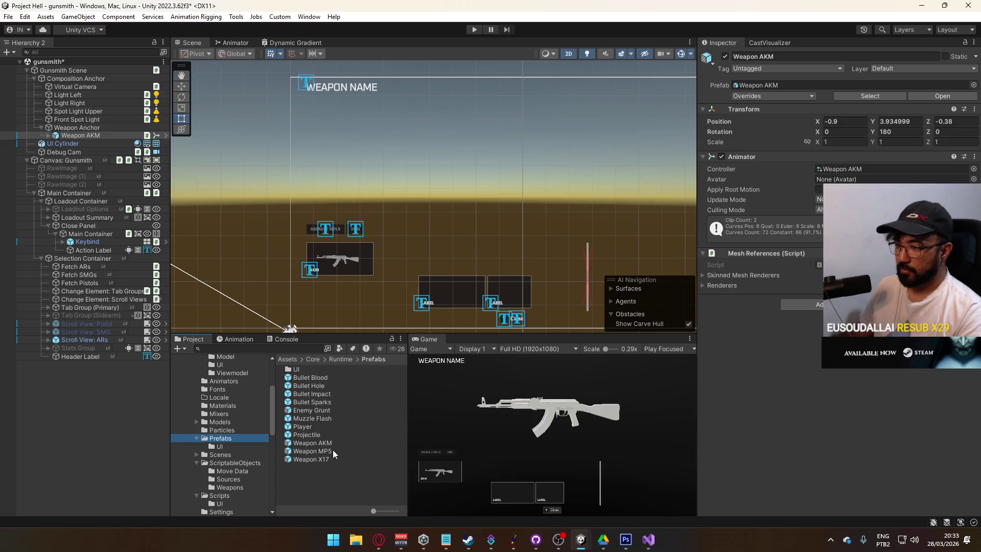
pyautogui.moveTo(328, 452)
pyautogui.mouseDown()
pyautogui.moveTo(82, 223)
pyautogui.moveTo(89, 139)
pyautogui.mouseUp()
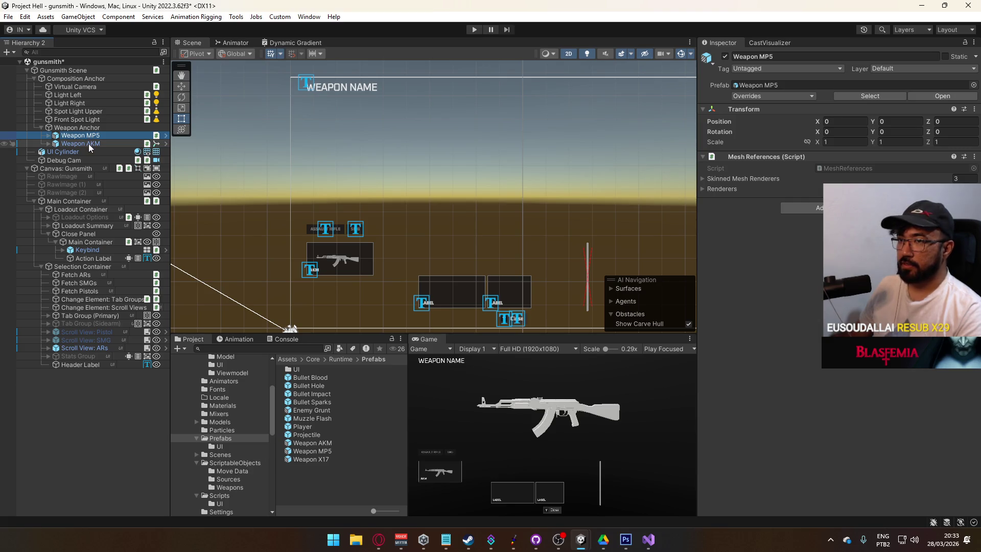
pyautogui.click(90, 144)
pyautogui.click(82, 135)
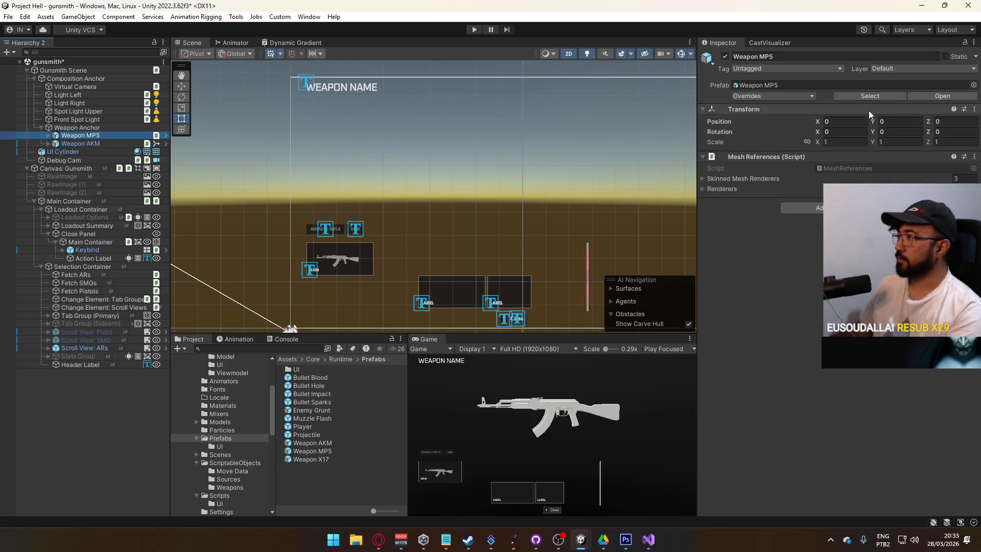
pyautogui.click(76, 127)
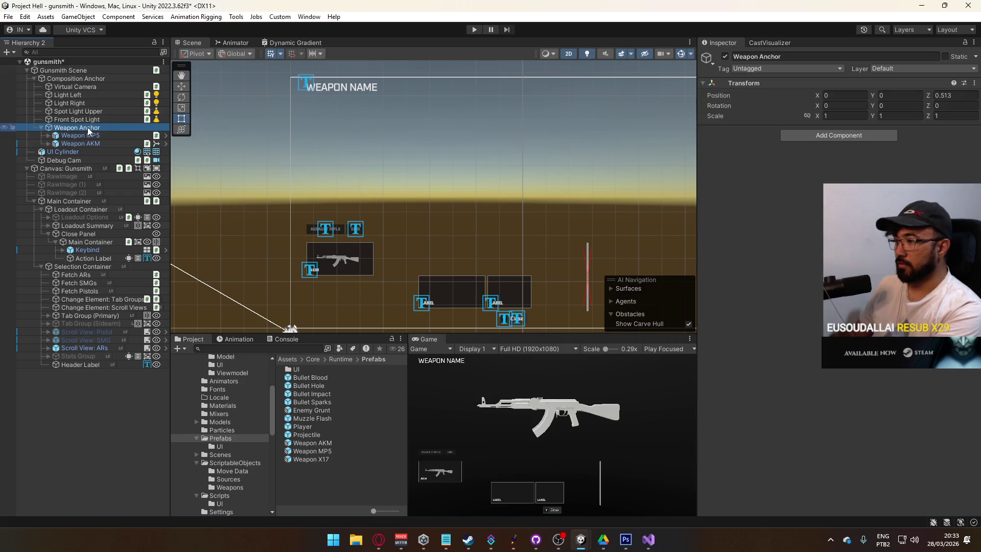
pyautogui.click(88, 143)
pyautogui.press('Delete')
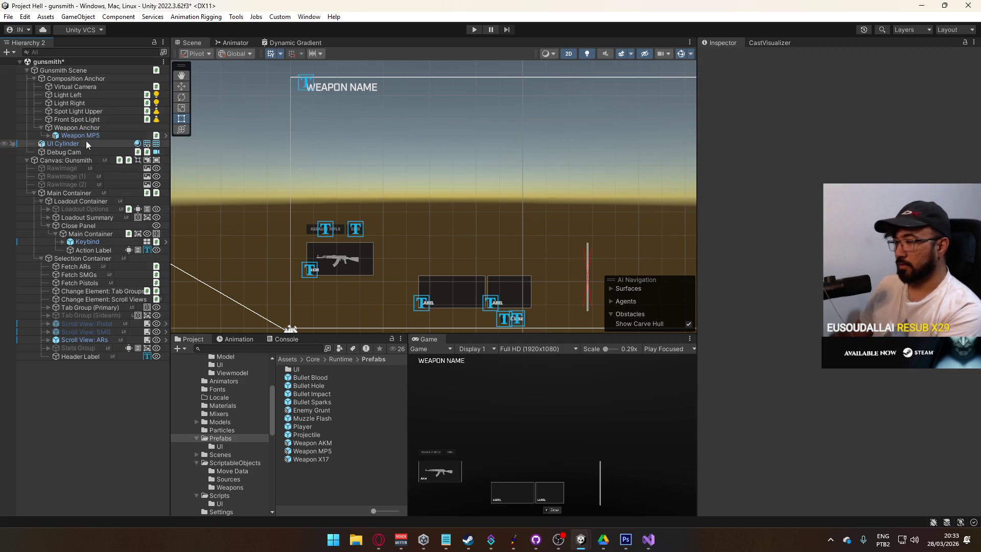
pyautogui.click(98, 136)
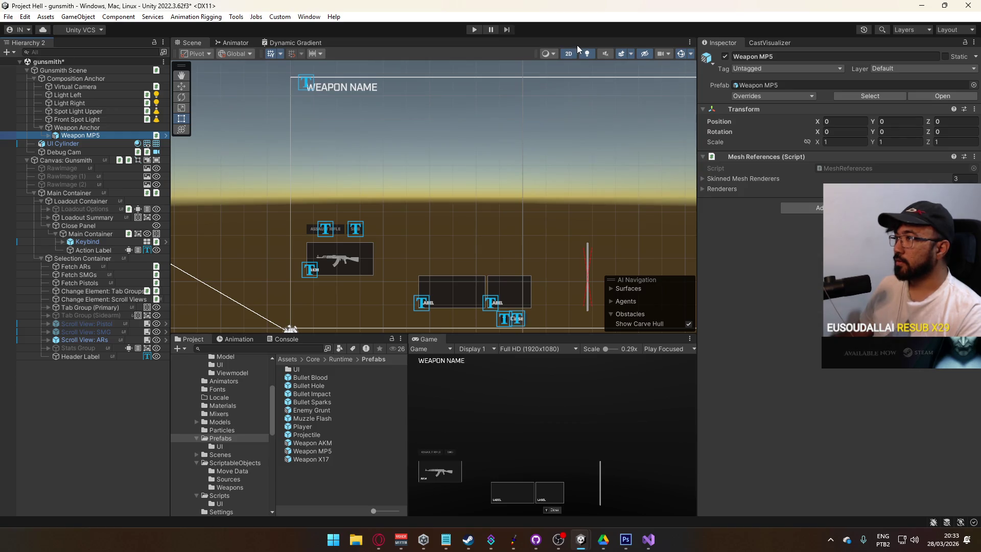
# Step: Switch the Scene view to 3D perspective and inspect Weapon Anchor and the MP5
pyautogui.click(569, 54)
pyautogui.moveTo(536, 175)
pyautogui.mouseDown()
pyautogui.moveTo(506, 163)
pyautogui.moveTo(445, 188)
pyautogui.mouseUp()
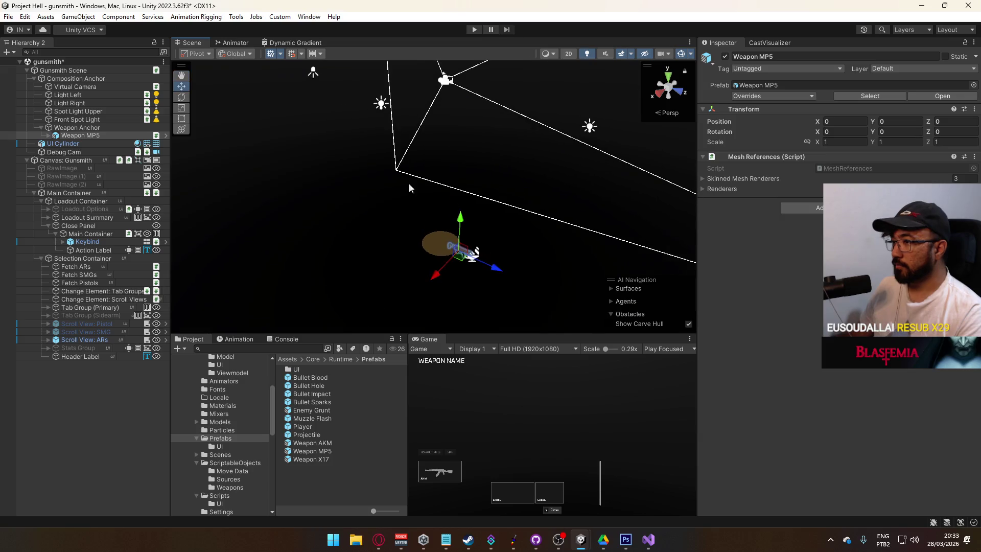
pyautogui.click(91, 129)
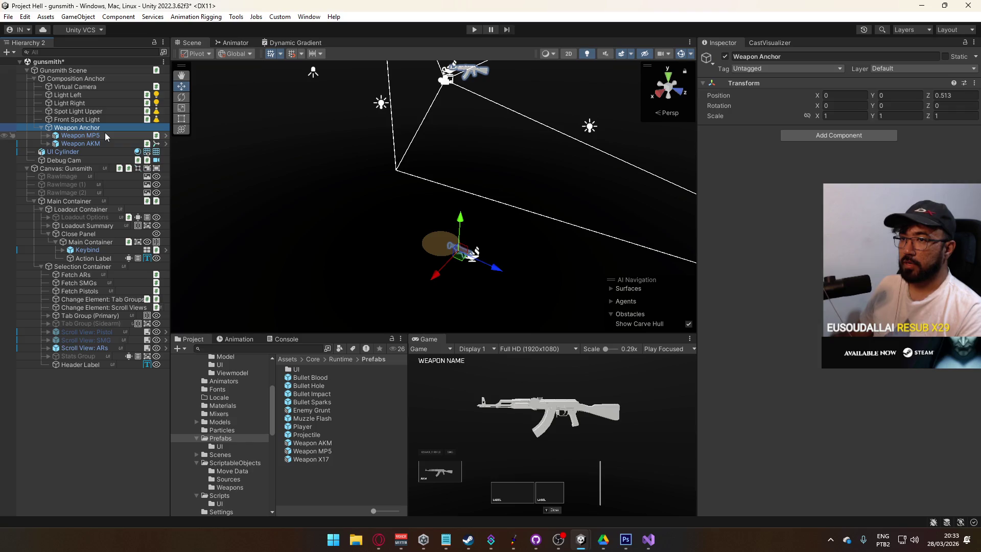
pyautogui.click(105, 133)
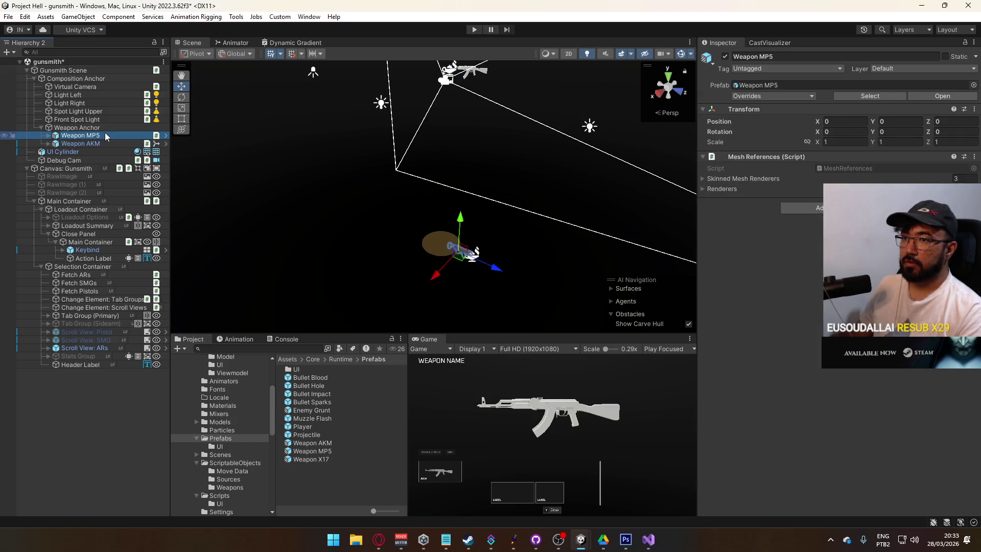
# Step: Zero the Weapon AKM's position and rotation, keeping it under Weapon Anchor
pyautogui.doubleClick(77, 135)
pyautogui.moveTo(59, 135); pyautogui.dragTo(76, 127)
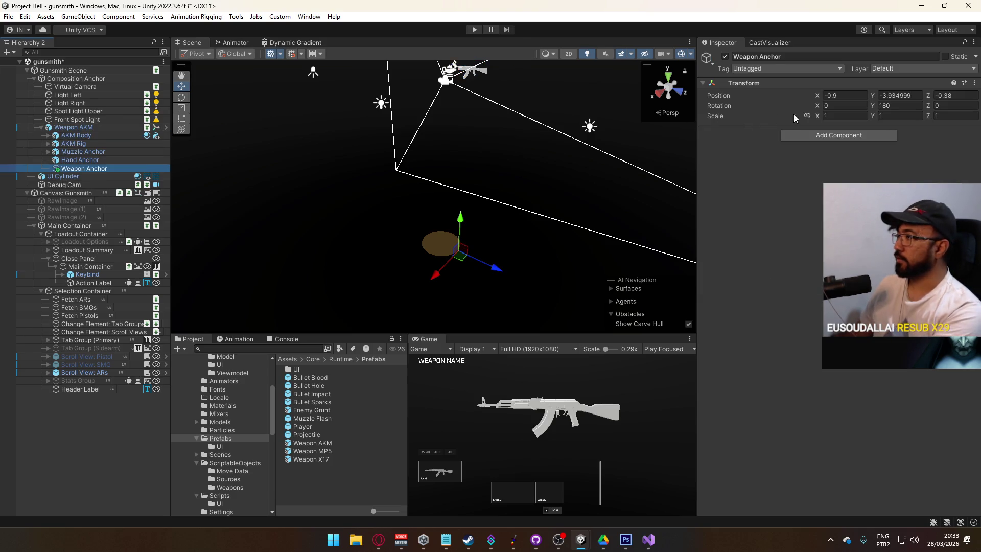
pyautogui.write('0')
pyautogui.press('Tab')
pyautogui.press('Tab')
pyautogui.write('0')
pyautogui.click(881, 105)
pyautogui.write('0')
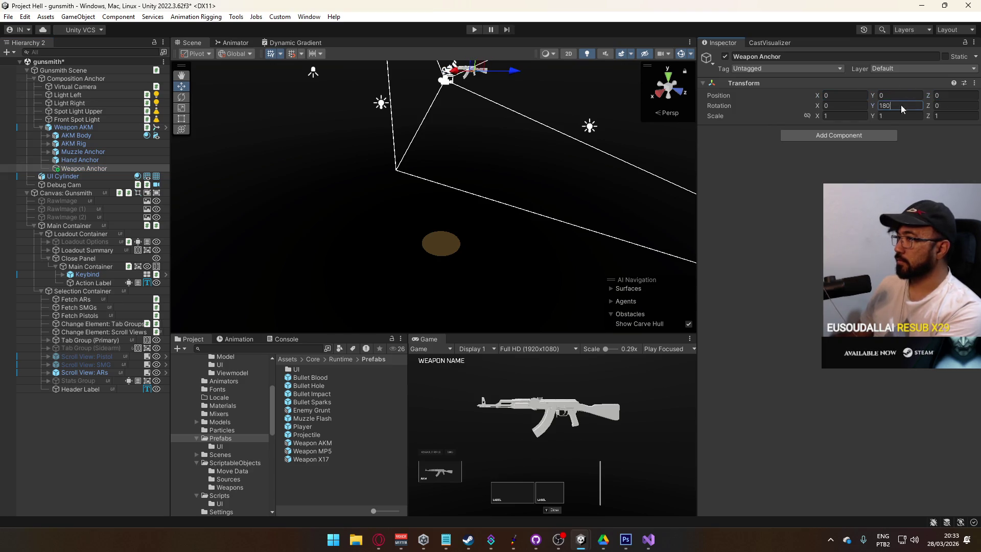
pyautogui.moveTo(76, 169)
pyautogui.mouseDown()
pyautogui.moveTo(76, 131)
pyautogui.moveTo(96, 128)
pyautogui.mouseUp()
pyautogui.click(79, 136)
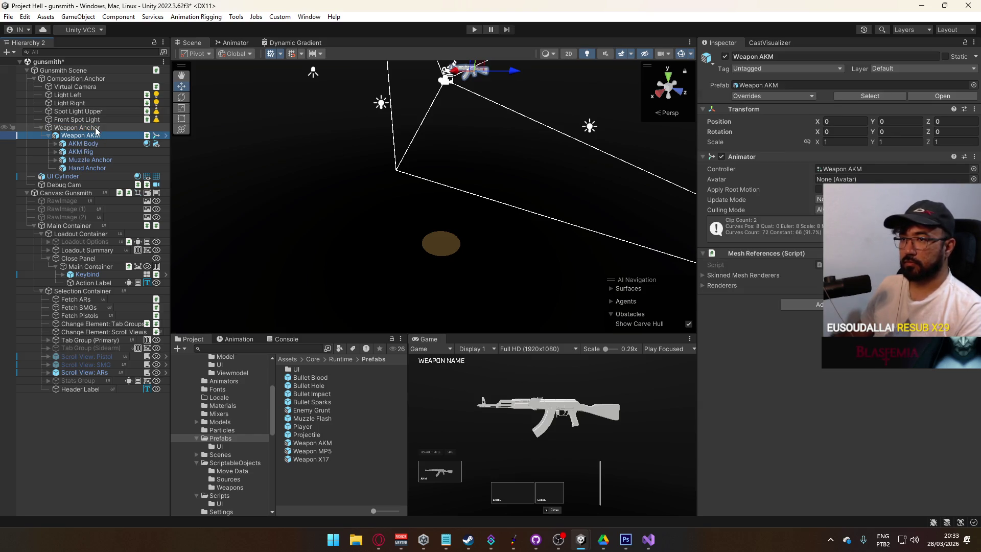
pyautogui.click(41, 127)
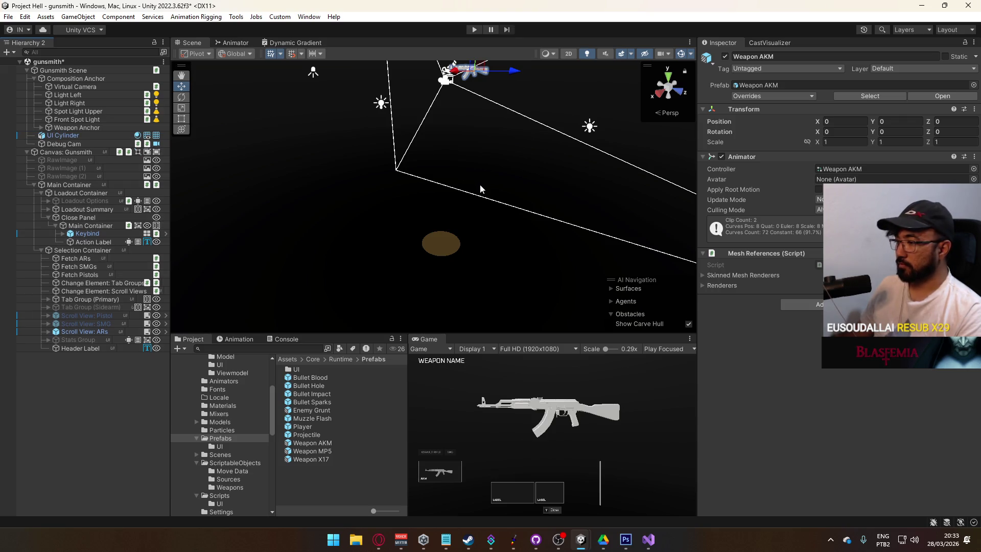
# Step: Add Weapon MP5 and Weapon X17 prefabs under Weapon Anchor and deactivate the Weapon AKM
pyautogui.moveTo(331, 446)
pyautogui.mouseDown()
pyautogui.moveTo(265, 408)
pyautogui.moveTo(82, 148)
pyautogui.moveTo(92, 132)
pyautogui.mouseUp()
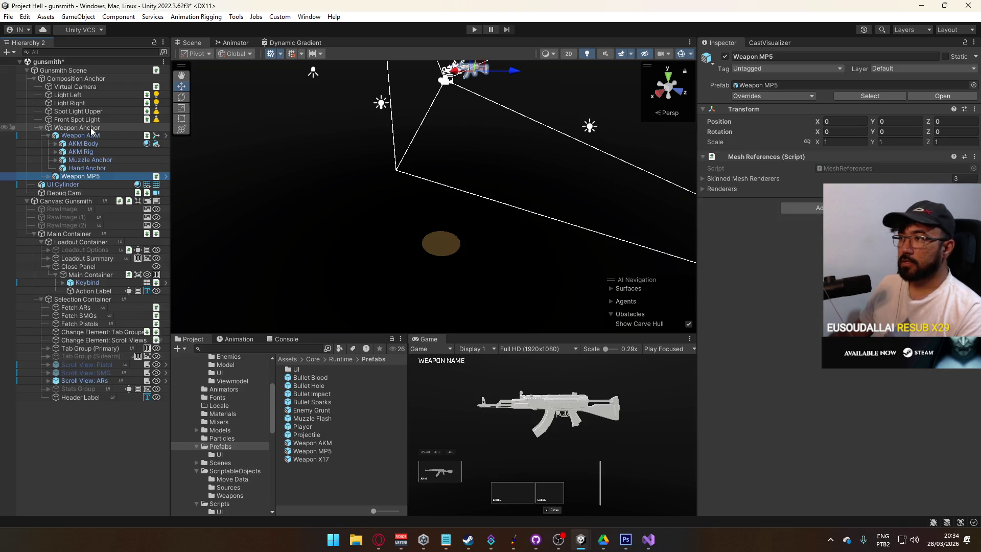
pyautogui.click(81, 135)
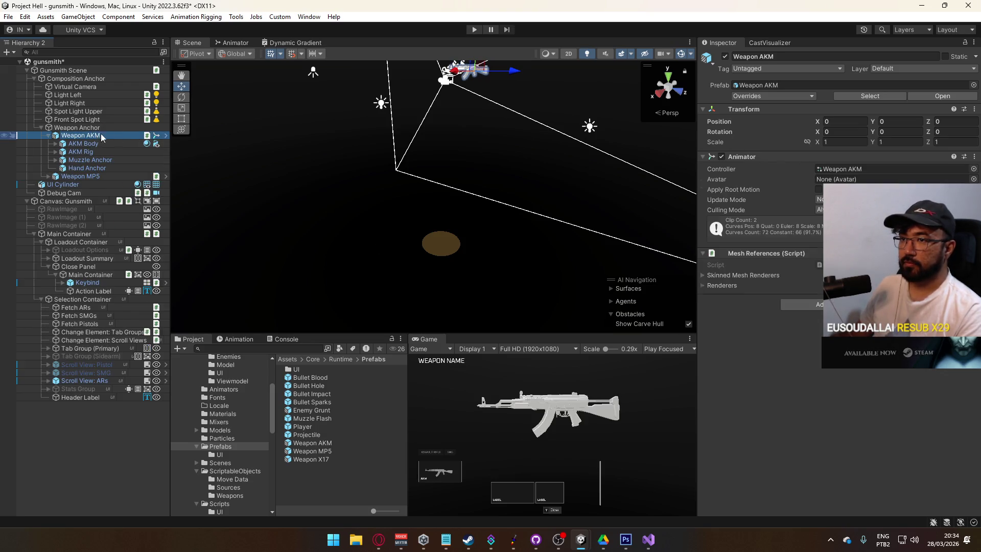
pyautogui.click(724, 56)
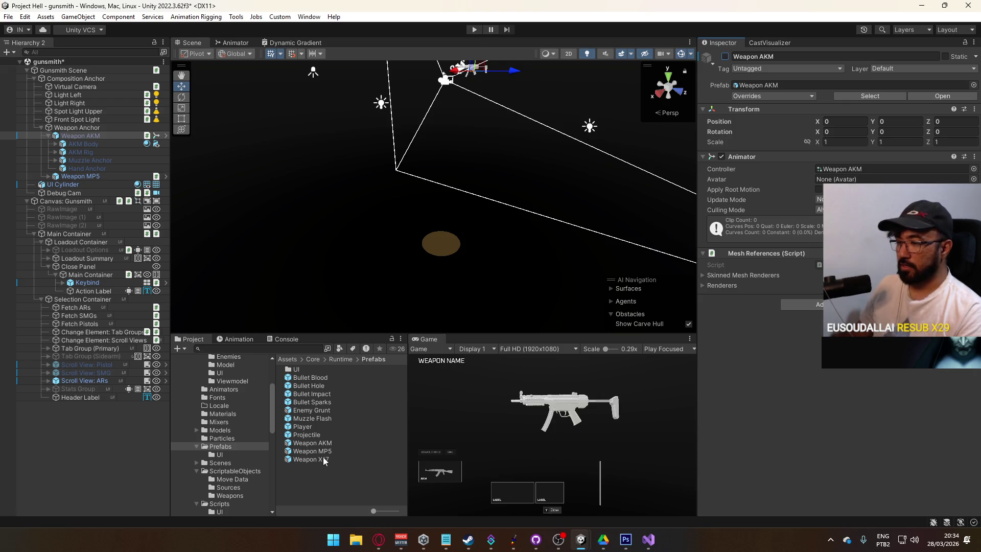
pyautogui.moveTo(322, 458)
pyautogui.mouseDown()
pyautogui.moveTo(286, 435)
pyautogui.moveTo(57, 132)
pyautogui.mouseUp()
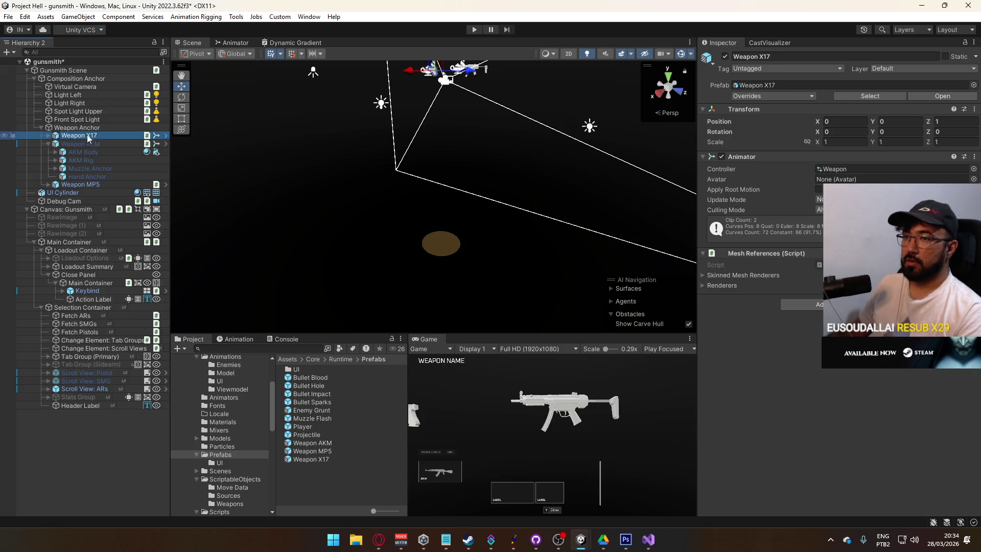
# Step: Collapse the Weapon AKM and hide the Weapon MP5 object
pyautogui.click(47, 144)
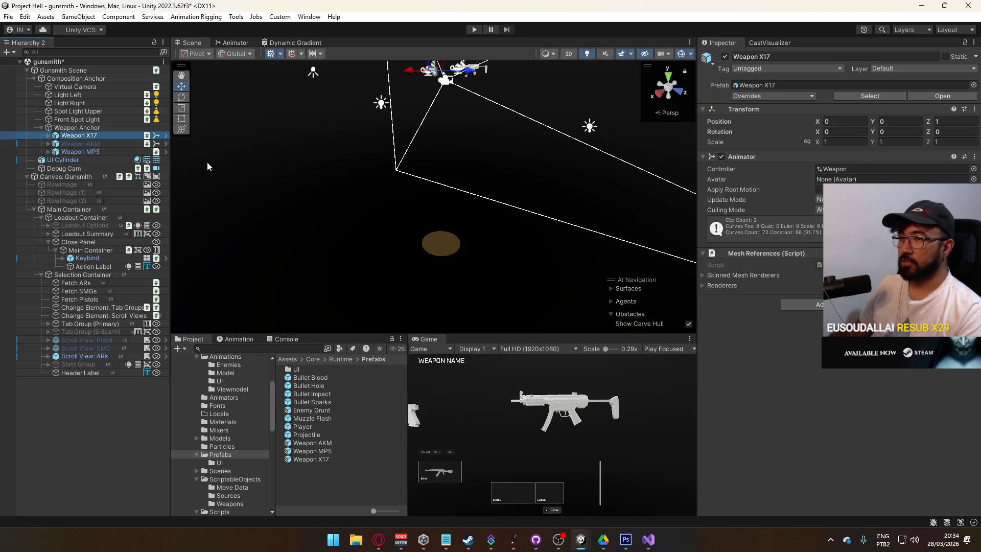
pyautogui.click(82, 152)
pyautogui.click(725, 56)
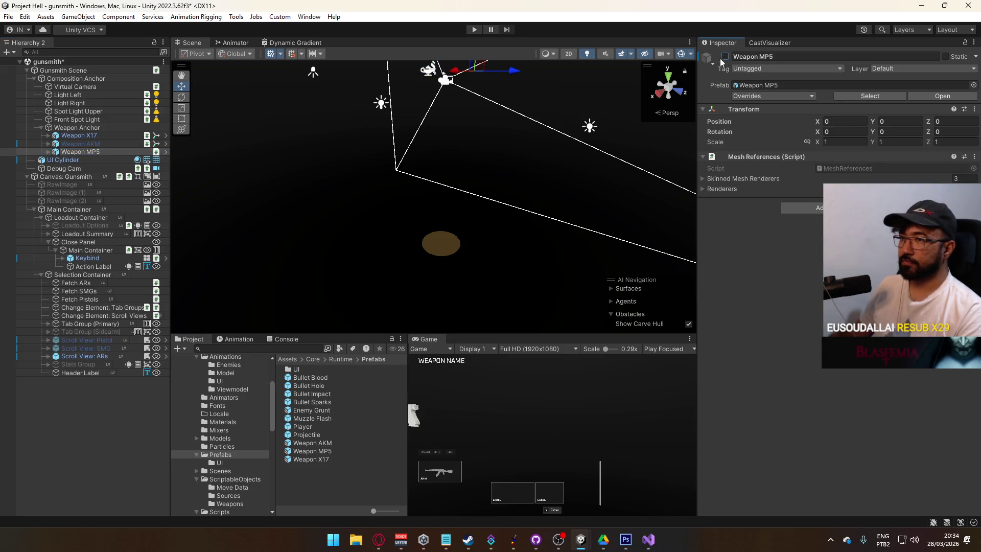
# Step: Select Weapon X17 and set its Transform Position Z to 0
pyautogui.click(79, 135)
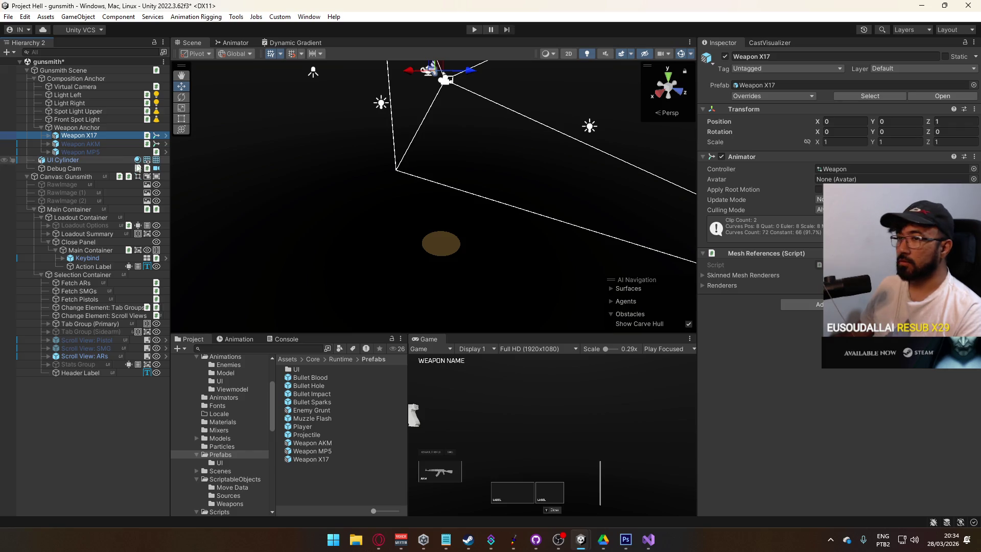
pyautogui.moveTo(429, 179)
pyautogui.mouseDown()
pyautogui.moveTo(536, 125)
pyautogui.moveTo(505, 127)
pyautogui.mouseUp()
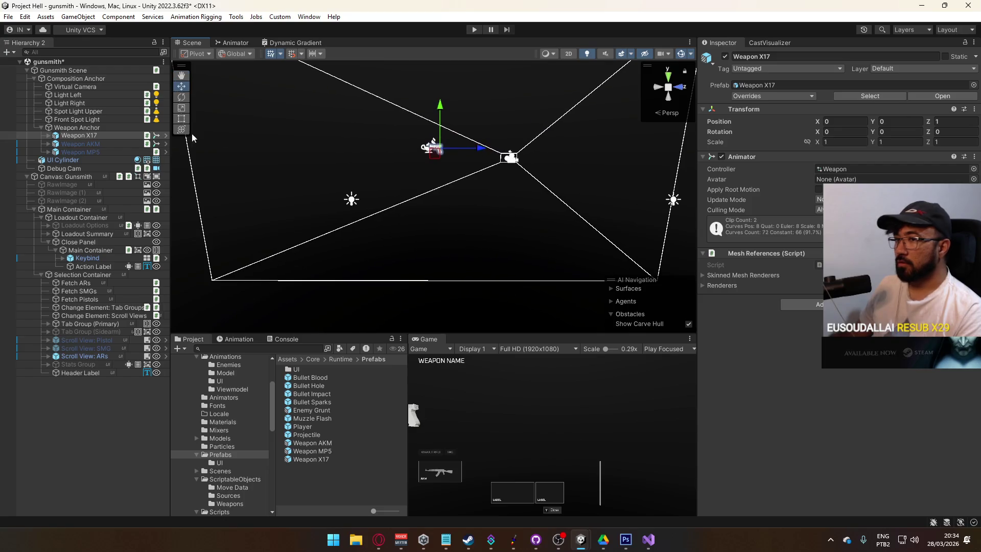
pyautogui.click(113, 143)
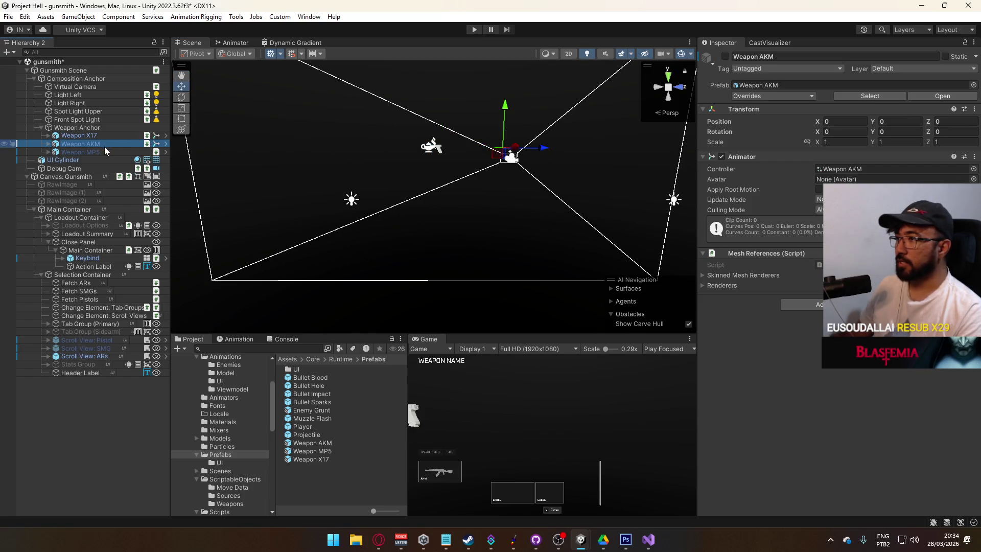
pyautogui.click(103, 148)
pyautogui.click(102, 137)
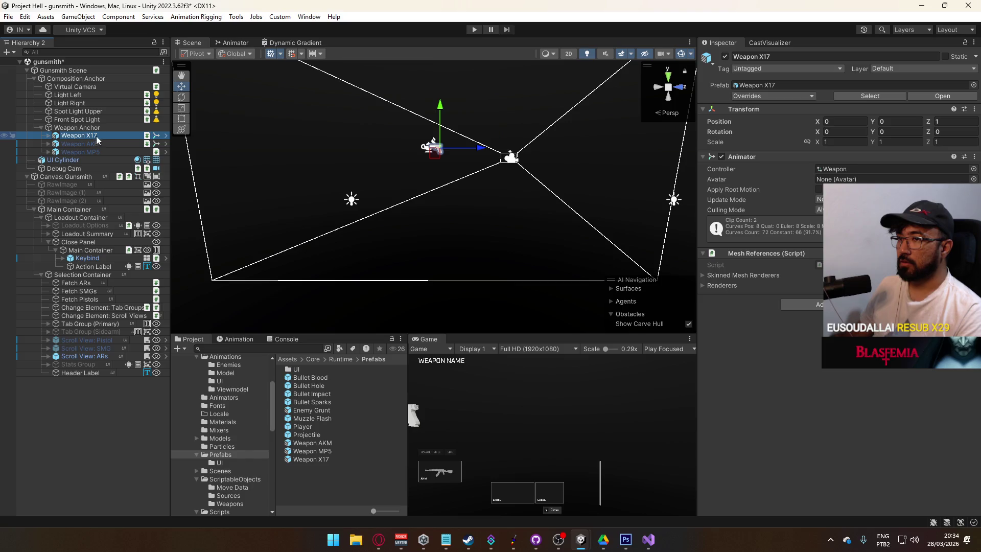
pyautogui.click(99, 143)
pyautogui.click(101, 151)
pyautogui.click(102, 135)
pyautogui.click(954, 121)
pyautogui.write('0')
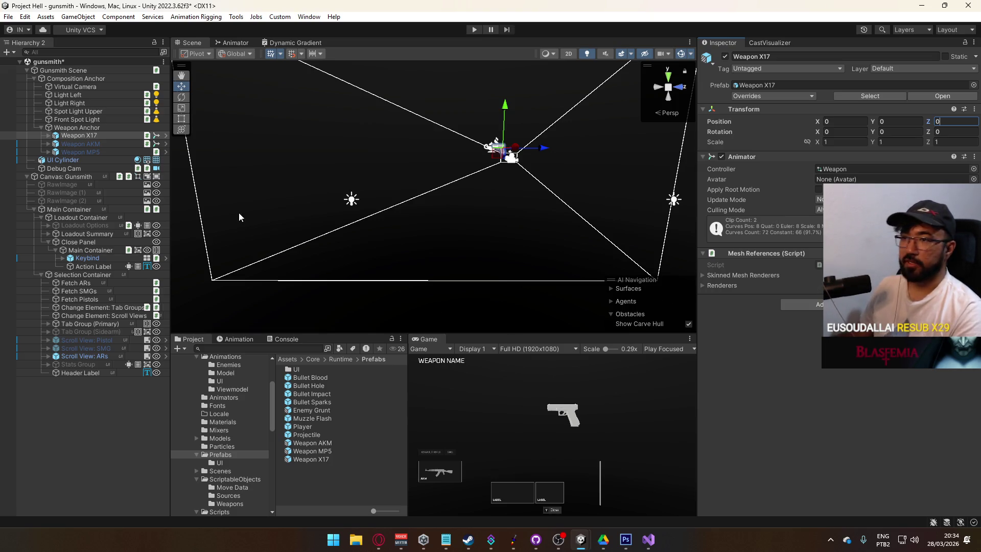
# Step: Try moving the X17 along X and Y, then undo back to 0, 0, 0
pyautogui.moveTo(517, 148); pyautogui.dragTo(525, 148)
pyautogui.doubleClick(838, 121)
pyautogui.write('3')
pyautogui.moveTo(513, 111); pyautogui.dragTo(515, 115)
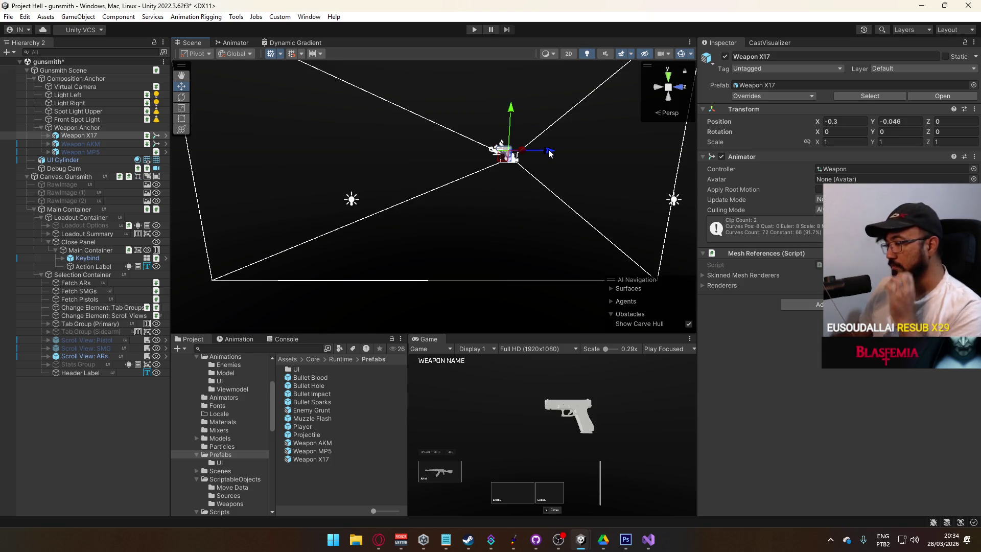
pyautogui.hotkey('ctrl', 'z')
pyautogui.hotkey('ctrl', 'z')
pyautogui.hotkey('ctrl', 'z')
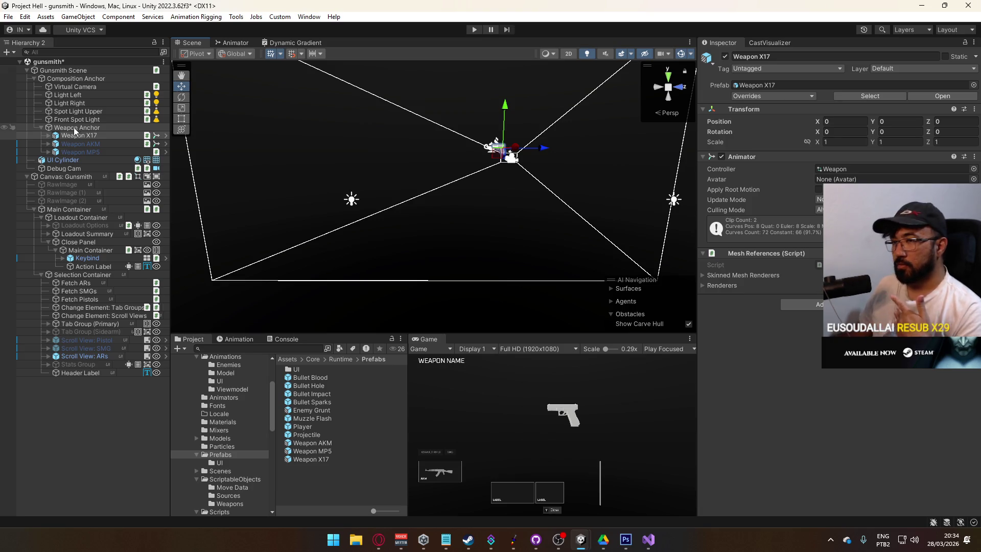
pyautogui.click(85, 85)
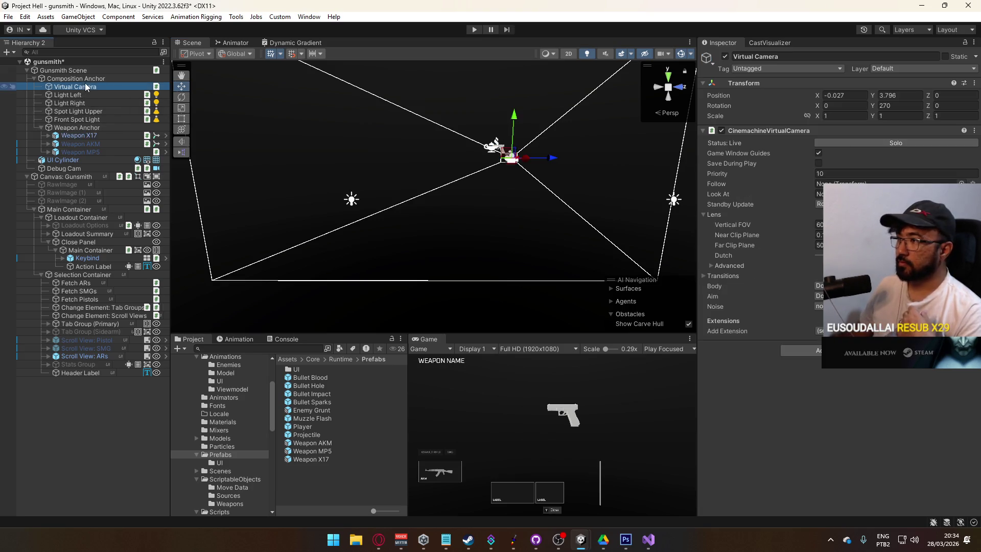
# Step: Adjust the Virtual Camera's height and tilt, setting its Position X to 0
pyautogui.moveTo(515, 122); pyautogui.dragTo(516, 104)
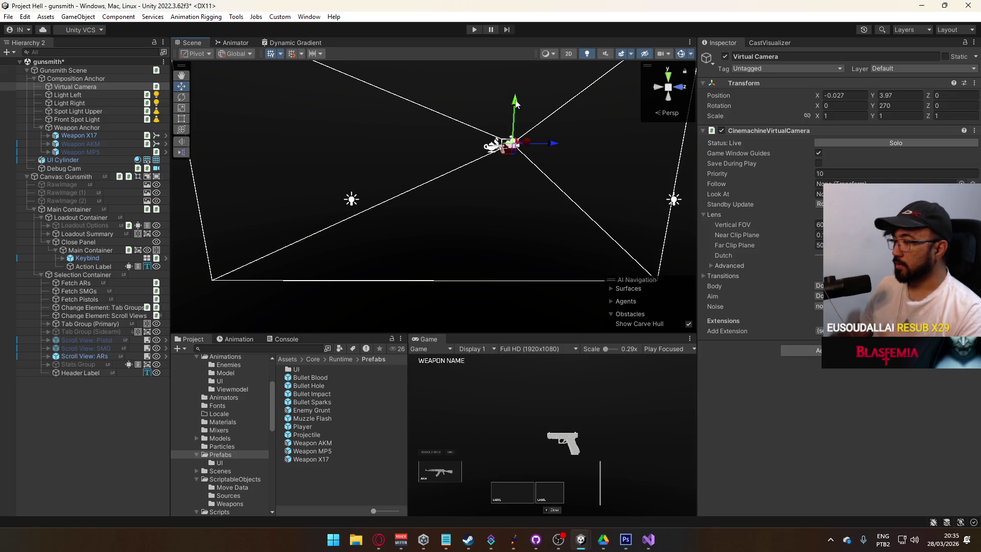
pyautogui.hotkey('ctrl', 'z')
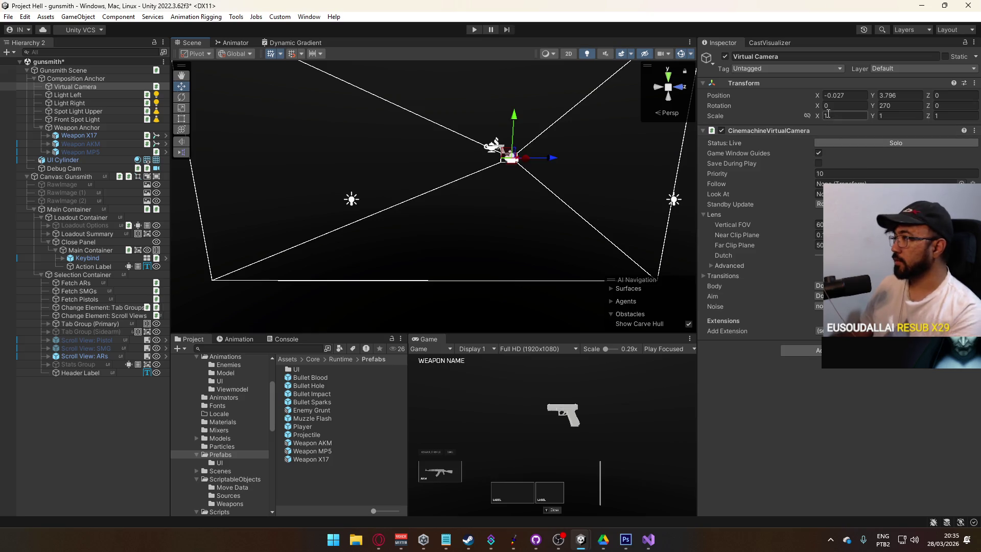
pyautogui.moveTo(816, 106)
pyautogui.mouseDown()
pyautogui.moveTo(747, 115)
pyautogui.moveTo(864, 153)
pyautogui.moveTo(847, 121)
pyautogui.mouseUp()
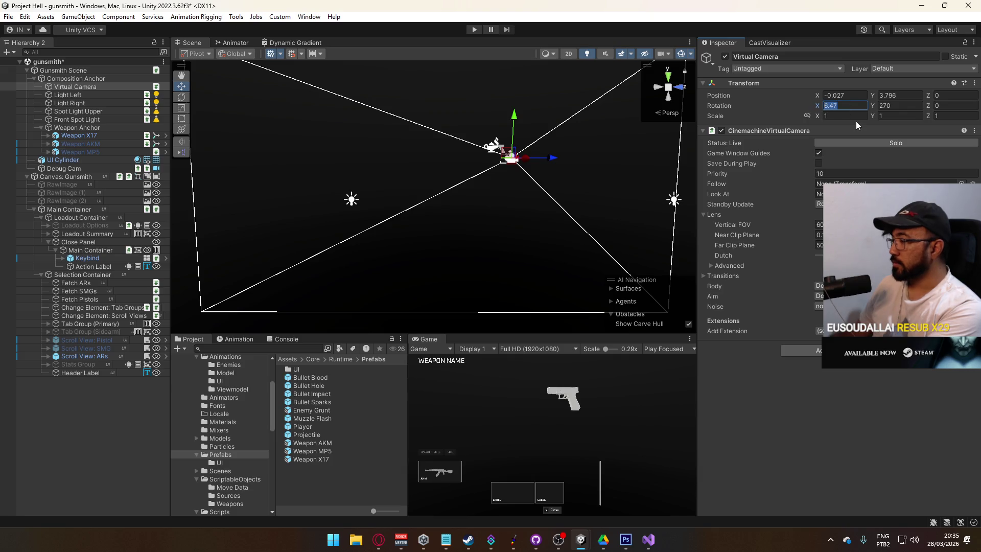
pyautogui.write('8')
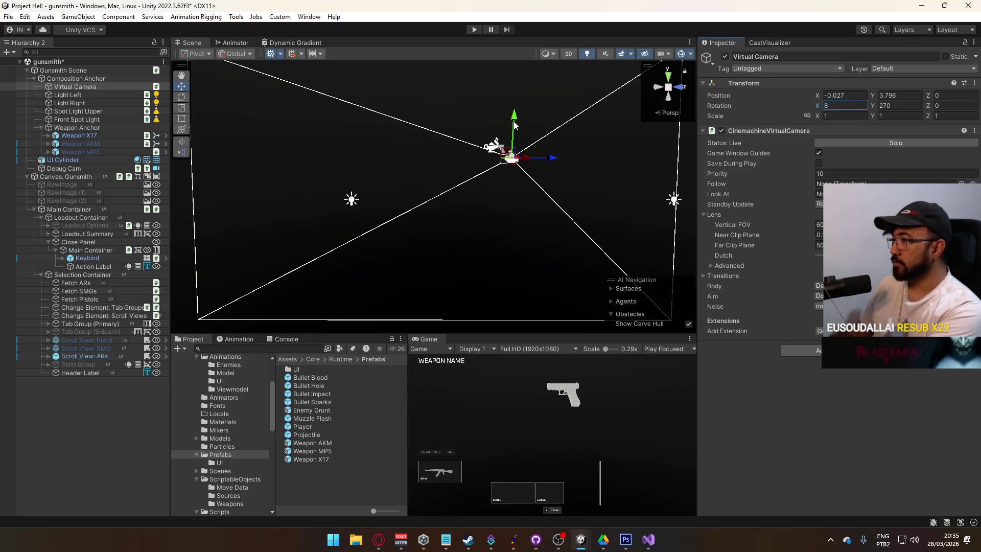
pyautogui.moveTo(514, 124); pyautogui.dragTo(517, 113)
pyautogui.doubleClick(899, 95)
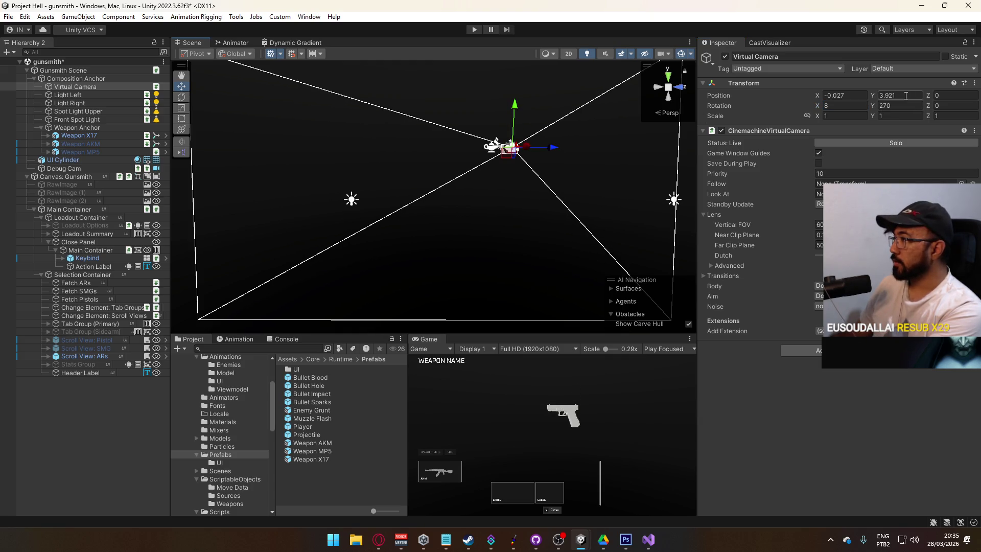
pyautogui.write('4')
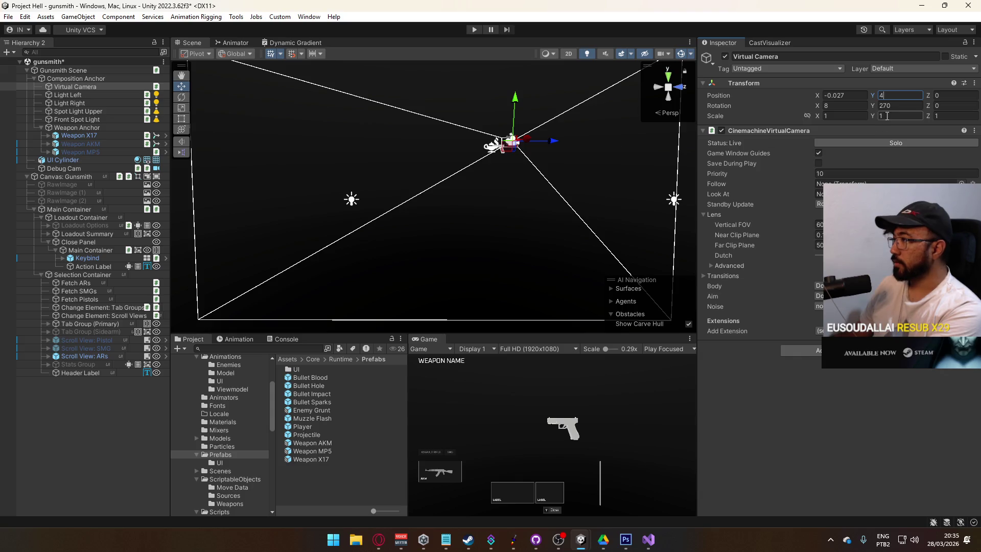
pyautogui.press('Escape')
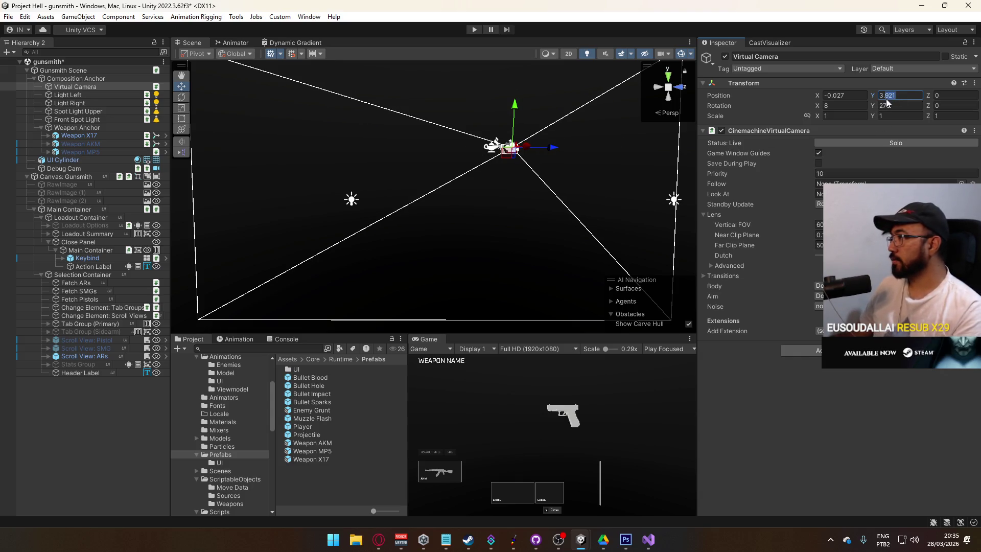
pyautogui.write('3.92')
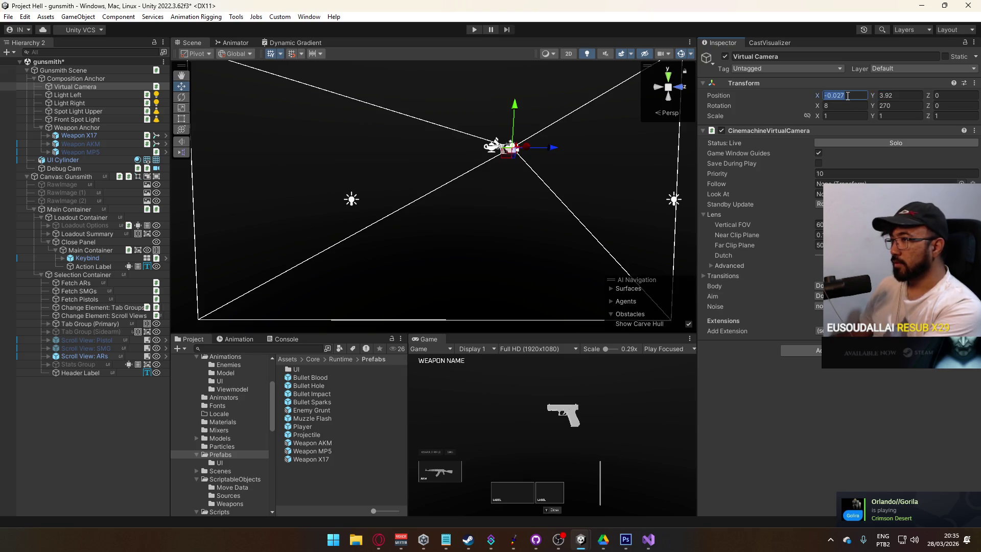
pyautogui.write('0')
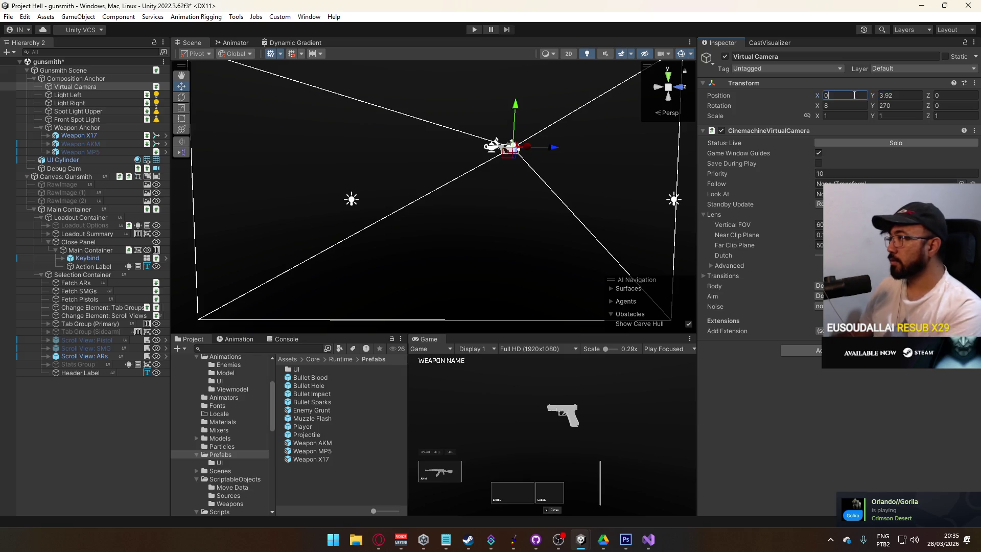
pyautogui.hotkey('ctrl', 'z')
pyautogui.write('0')
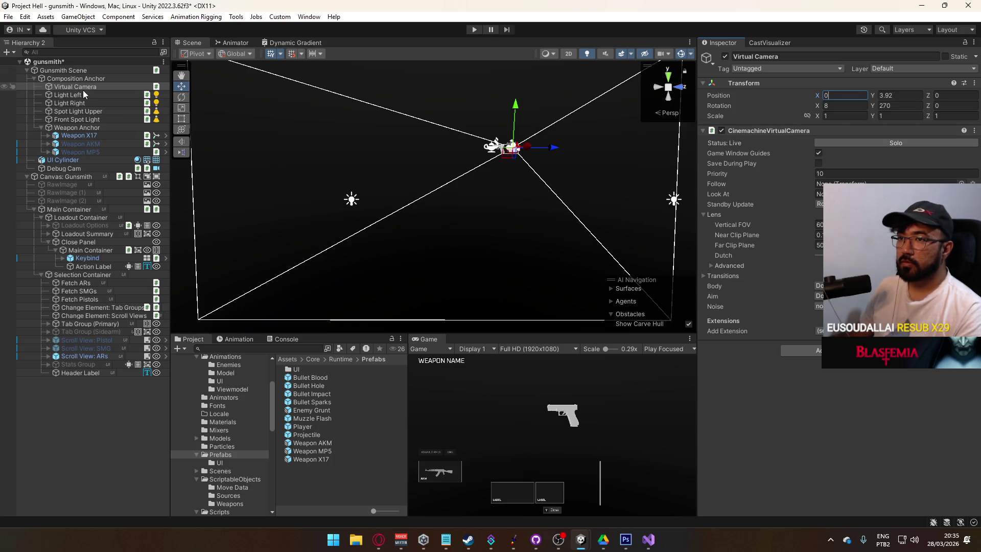
# Step: Move the X17 closer, then set camera Rotation X to 3 and height to 3.98
pyautogui.click(96, 133)
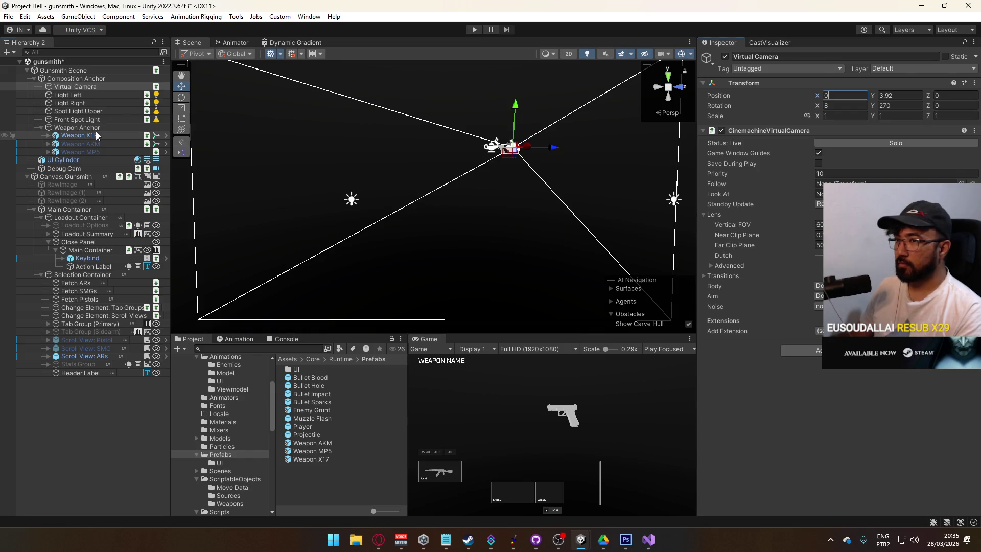
pyautogui.moveTo(506, 153); pyautogui.dragTo(529, 151)
pyautogui.click(528, 152)
pyautogui.click(850, 106)
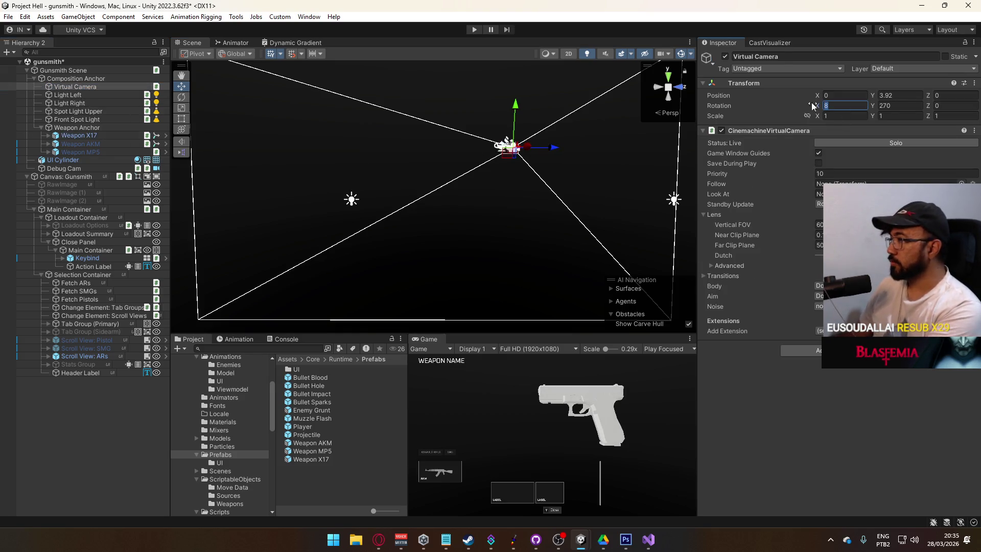
pyautogui.write('12')
pyautogui.press('BackSpace')
pyautogui.press('BackSpace')
pyautogui.write('3')
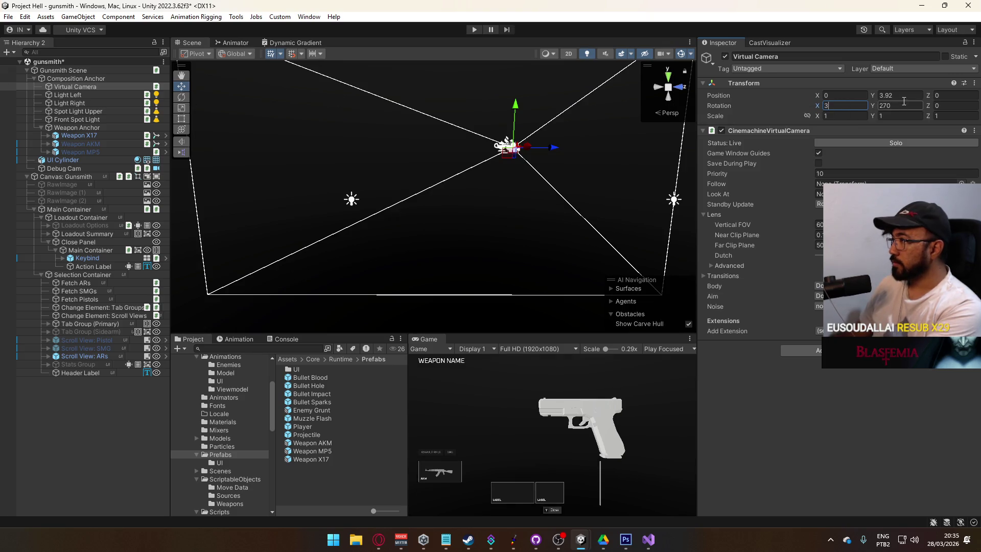
pyautogui.moveTo(877, 95); pyautogui.dragTo(878, 97)
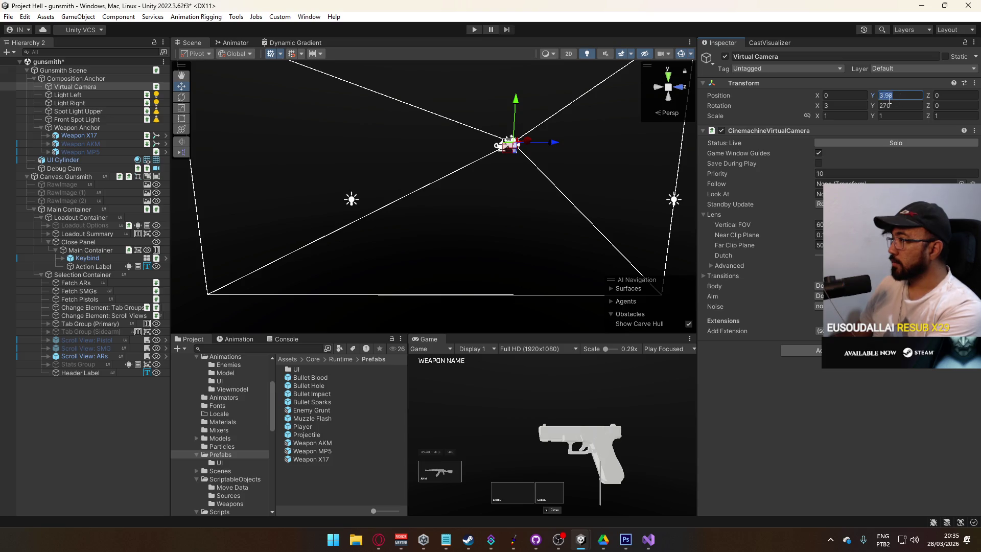
pyautogui.click(105, 136)
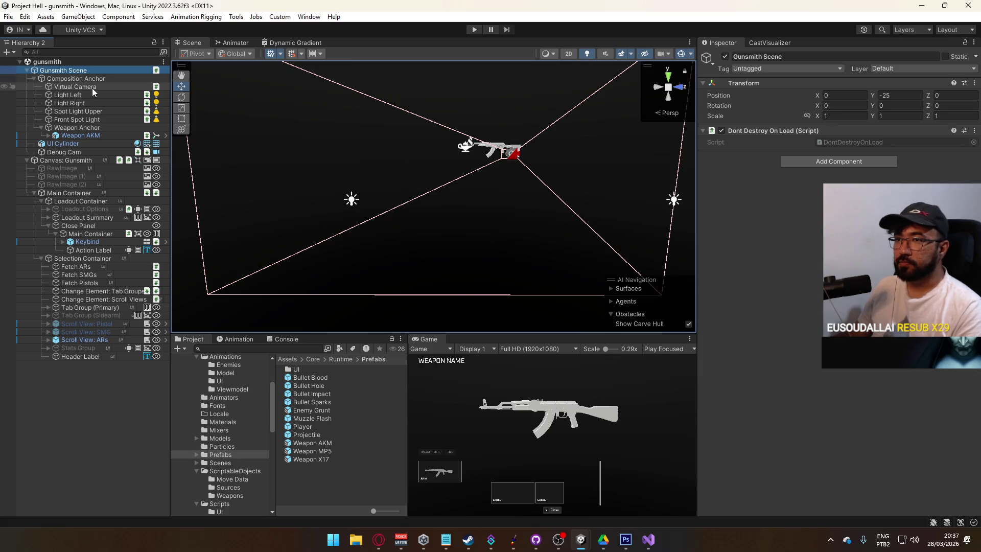
# Step: Deactivate the Gunsmith Scene object and collapse its Hierarchy branches
pyautogui.click(726, 57)
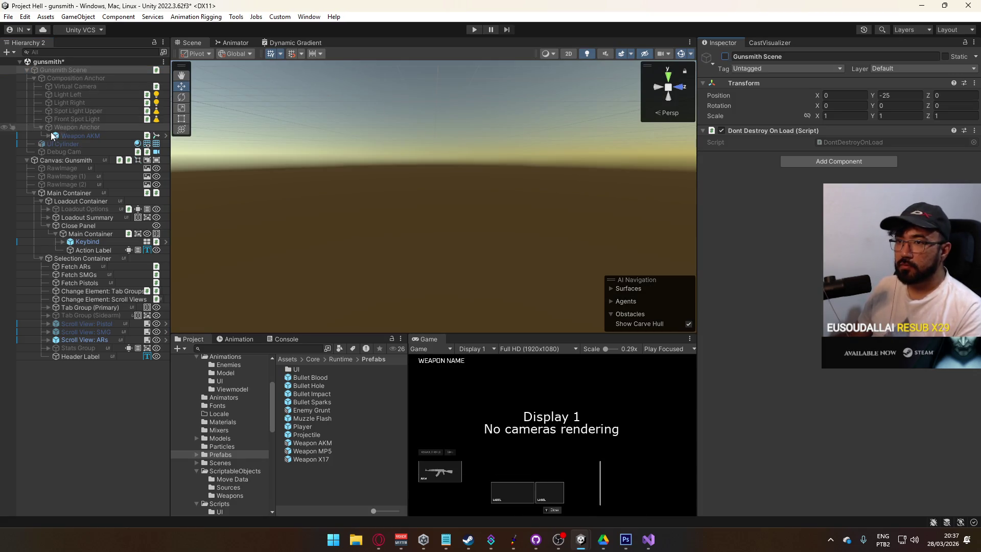
pyautogui.click(27, 70)
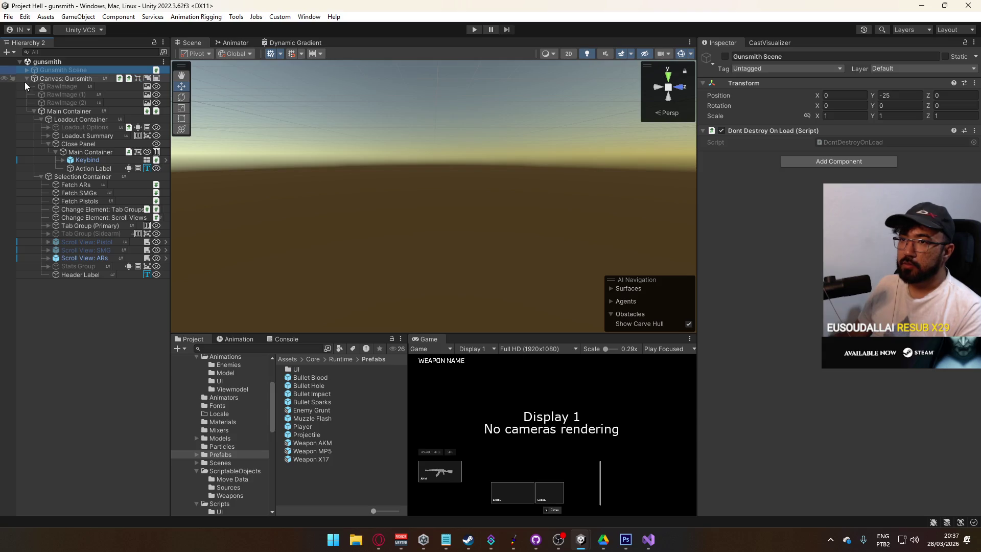
pyautogui.click(34, 111)
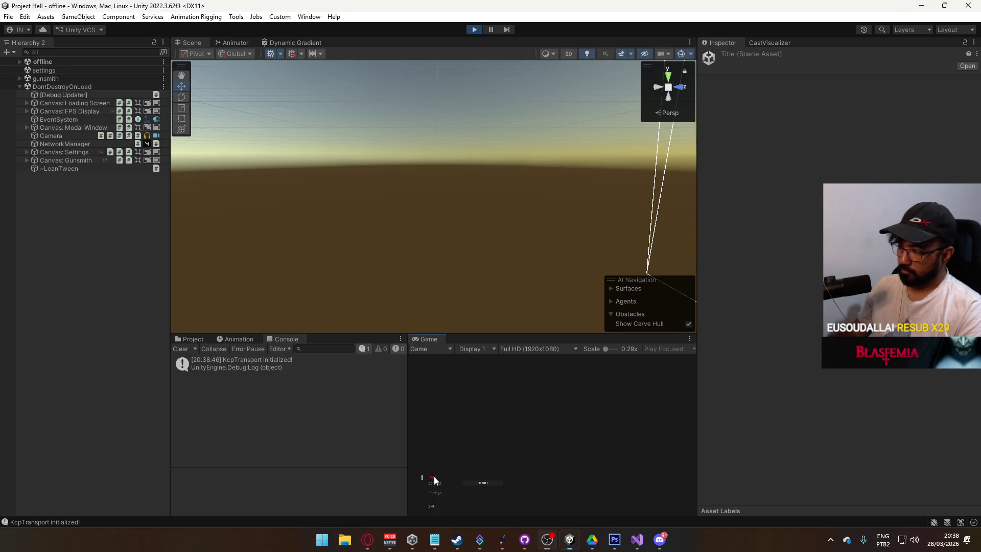
# Step: Maximize the Game view and browse the X17 and MP5 choices in the loadout editor
pyautogui.press('super')
pyautogui.press('super')
pyautogui.rightClick(434, 338)
pyautogui.click(508, 372)
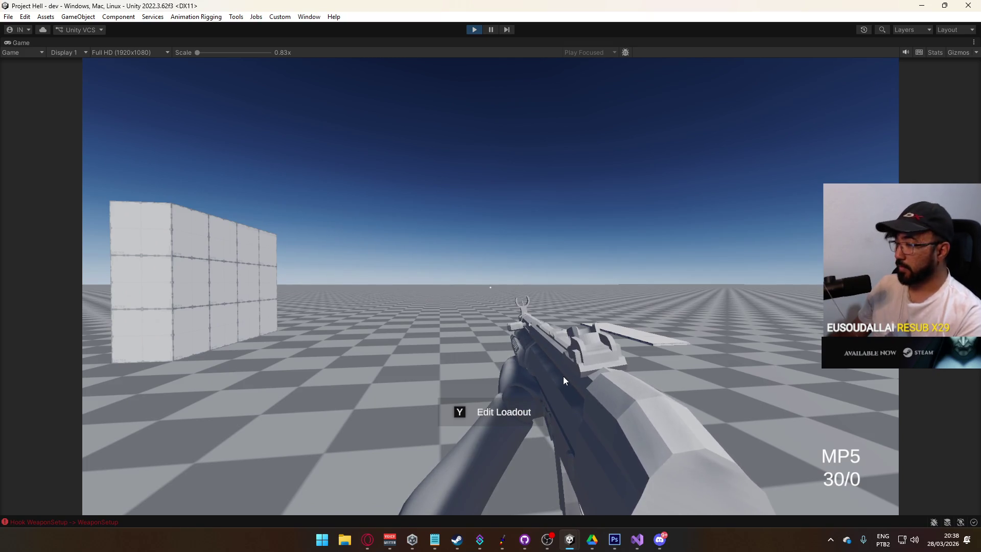
pyautogui.press('e')
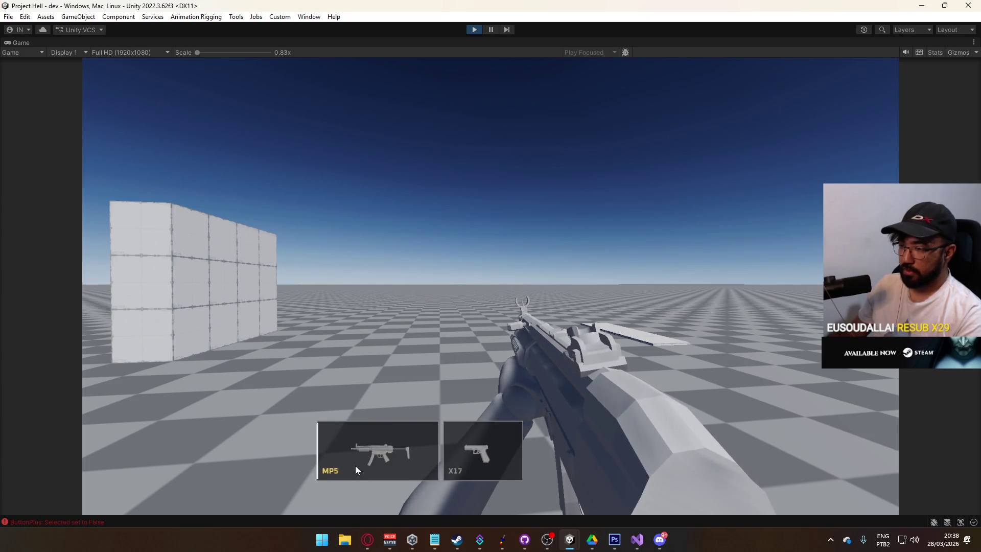
pyautogui.click(497, 447)
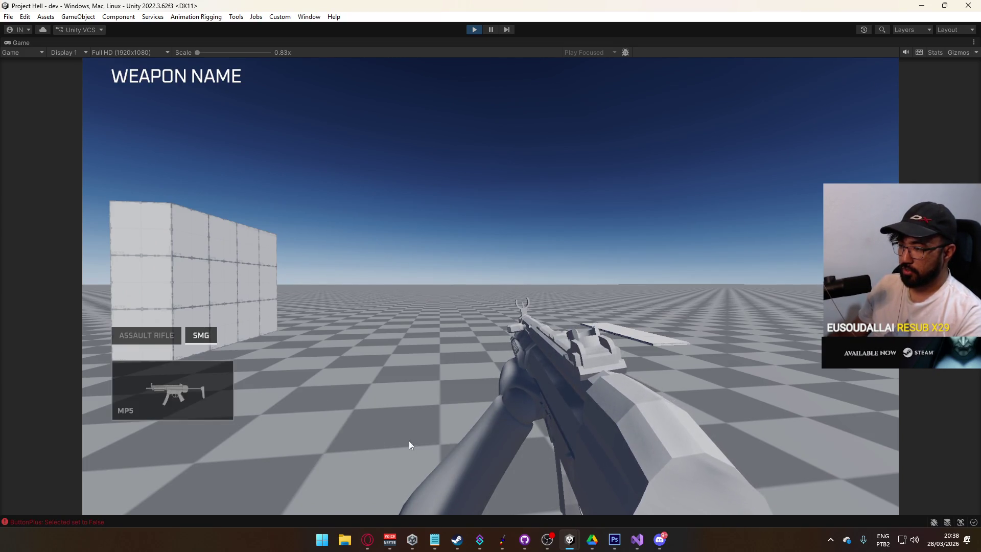
pyautogui.click(167, 391)
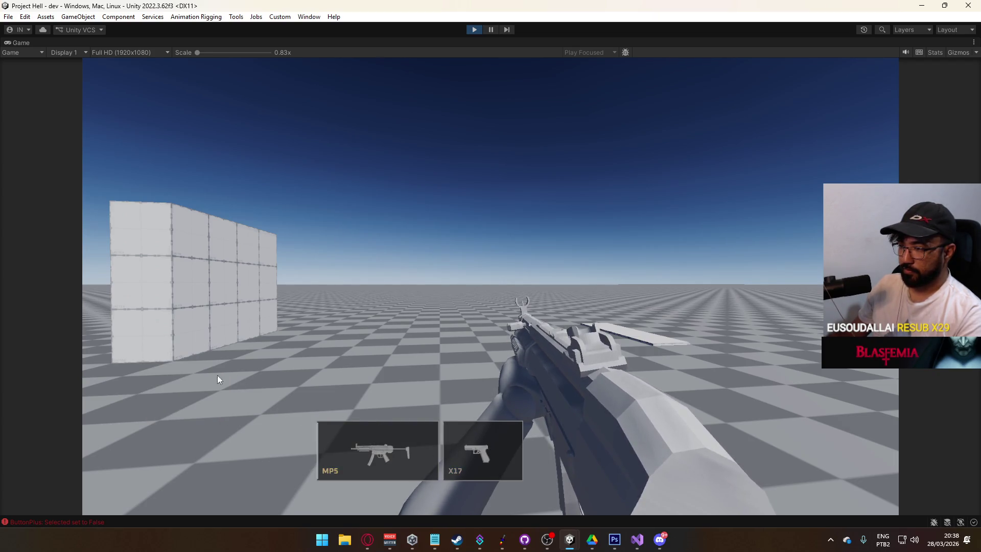
# Step: Close the loadout panels and stop play mode
pyautogui.click(517, 244)
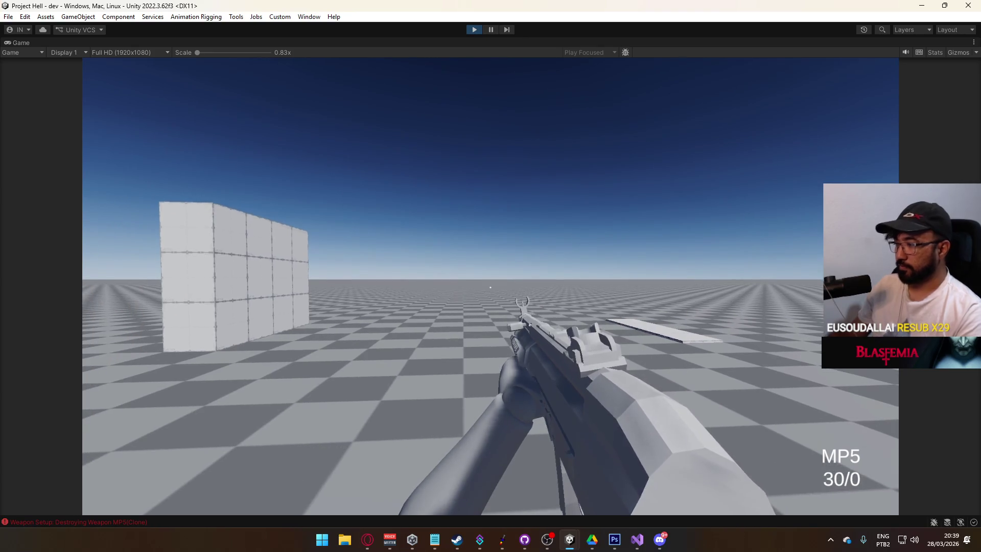
pyautogui.press('super')
pyautogui.click(474, 29)
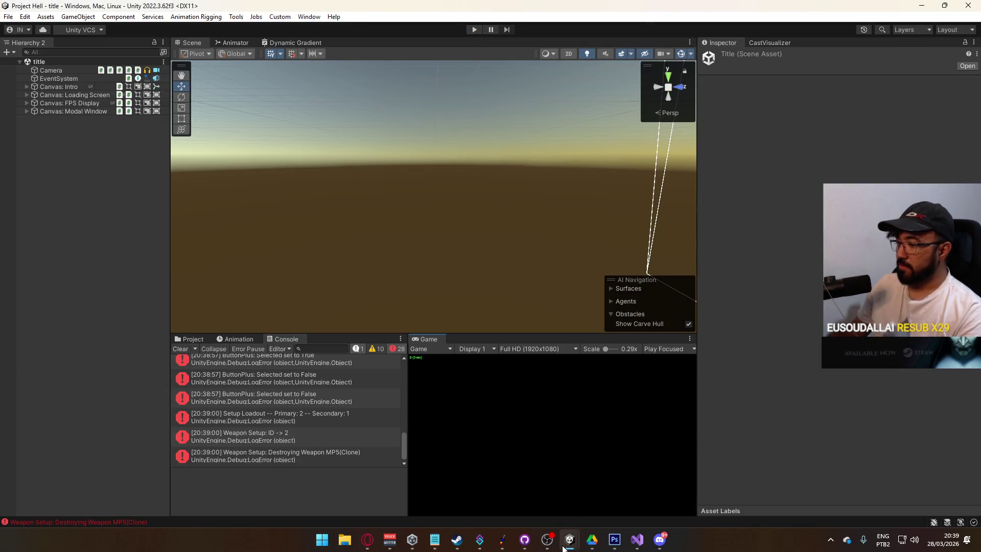
# Step: Bring the editor back and open the gunsmith scene from the Project folders
pyautogui.moveTo(563, 546)
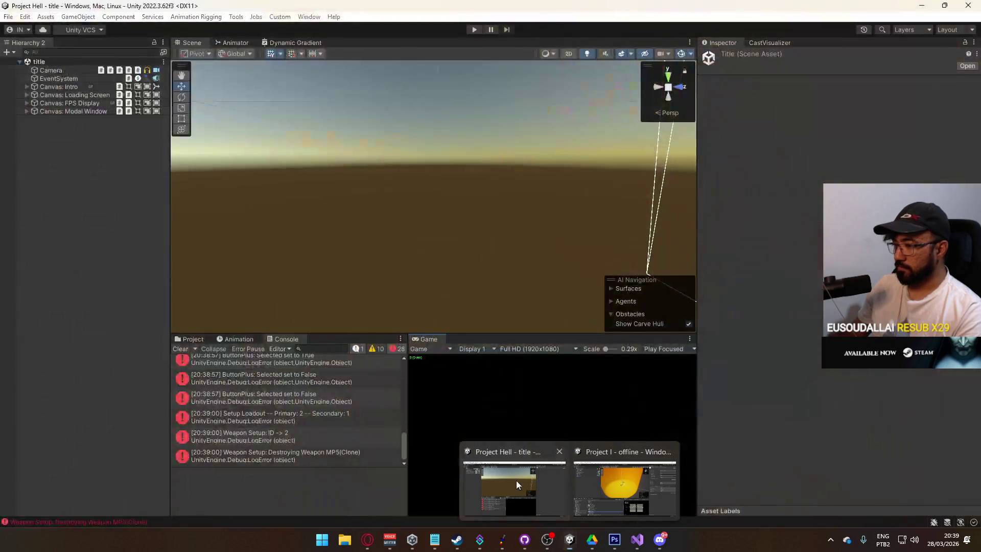
pyautogui.click(515, 480)
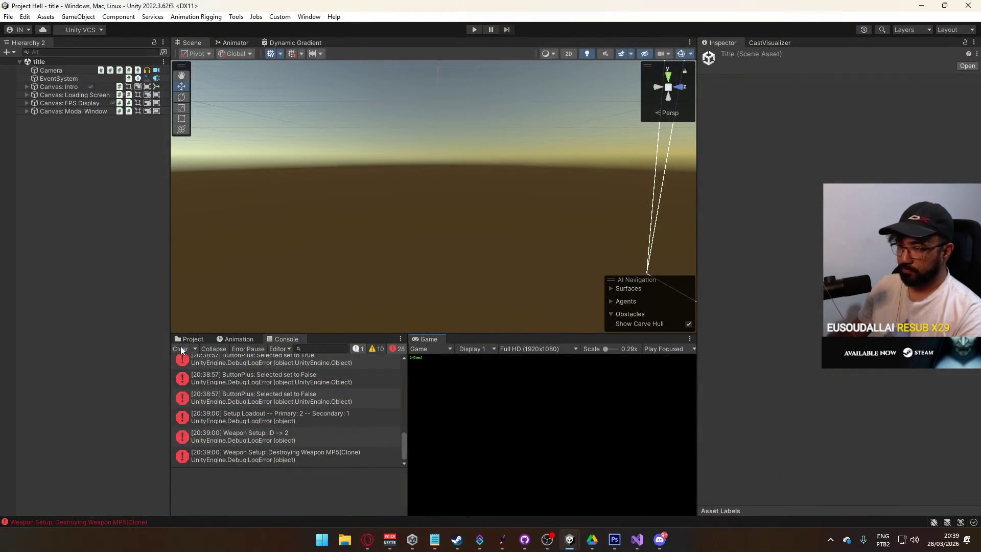
pyautogui.click(193, 339)
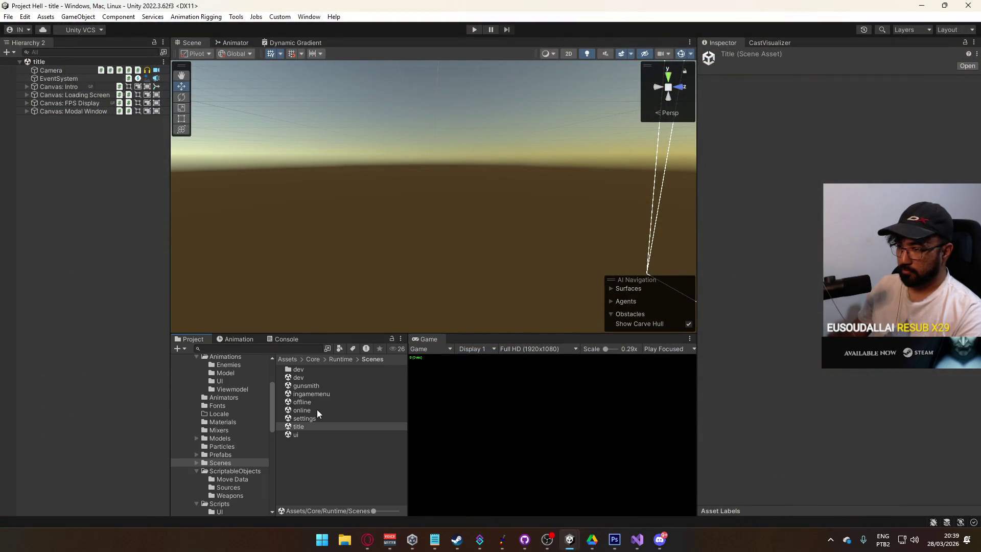
pyautogui.doubleClick(320, 385)
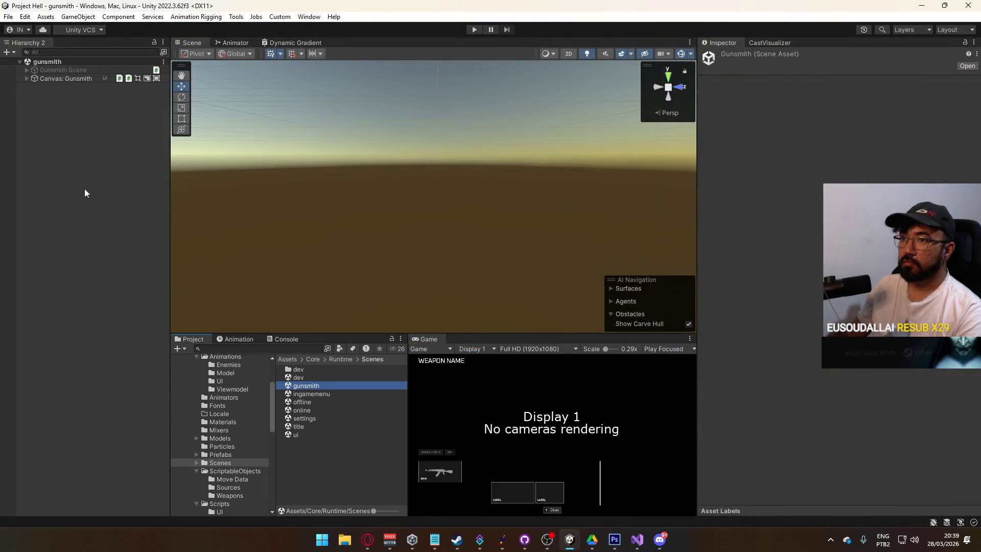
# Step: Expand Canvas: Gunsmith > Main Container > Loadout Container and enable Loadout Options
pyautogui.click(27, 78)
pyautogui.click(30, 110)
pyautogui.click(33, 111)
pyautogui.click(78, 117)
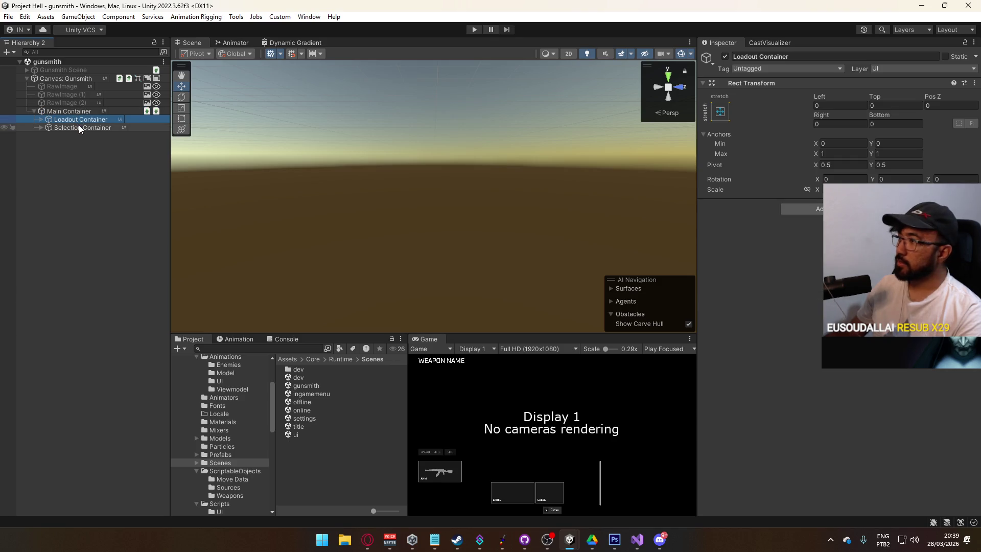
pyautogui.click(41, 118)
pyautogui.click(79, 127)
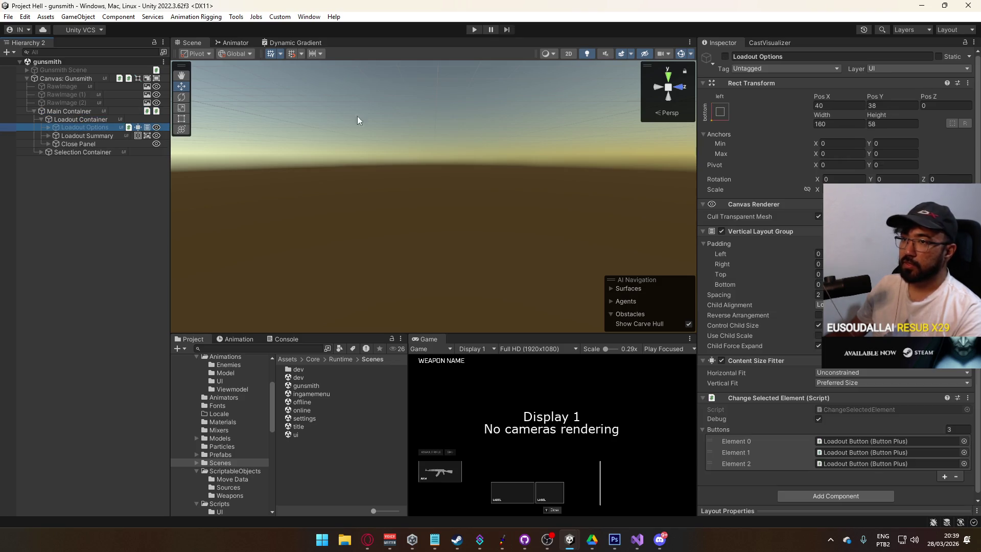
pyautogui.click(725, 56)
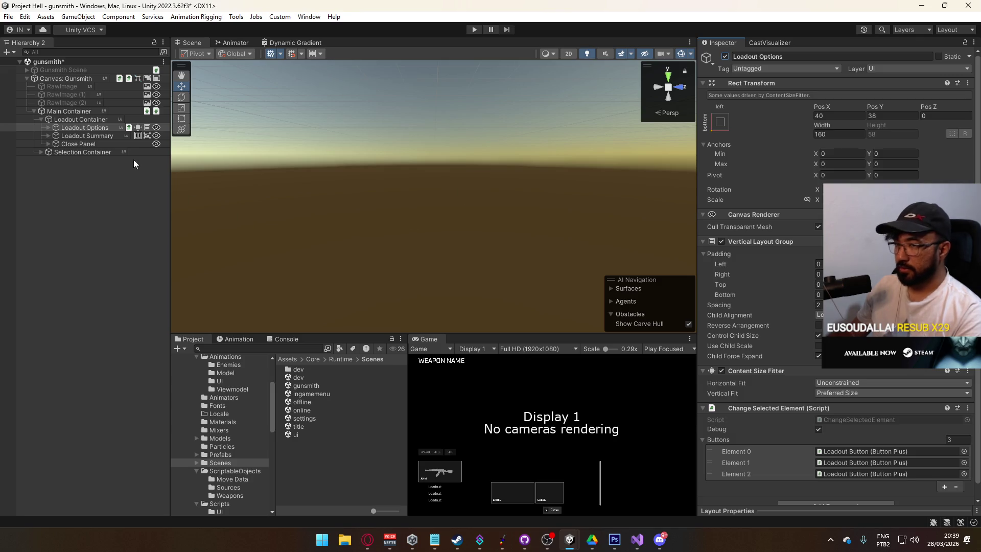
# Step: Disable Loadout Container, save the scene, then open title.unity and enter Play mode
pyautogui.click(90, 137)
pyautogui.click(67, 144)
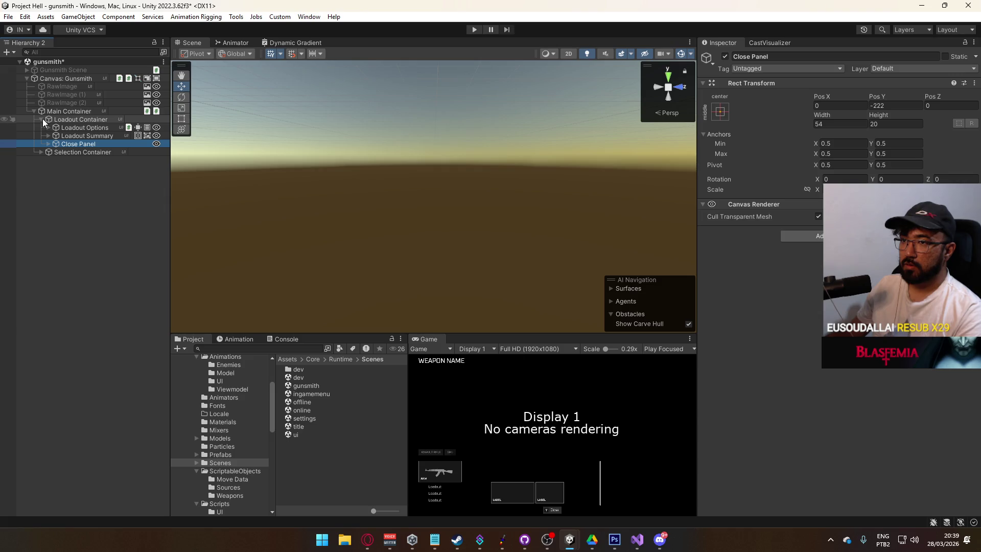
pyautogui.click(42, 118)
pyautogui.click(81, 118)
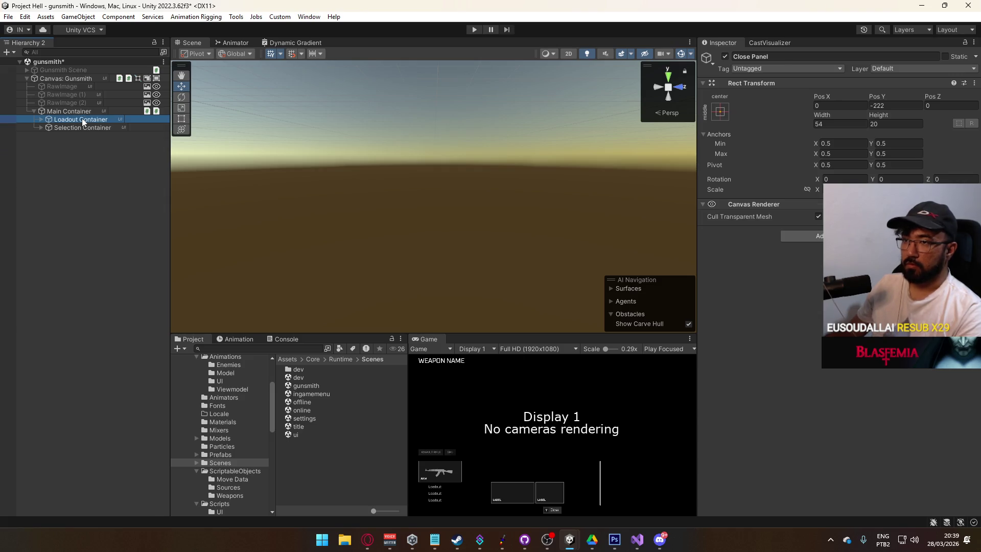
pyautogui.click(724, 56)
pyautogui.hotkey('ctrl', 's')
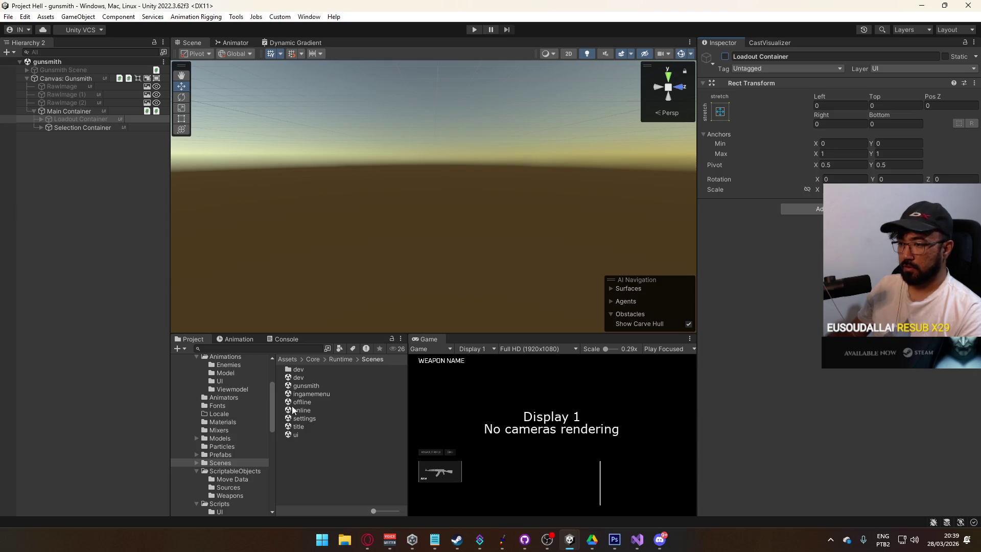
pyautogui.doubleClick(298, 426)
pyautogui.click(475, 31)
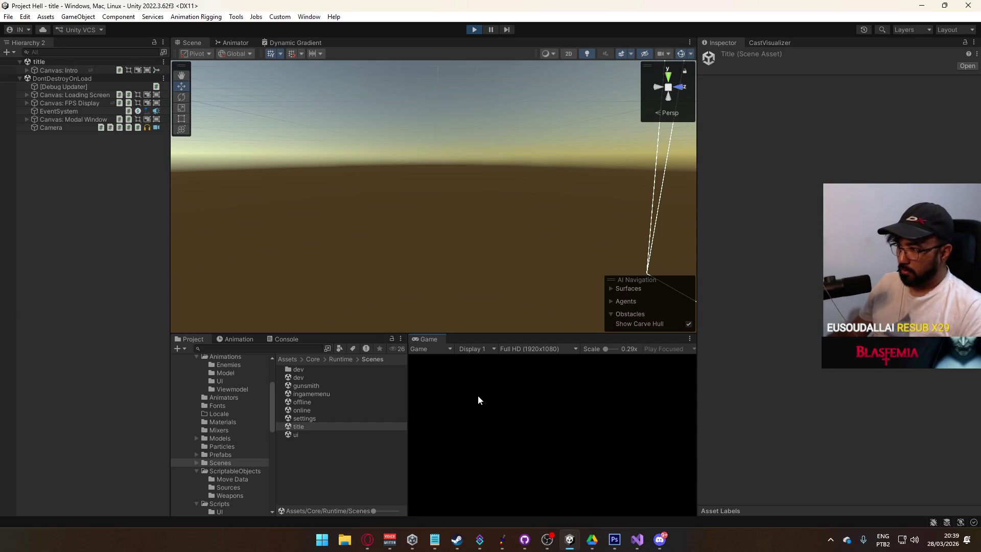
# Step: Maximize the Game view, host a game, and equip Loadout 1 with the AKM
pyautogui.rightClick(430, 338)
pyautogui.click(481, 368)
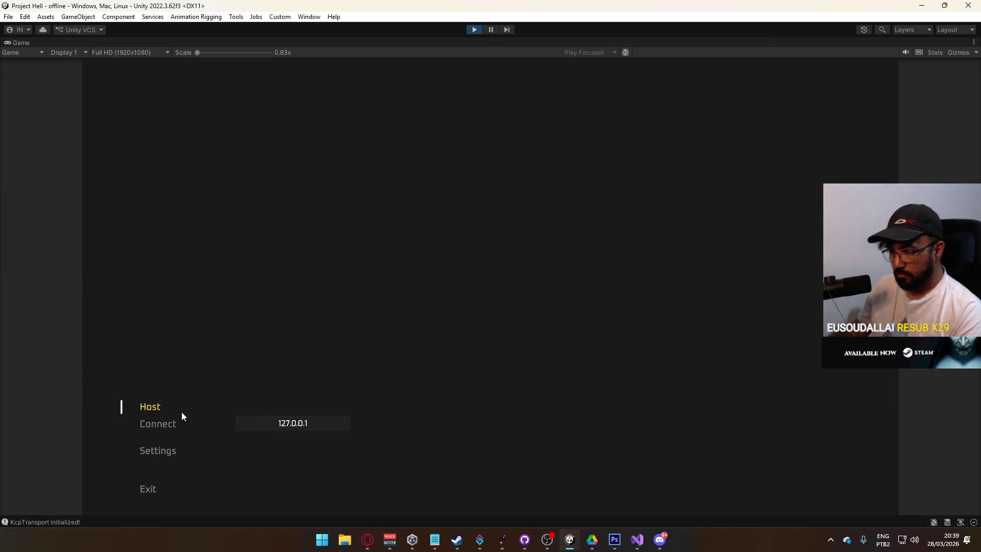
pyautogui.click(169, 409)
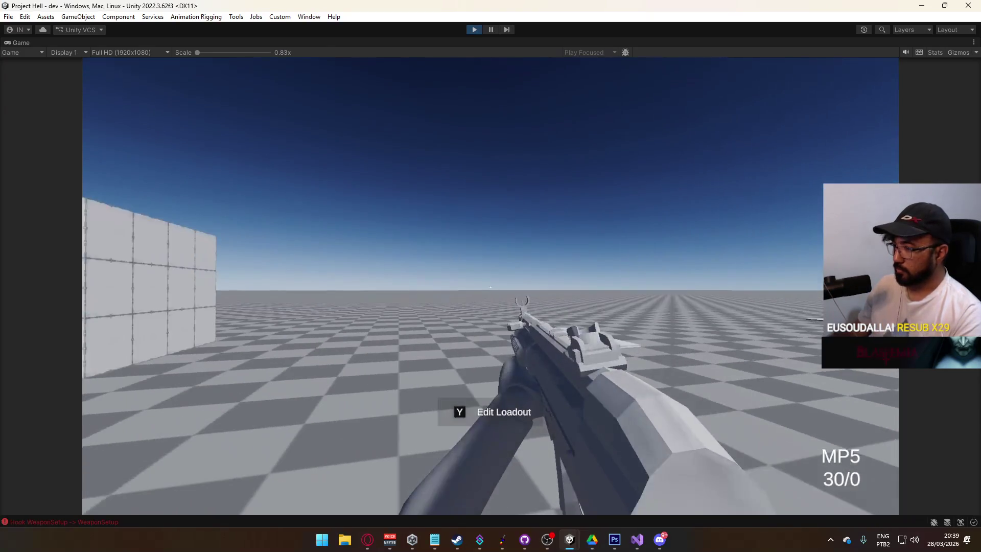
pyautogui.press('e')
pyautogui.click(164, 469)
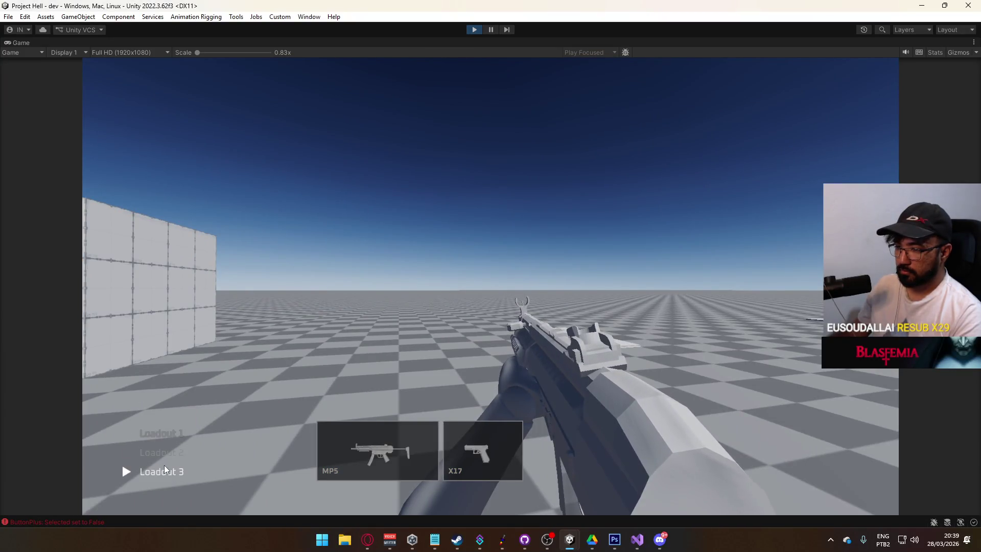
pyautogui.click(122, 429)
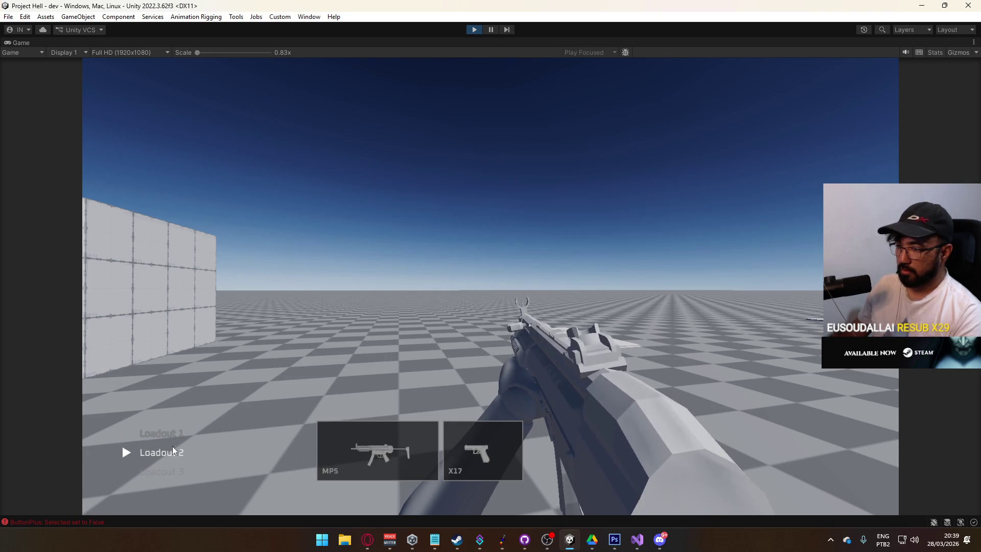
pyautogui.click(122, 424)
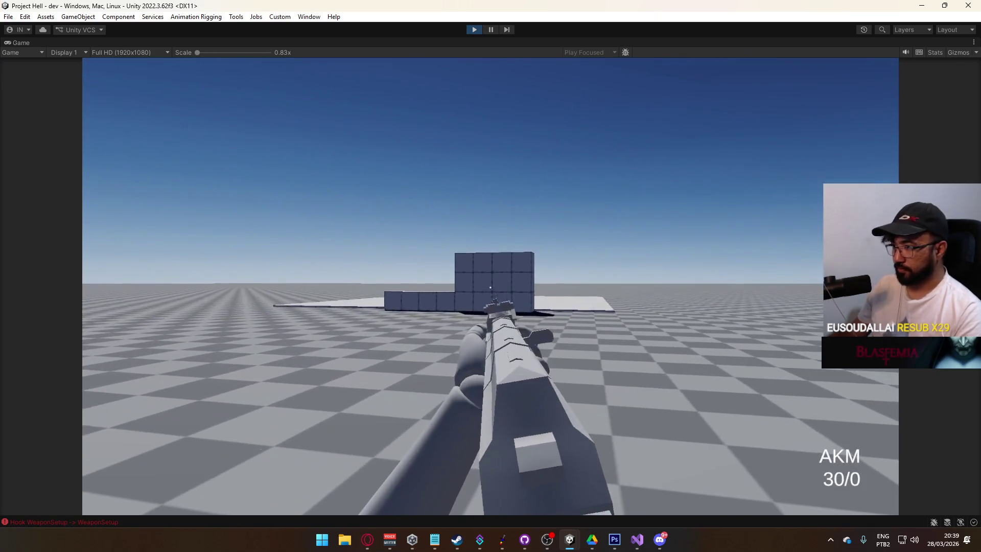
# Step: Fire the AKM at the blocks, crouch and reload, then stop play mode
pyautogui.click(491, 287)
pyautogui.moveTo(490, 288); pyautogui.dragTo(490, 287)
pyautogui.press('c')
pyautogui.press('c')
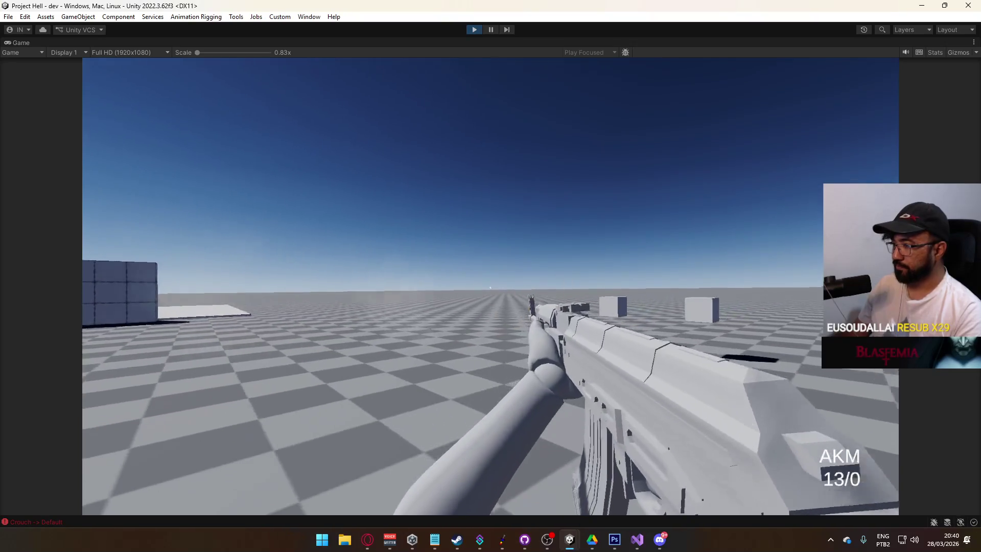
pyautogui.press('r')
pyautogui.press('super')
pyautogui.click(582, 29)
pyautogui.click(474, 31)
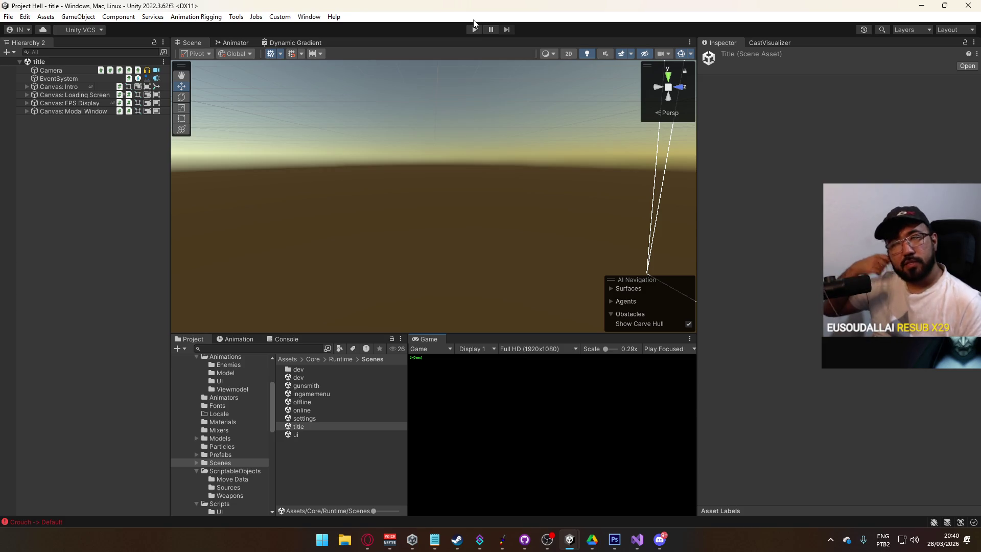